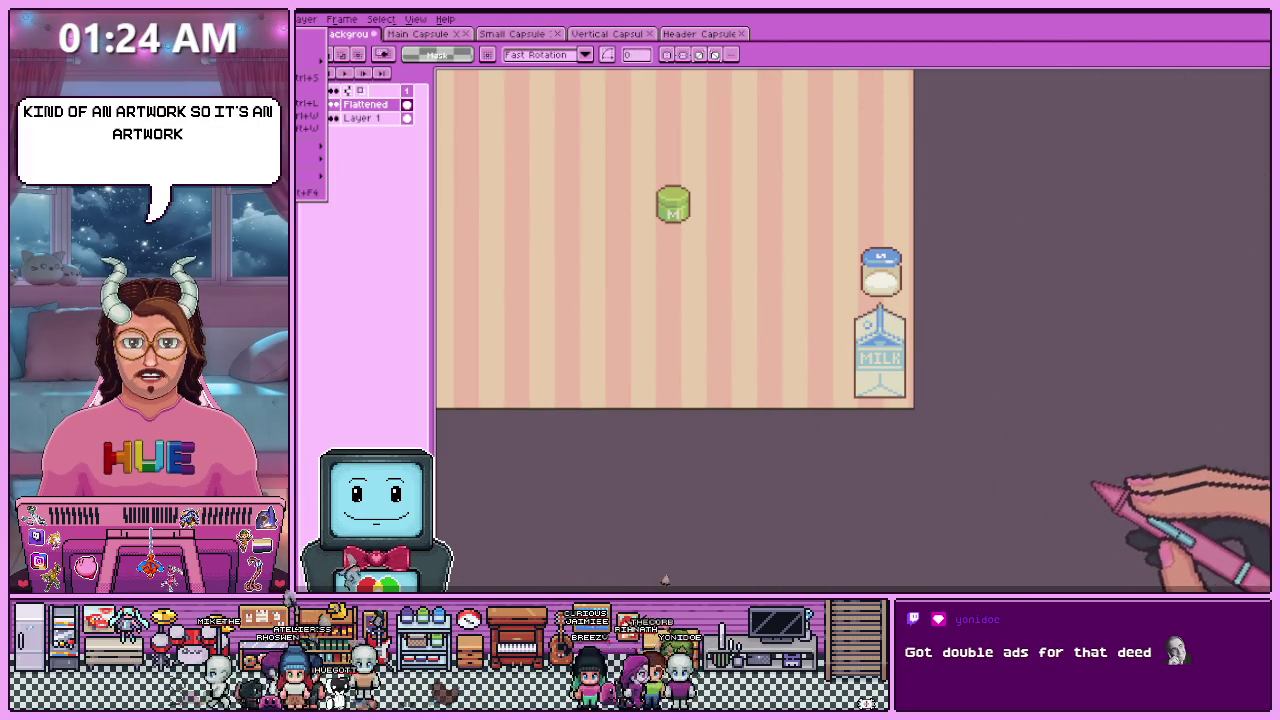
- Zoom out and back in on the striped page background canvas
scroll(825, 408, "down", 3)
scroll(748, 360, "up", 3)
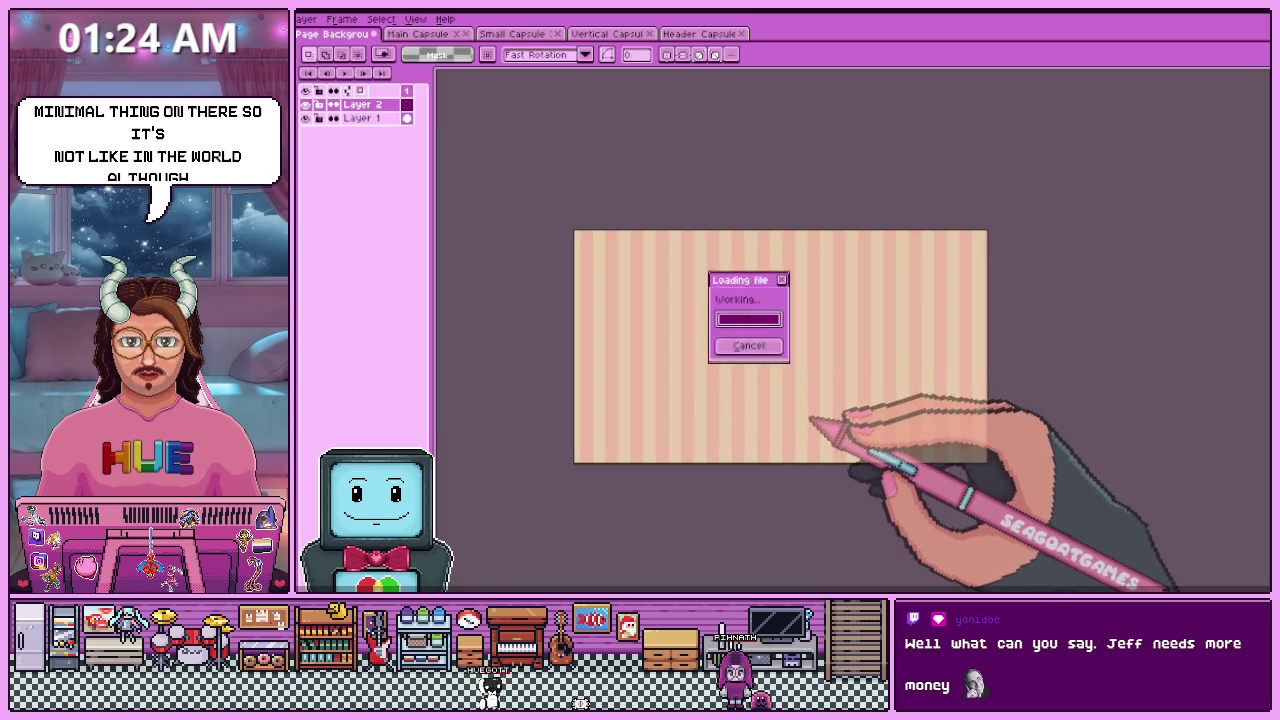
- Zoom in on the isekaibakery sprite sheet's character portraits
scroll(840, 510, "up", 1)
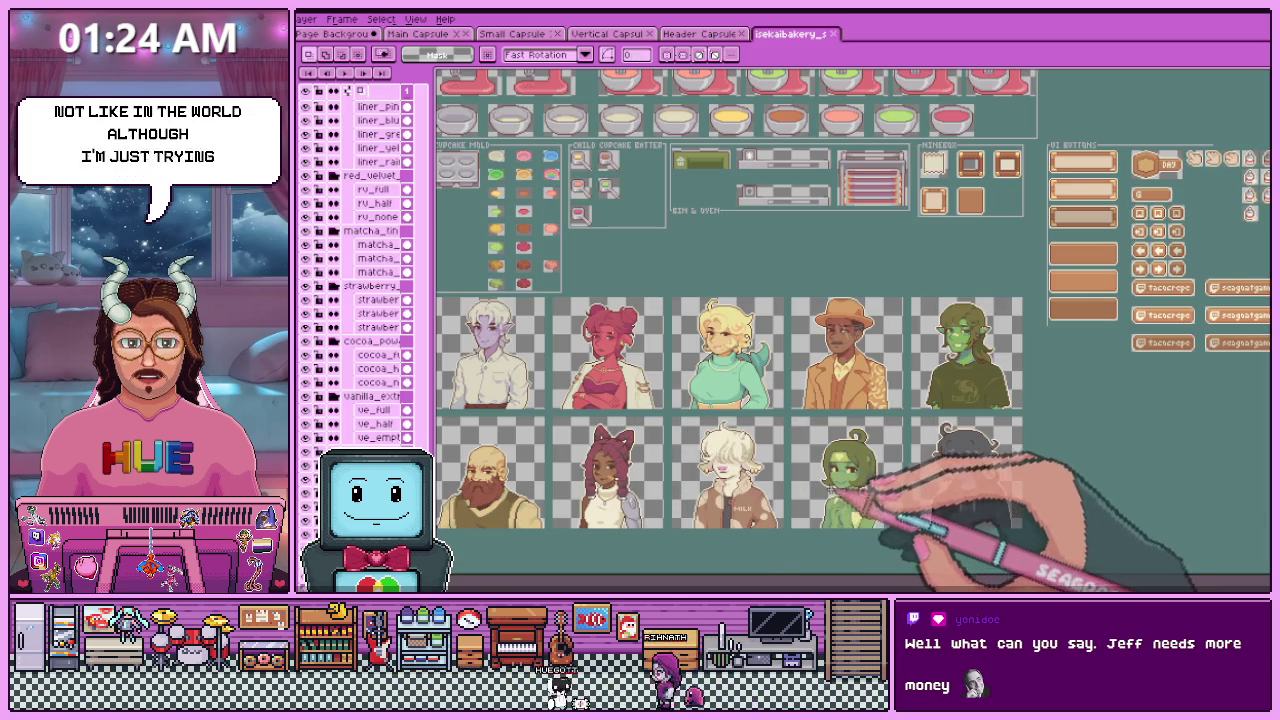
scroll(840, 495, "down", 2)
scroll(800, 497, "up", 2)
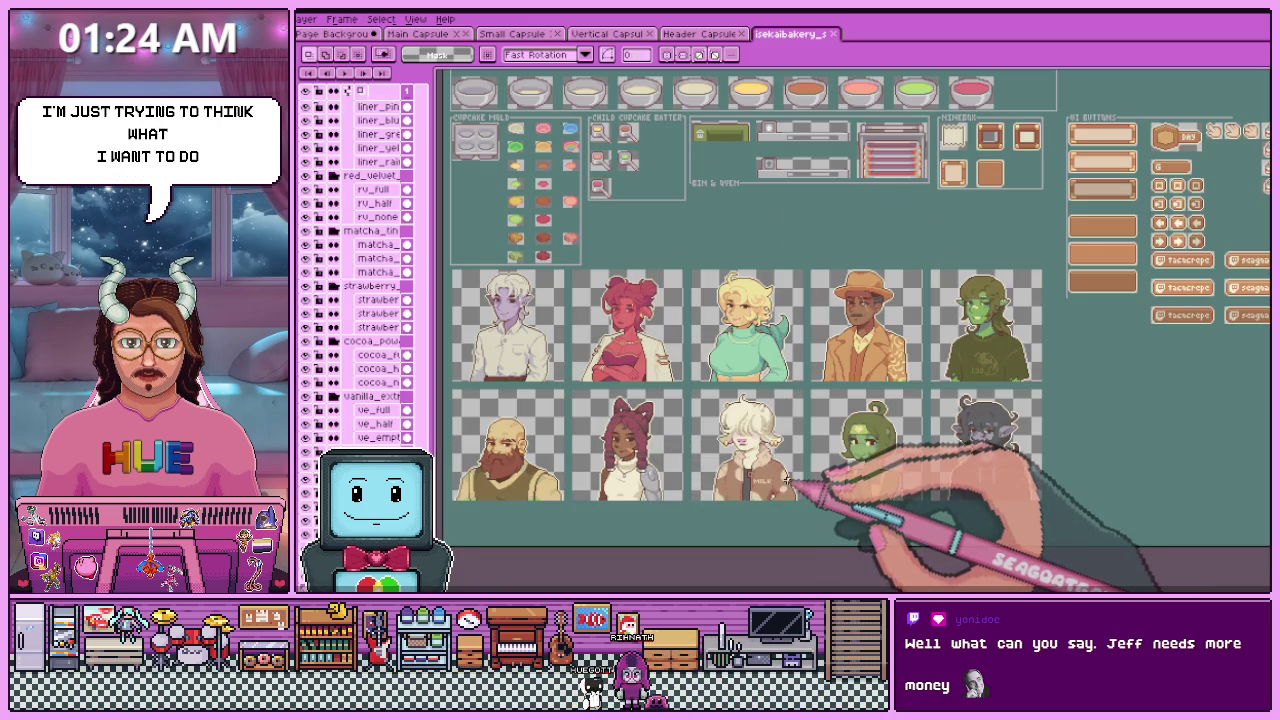
scroll(640, 560, "down", 2)
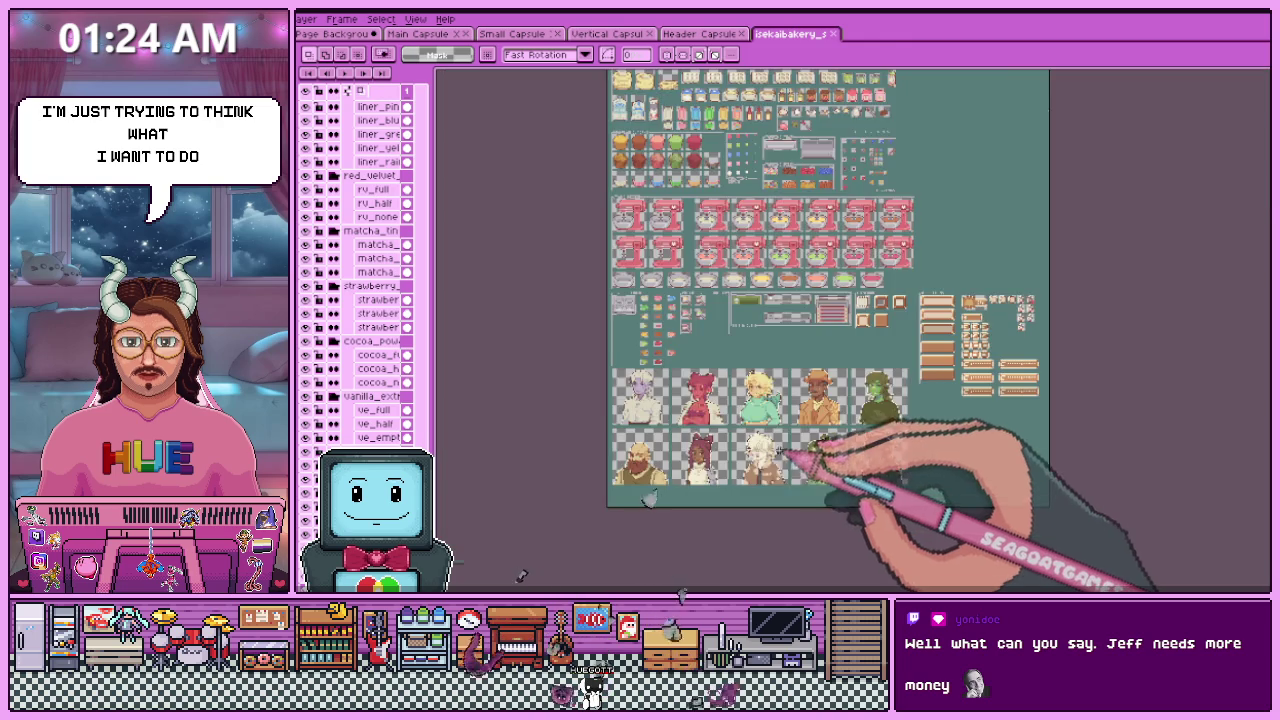
scroll(650, 525, "up", 2)
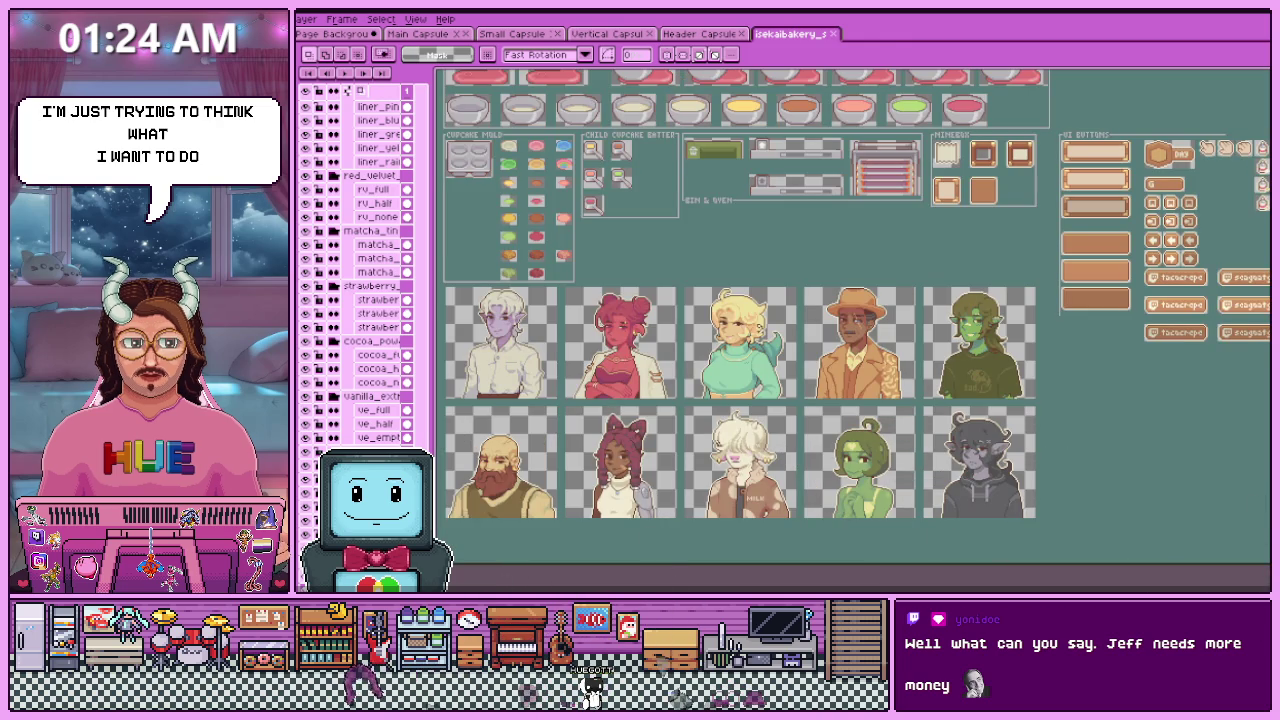
scroll(740, 330, "up", 5)
scroll(740, 330, "up", 5)
scroll(740, 330, "up", 5)
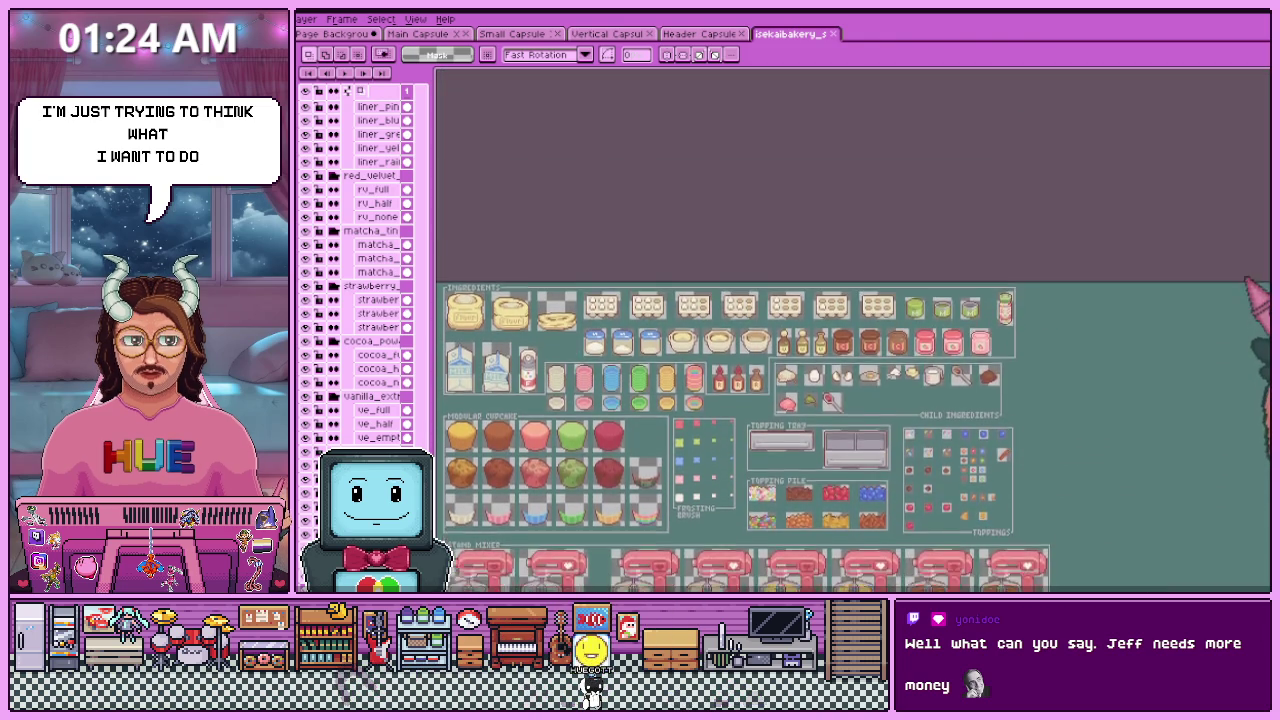
scroll(740, 330, "down", 5)
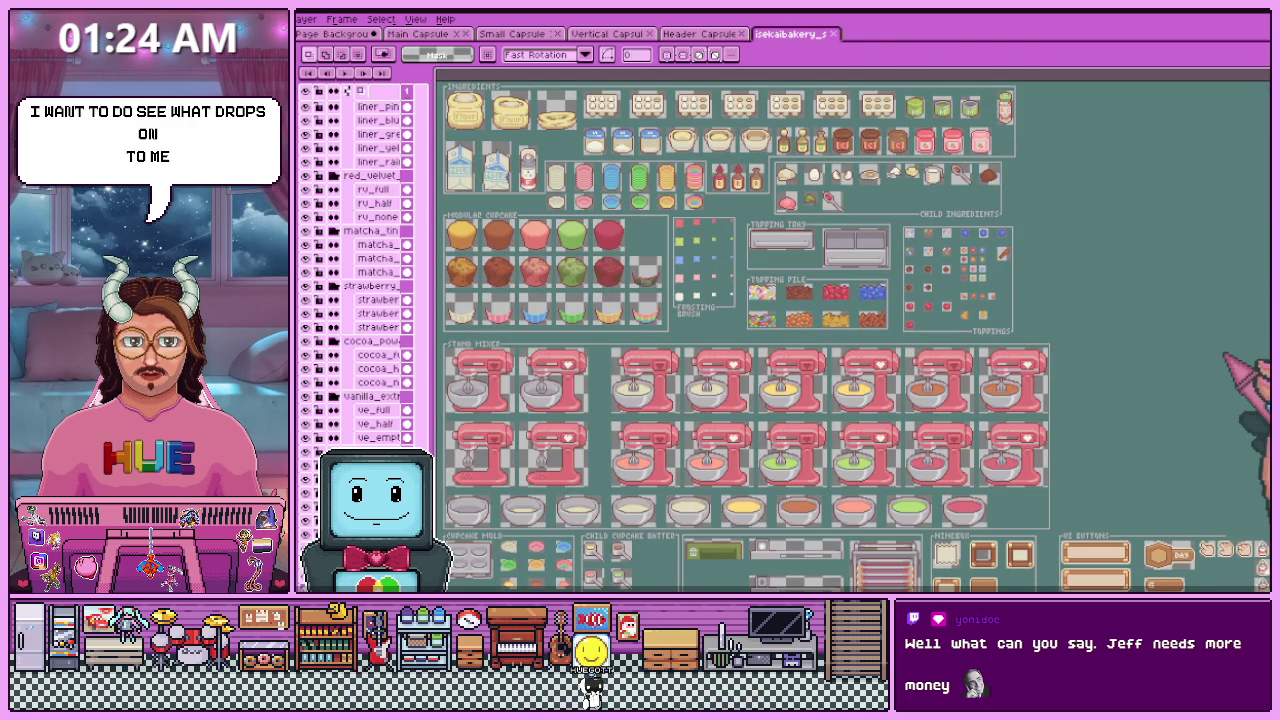
- Scroll through the remaining portraits, then bring the Page Background document back to front
scroll(850, 330, "down", 1)
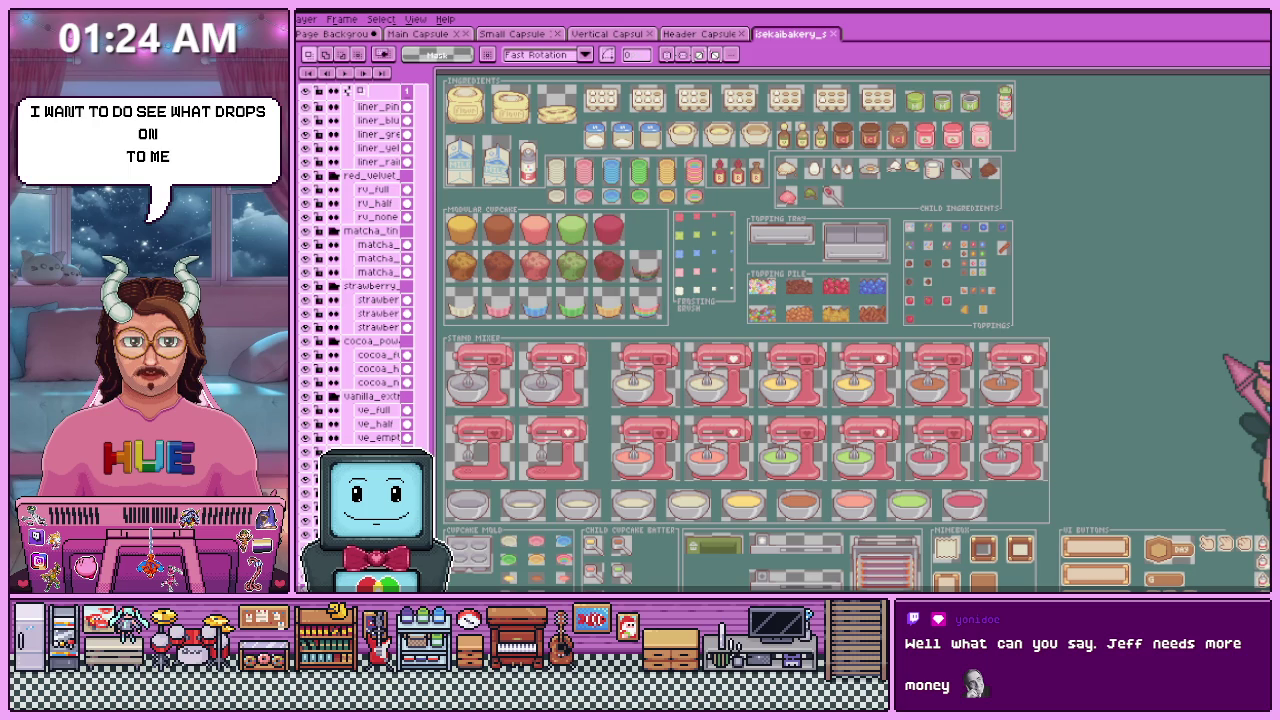
scroll(745, 330, "down", 1)
scroll(745, 330, "down", 2)
scroll(745, 330, "down", 4)
scroll(745, 330, "down", 2)
scroll(708, 573, "down", 1)
scroll(708, 573, "down", 1)
scroll(708, 573, "down", 1)
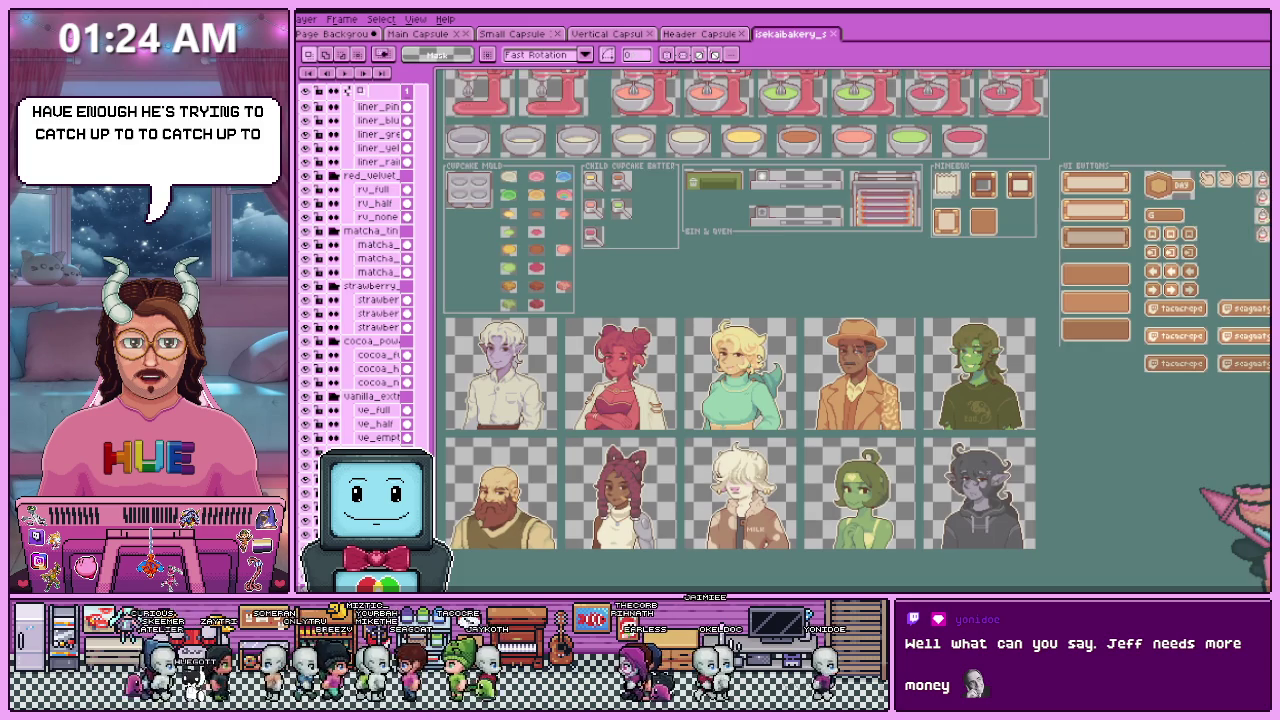
scroll(1200, 500, "down", 2)
scroll(668, 508, "down", 4)
scroll(660, 505, "up", 4)
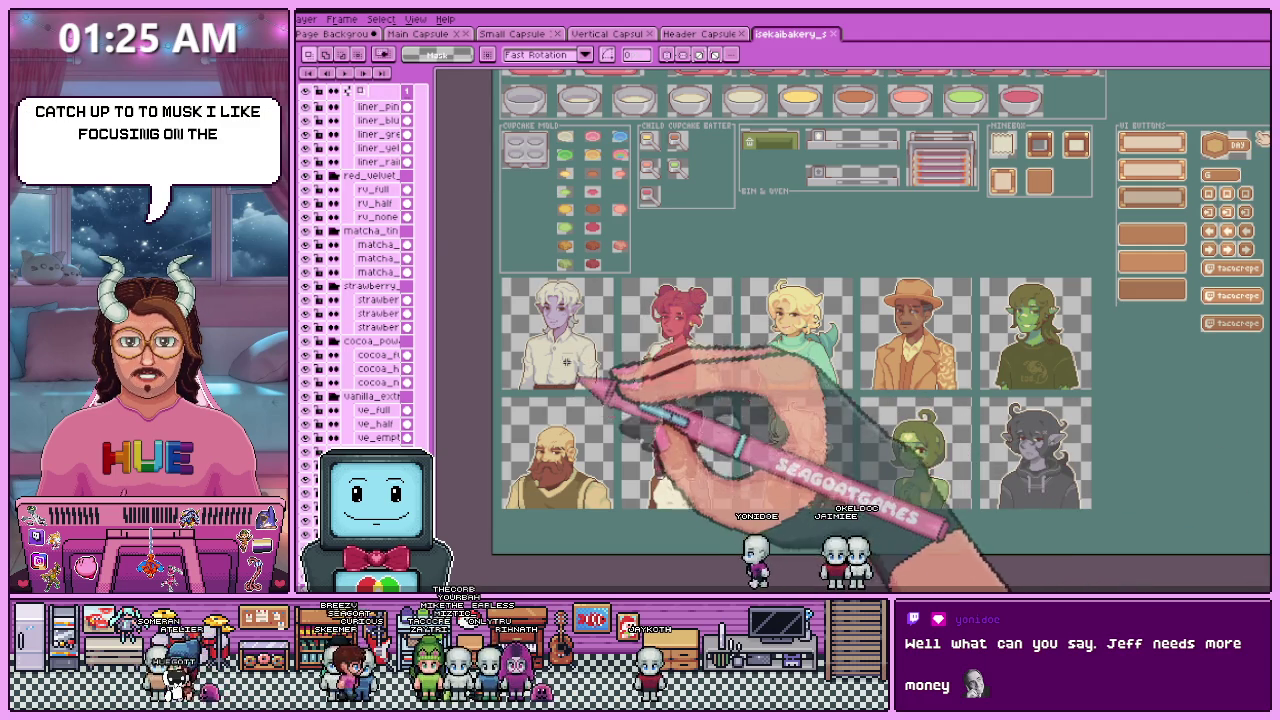
left_click(335, 33)
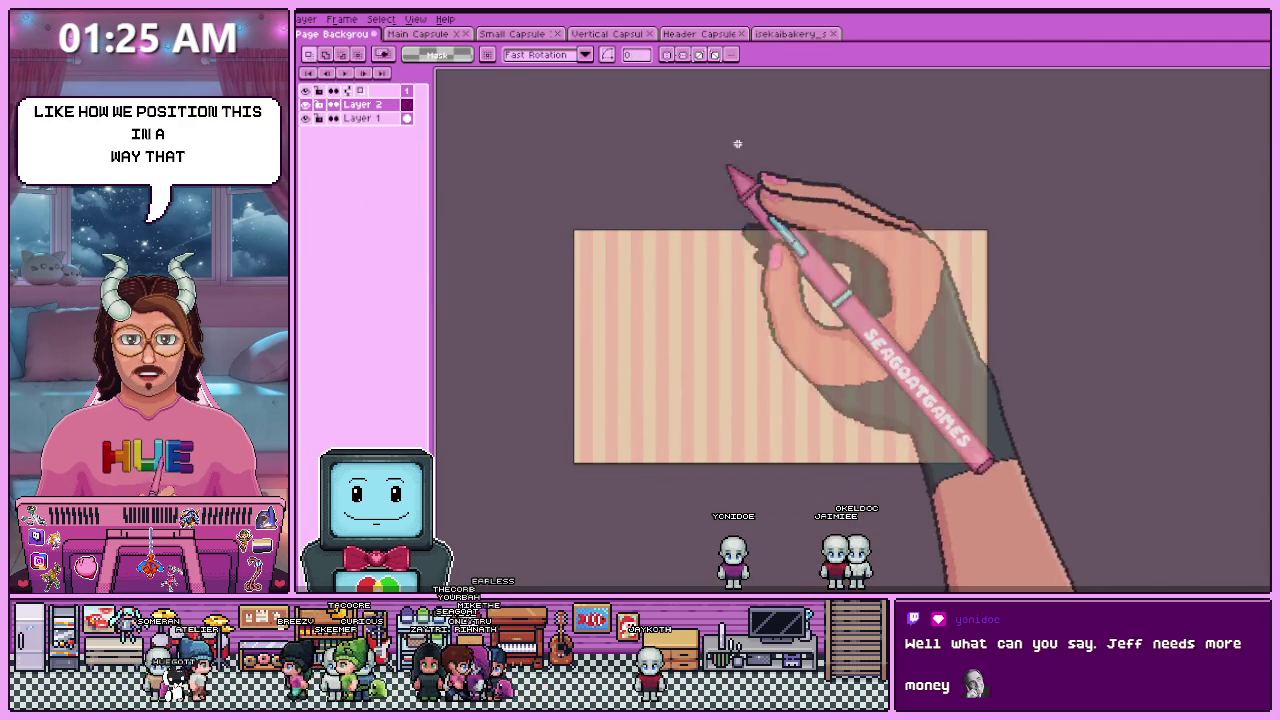
- Glance at the bakery sprite sheet and return to the Page Background document
left_click(790, 33)
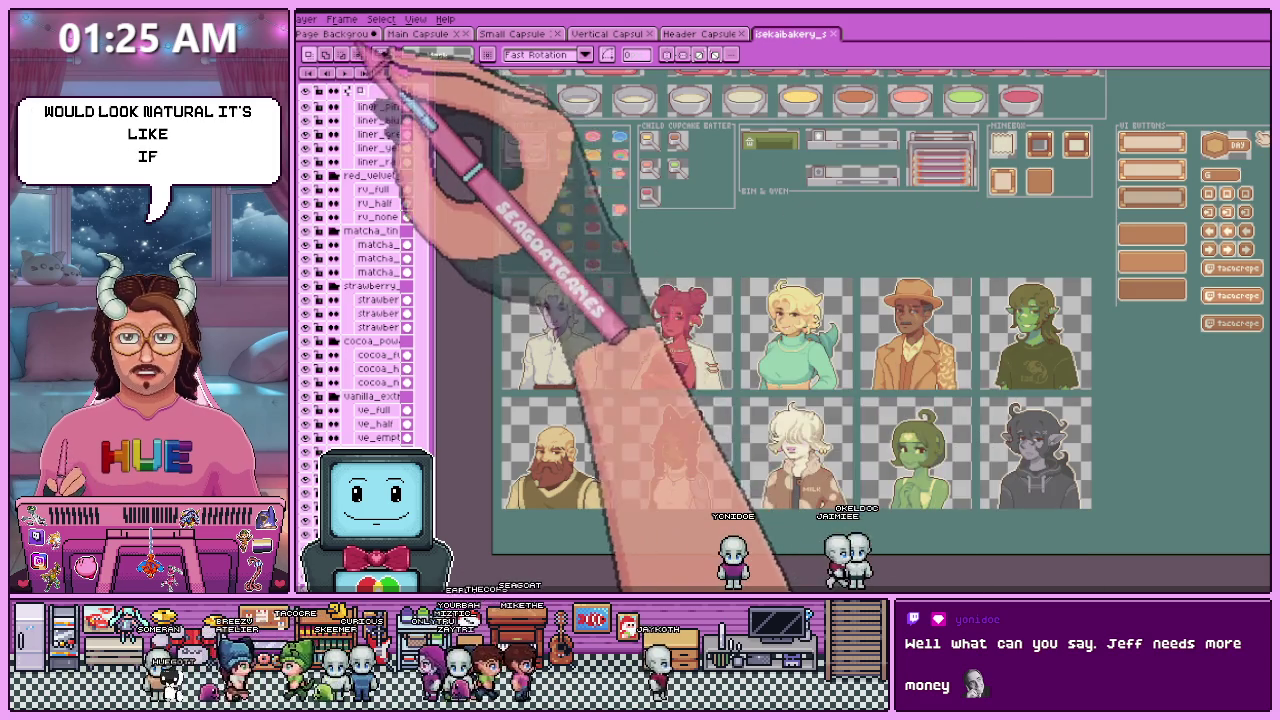
left_click(335, 33)
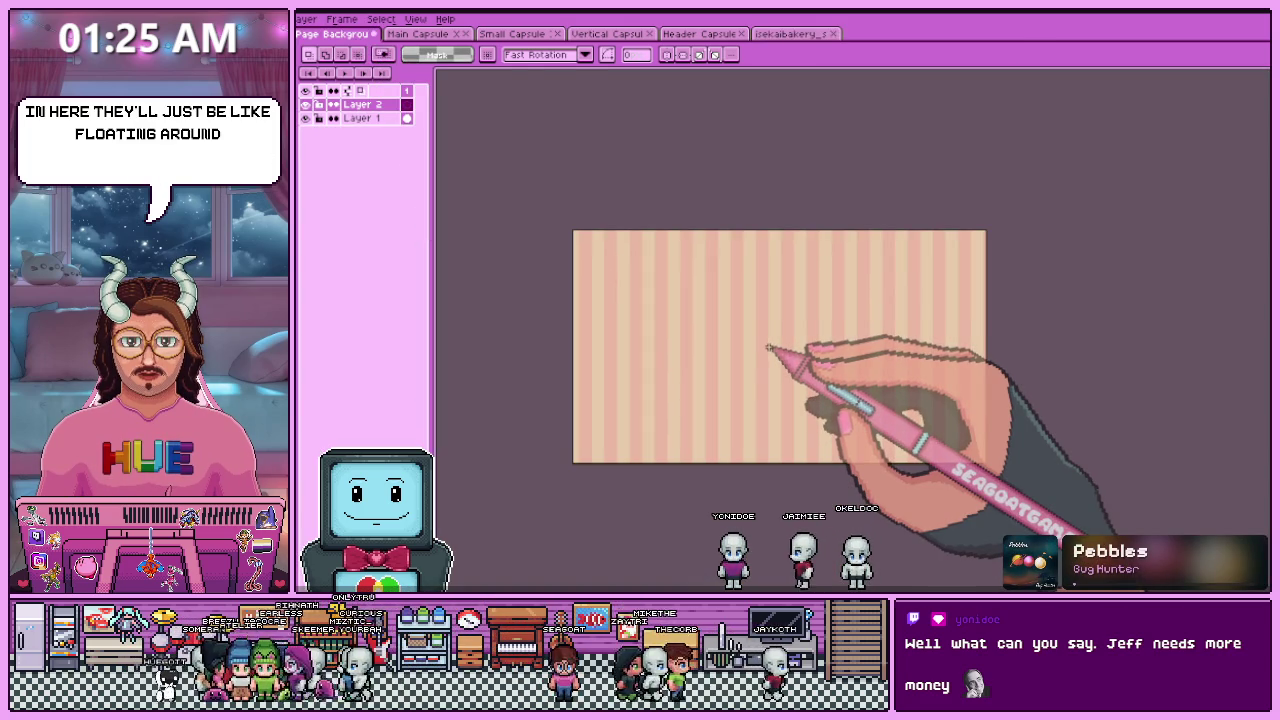
scroll(790, 362, "up", 2)
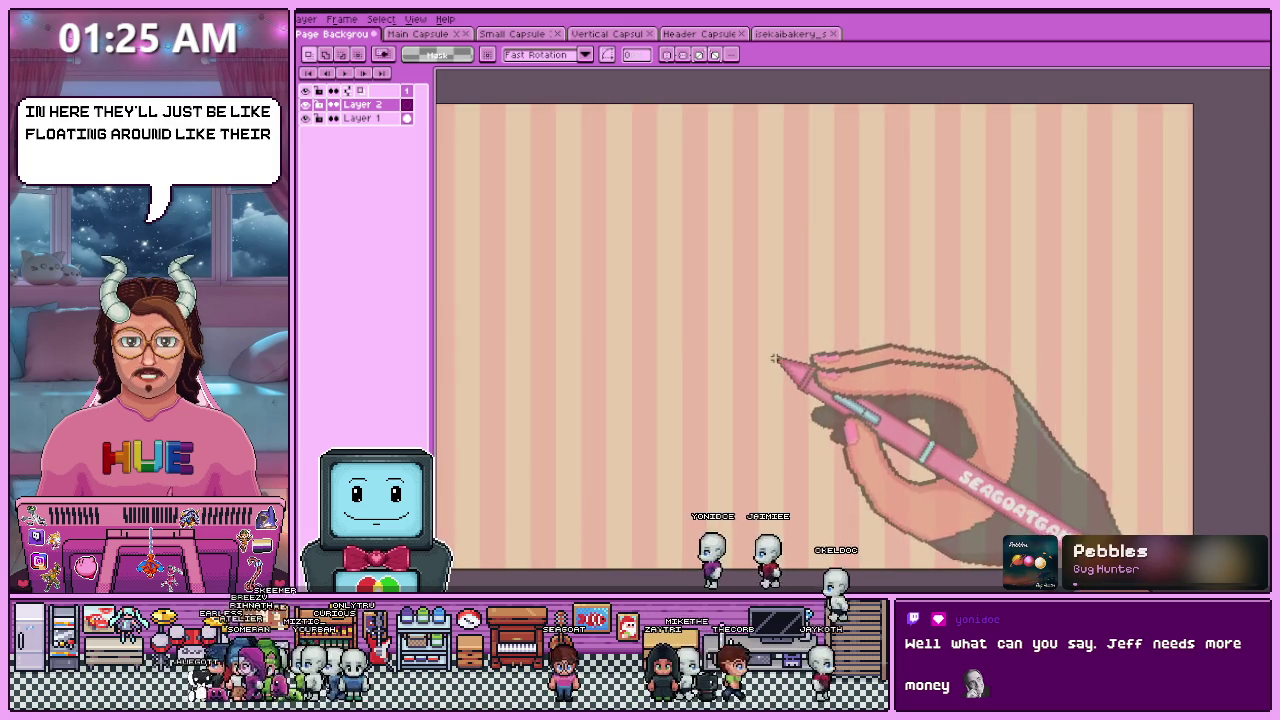
scroll(770, 370, "down", 2)
- Paste the blue-skinned Character 11 into Page Background's lower-right corner
left_click(265, 18)
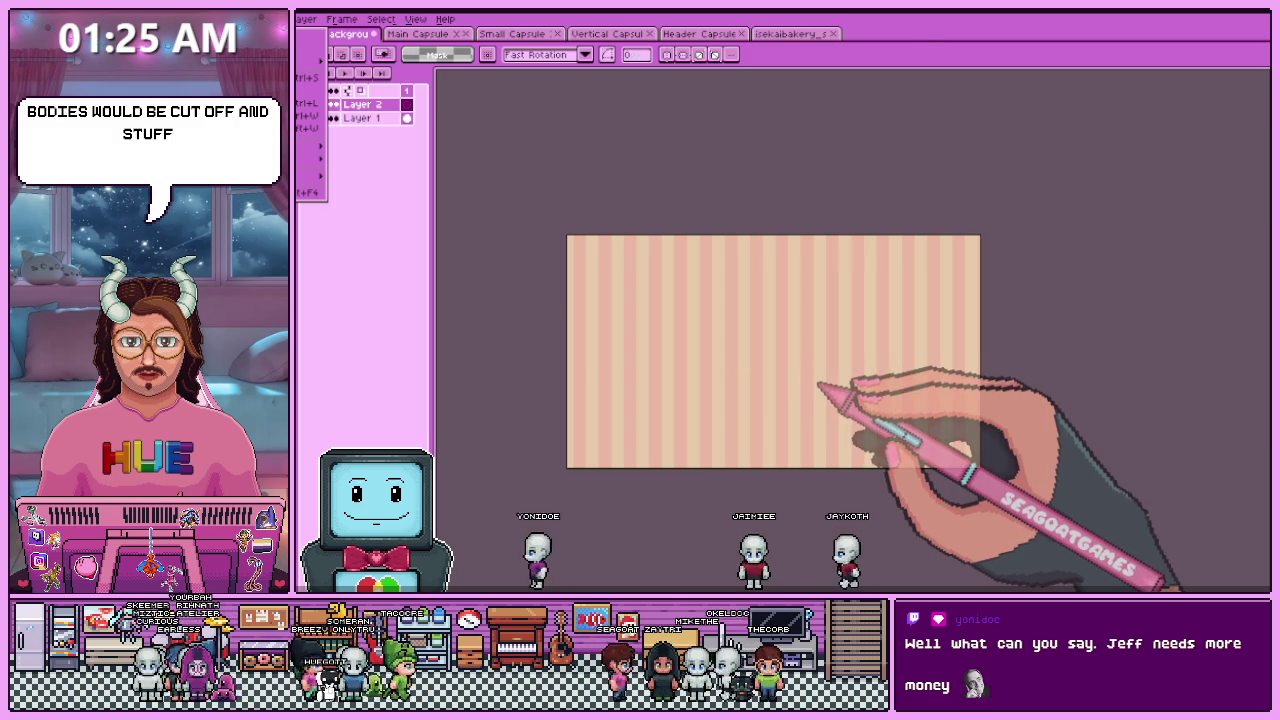
scroll(800, 280, "down", 1)
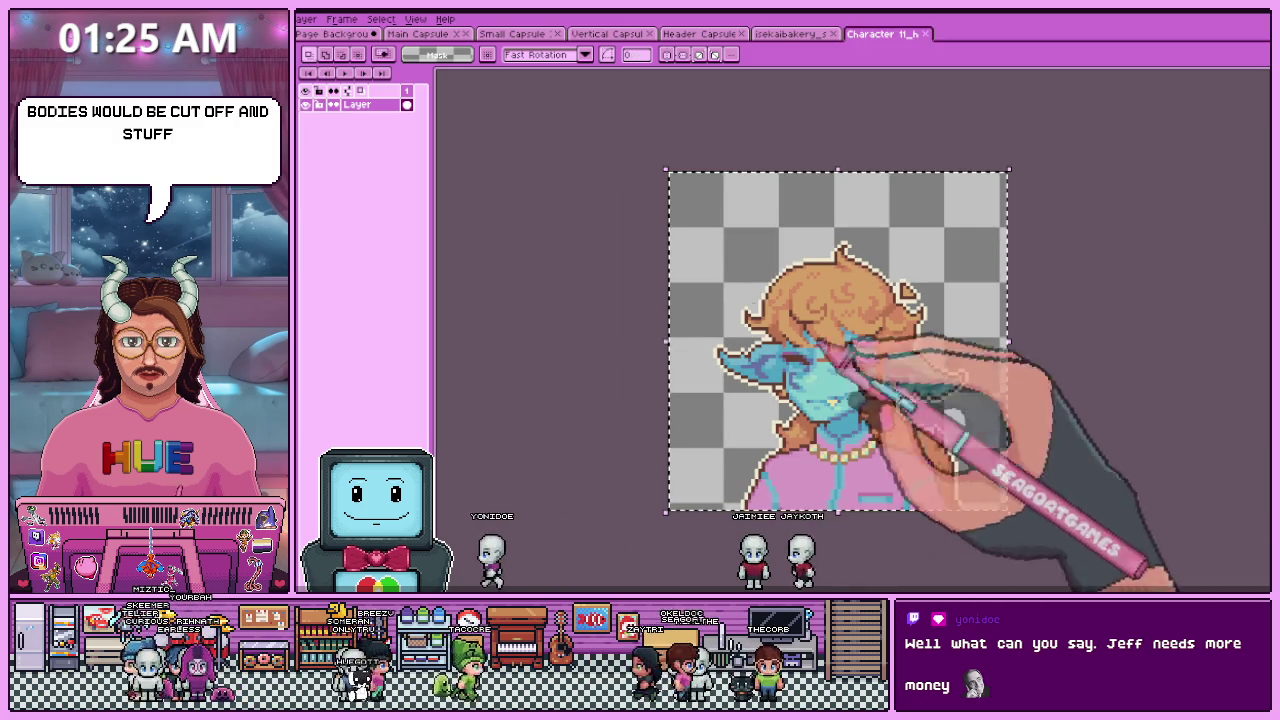
left_click(330, 34)
key("ctrl+v")
left_click_drag(660, 318, 1003, 457)
- Nudge the blue-skinned character slightly up, then open the bearded Character 06 portrait
scroll(898, 423, "up", 3)
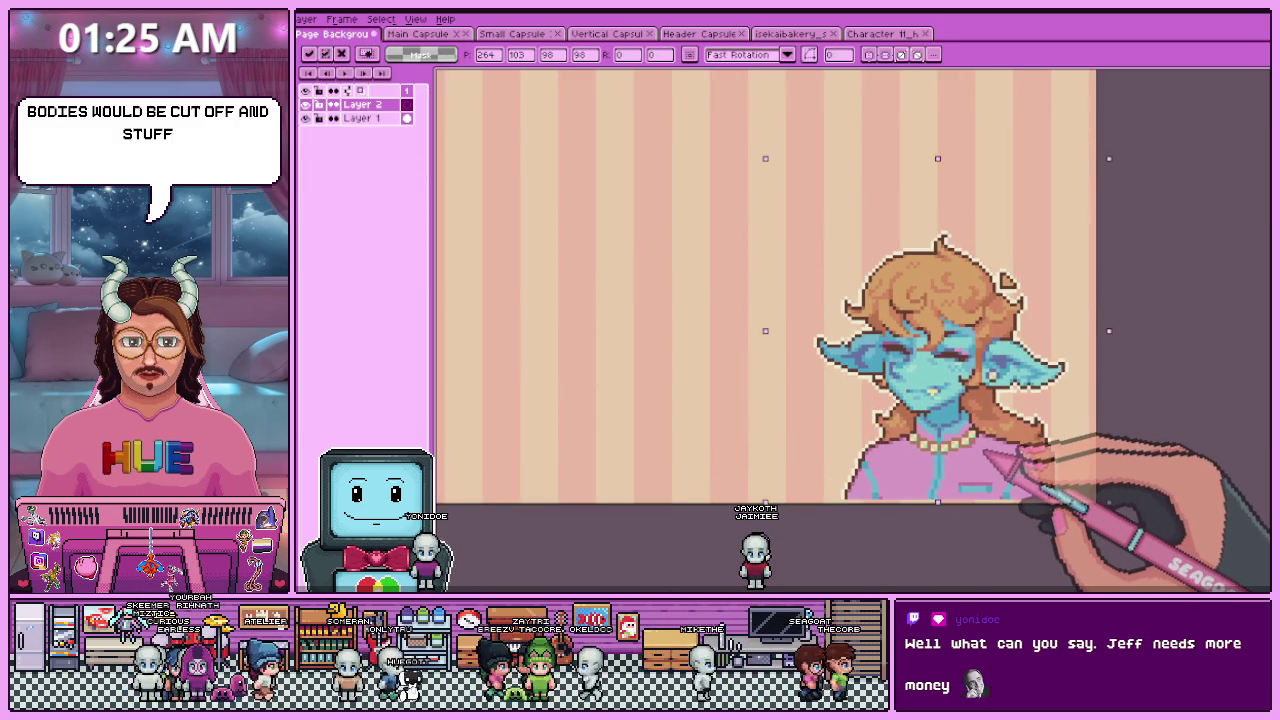
scroll(1000, 456, "down", 1)
scroll(965, 428, "down", 2)
scroll(970, 400, "up", 2)
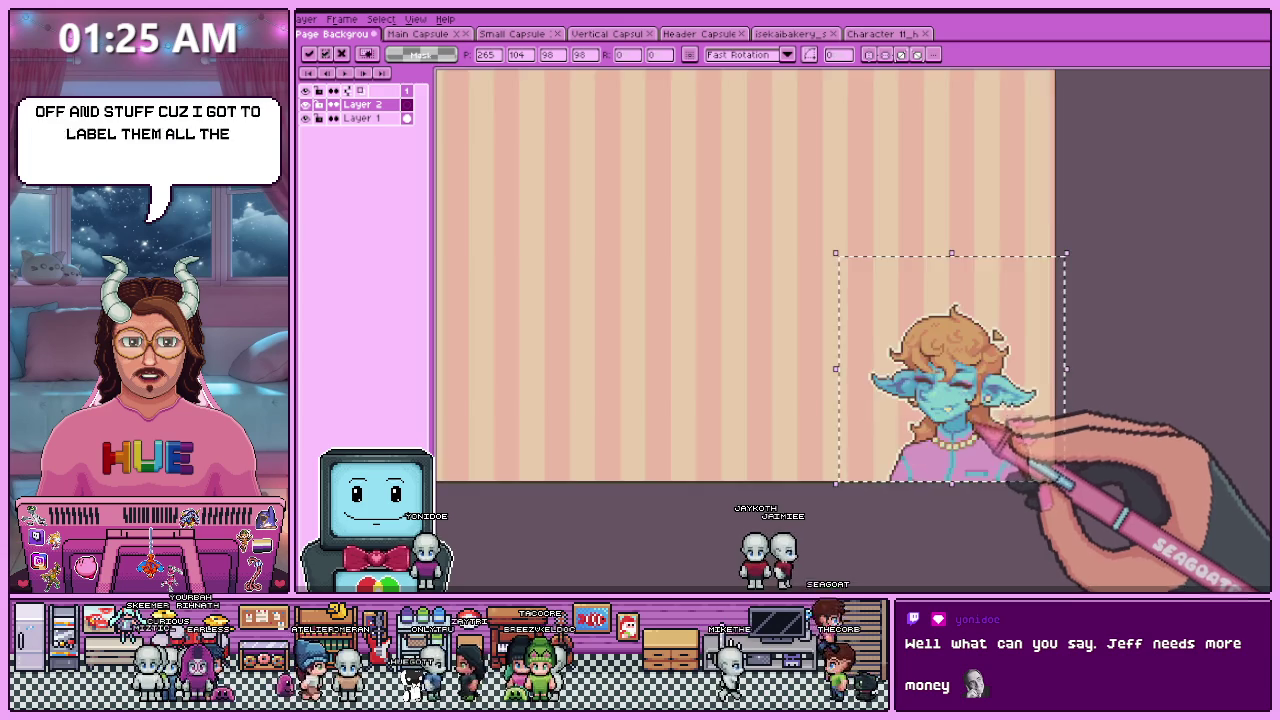
scroll(1003, 450, "down", 1)
scroll(992, 447, "up", 2)
left_click_drag(1000, 445, 1010, 440)
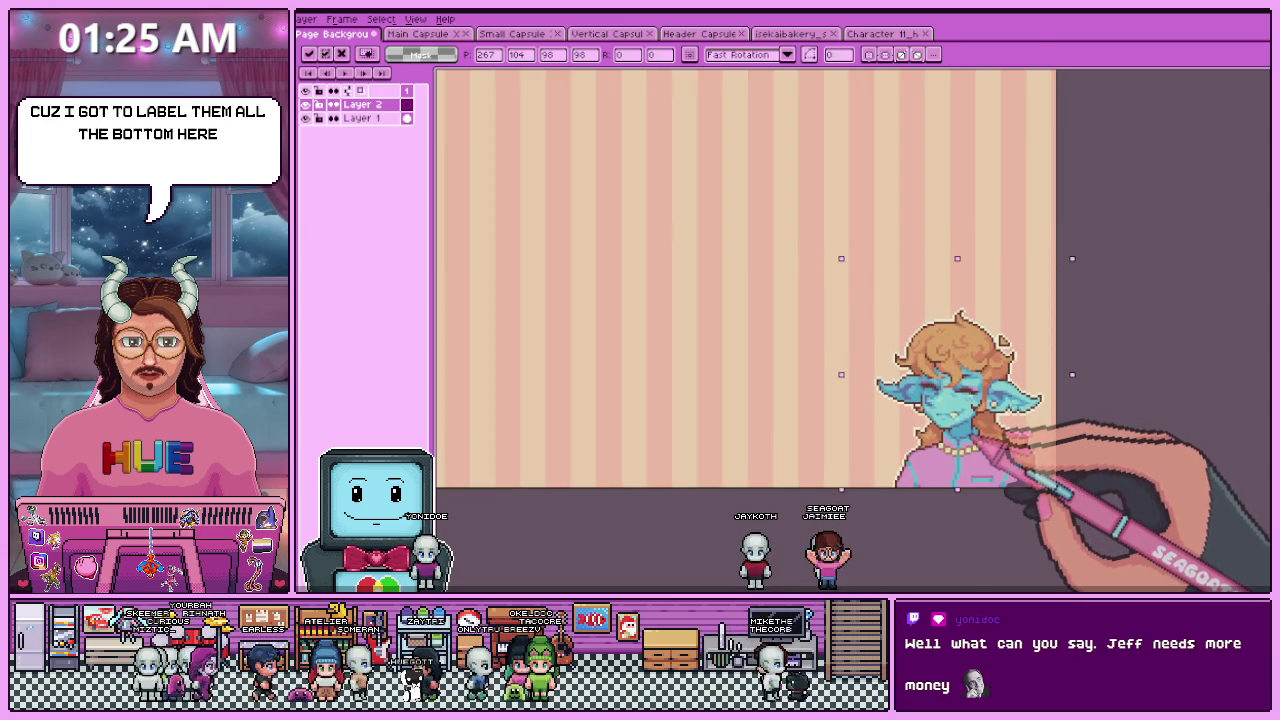
scroll(990, 435, "down", 2)
scroll(930, 405, "up", 1)
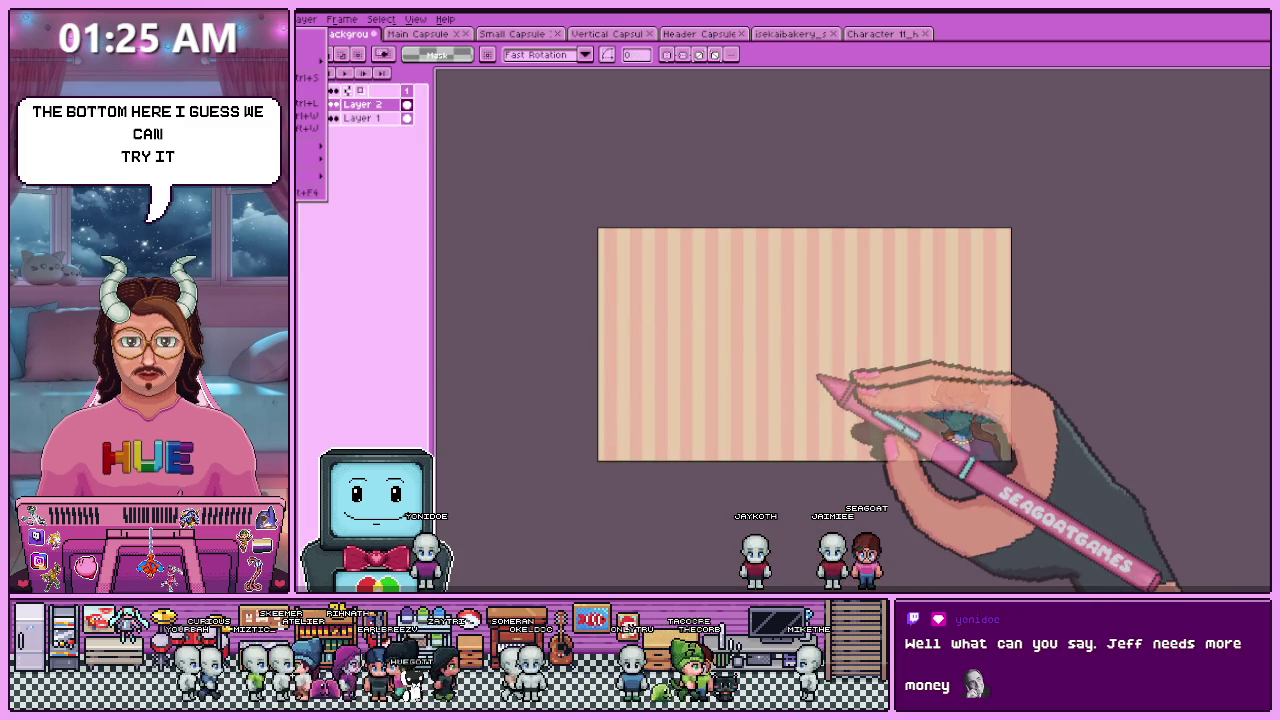
left_click_drag(450, 445, 737, 380)
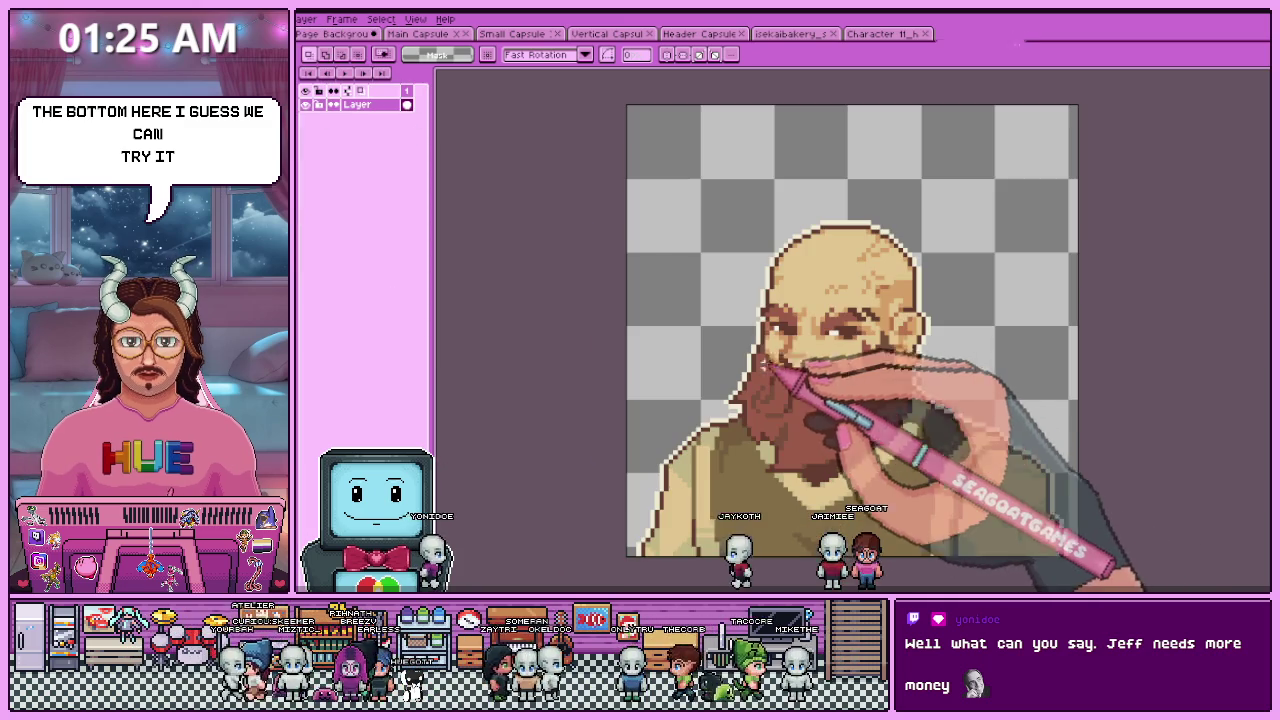
- Paste the bearded character into Page Background and place it at the lower left
left_click(335, 33)
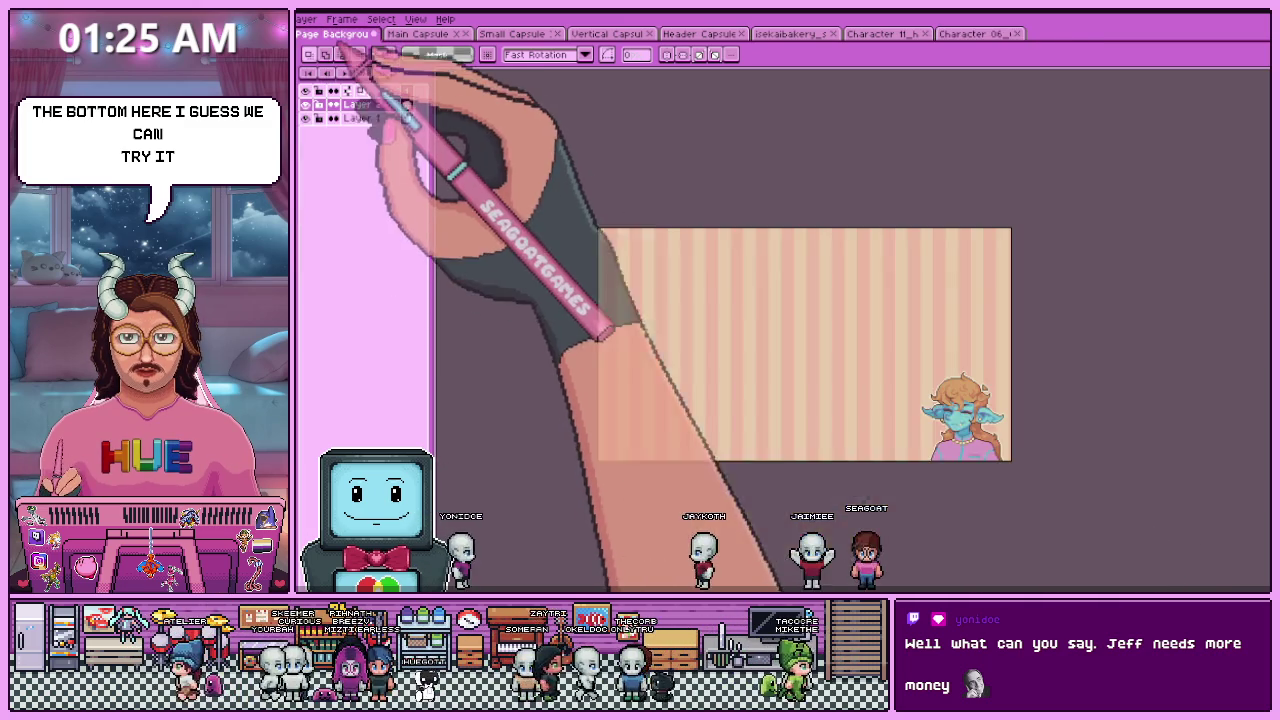
key("ctrl+v")
left_click_drag(686, 358, 681, 412)
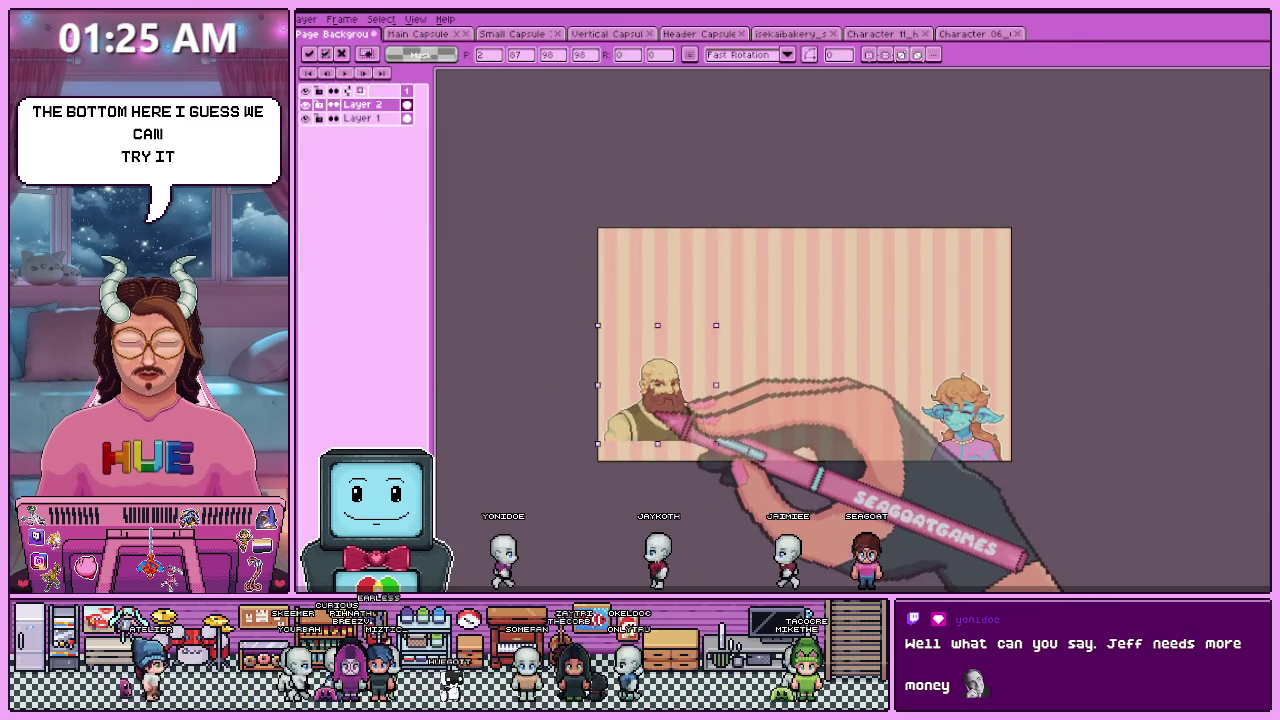
scroll(645, 450, "up", 1)
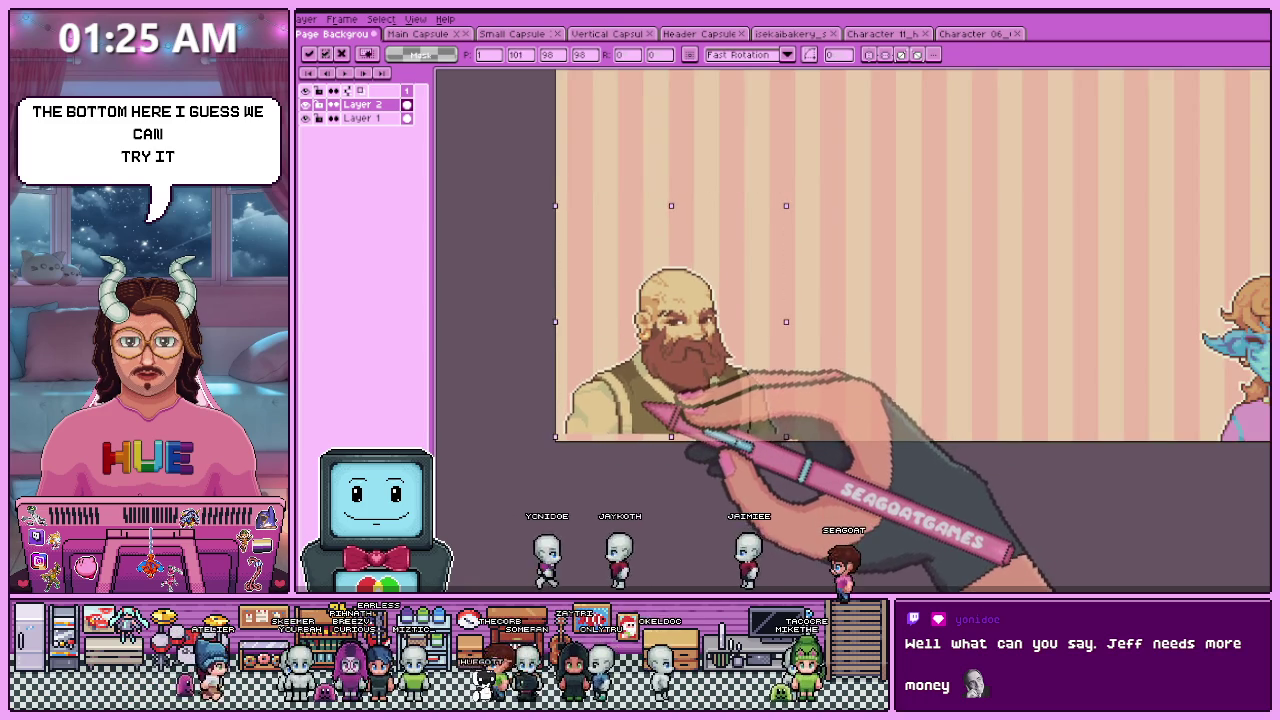
scroll(640, 412, "down", 1)
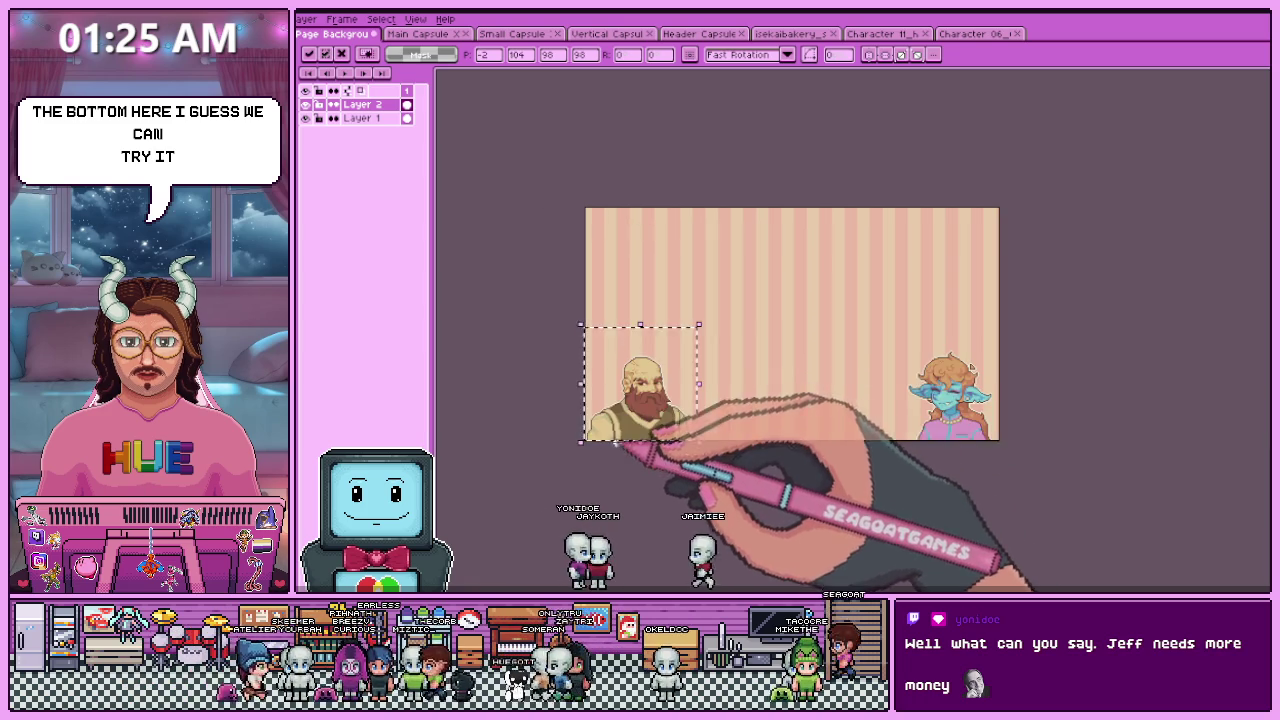
left_click(785, 455)
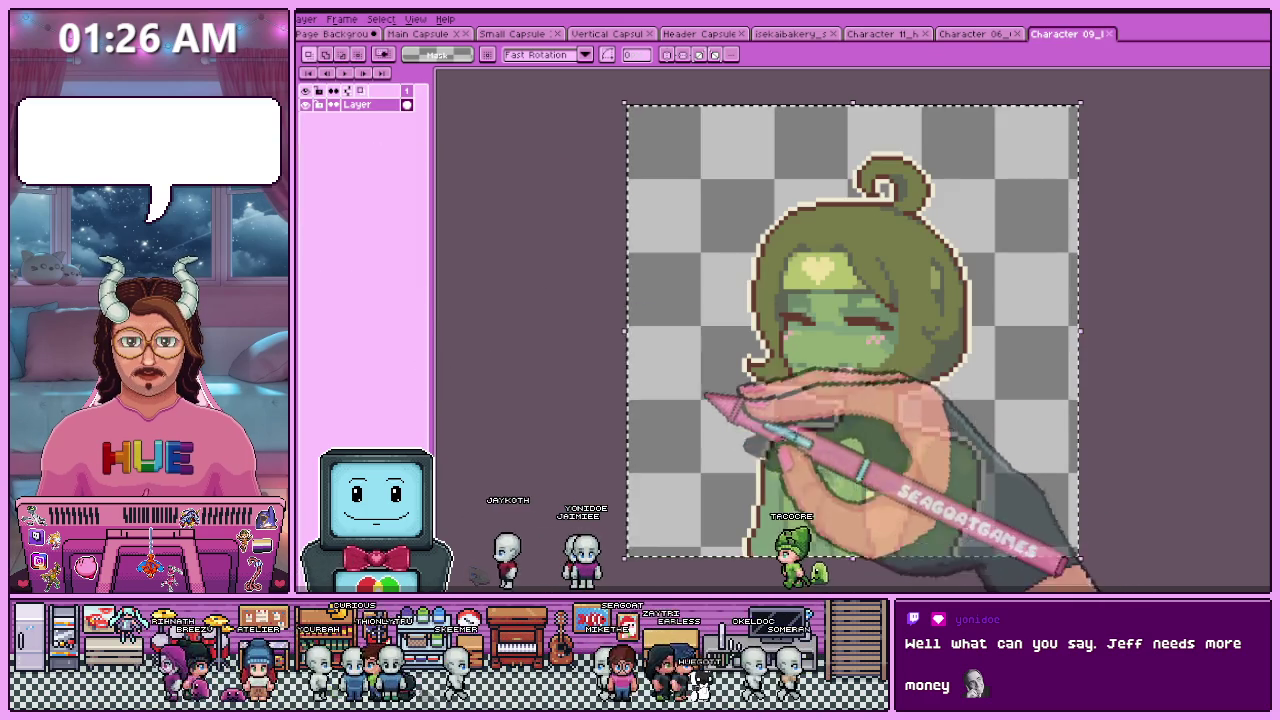
- Paste the green character and place it near the top centre
left_click(330, 33)
key("ctrl+v")
mouse_move(766, 366)
left_mouse_down()
mouse_move(790, 422)
mouse_move(806, 311)
mouse_move(821, 306)
left_mouse_up()
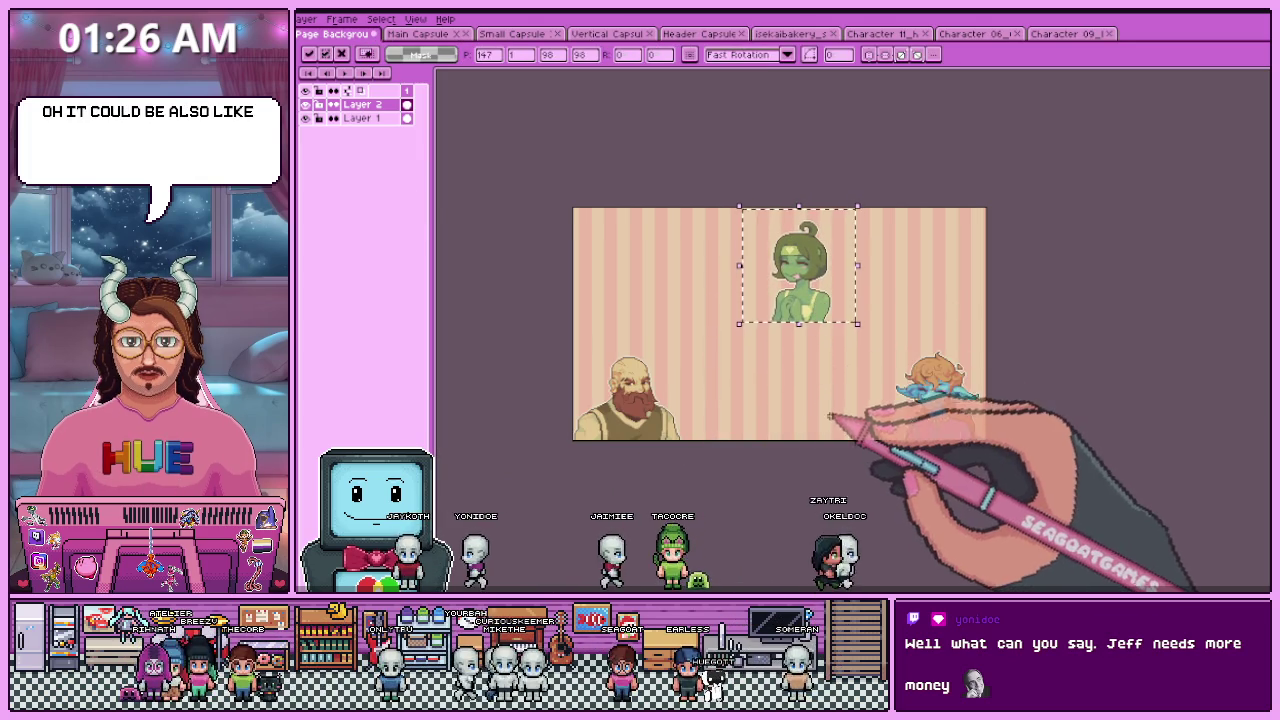
left_click(823, 420)
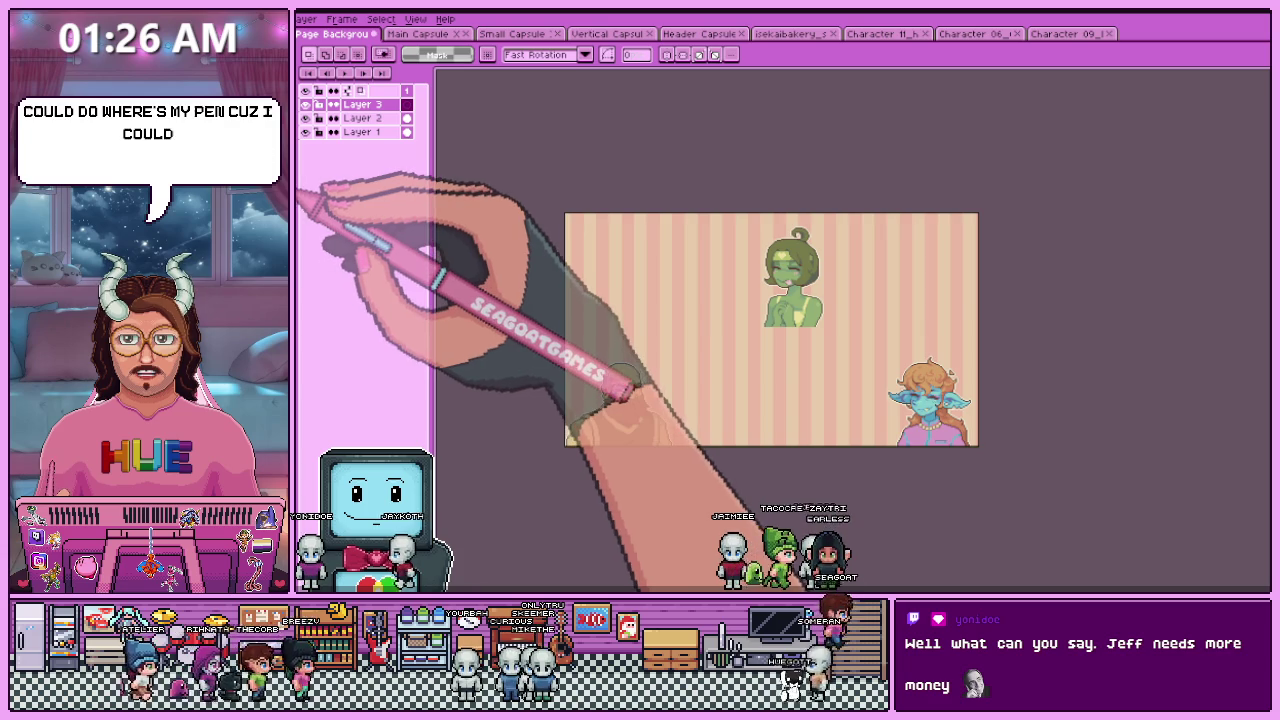
- Enlarge the brush from the presets and paint a big dark table blob in the centre
key("b")
left_click_drag(603, 350, 704, 375)
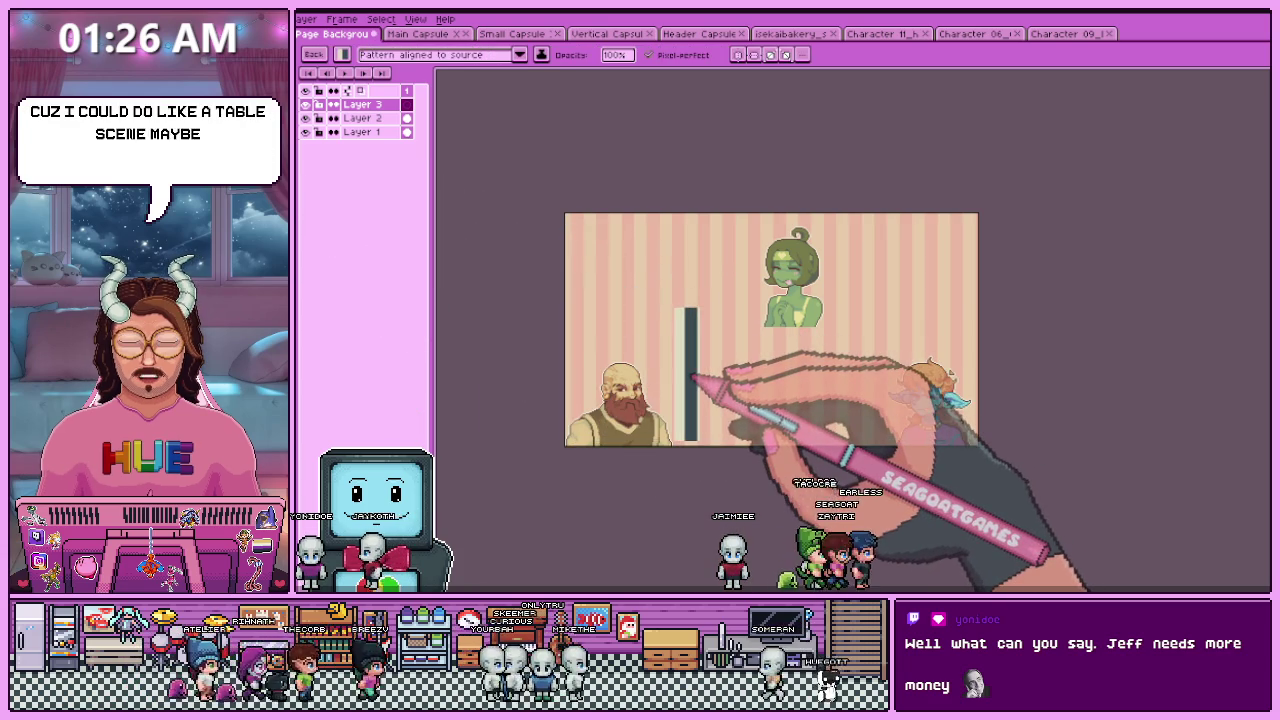
left_click(341, 54)
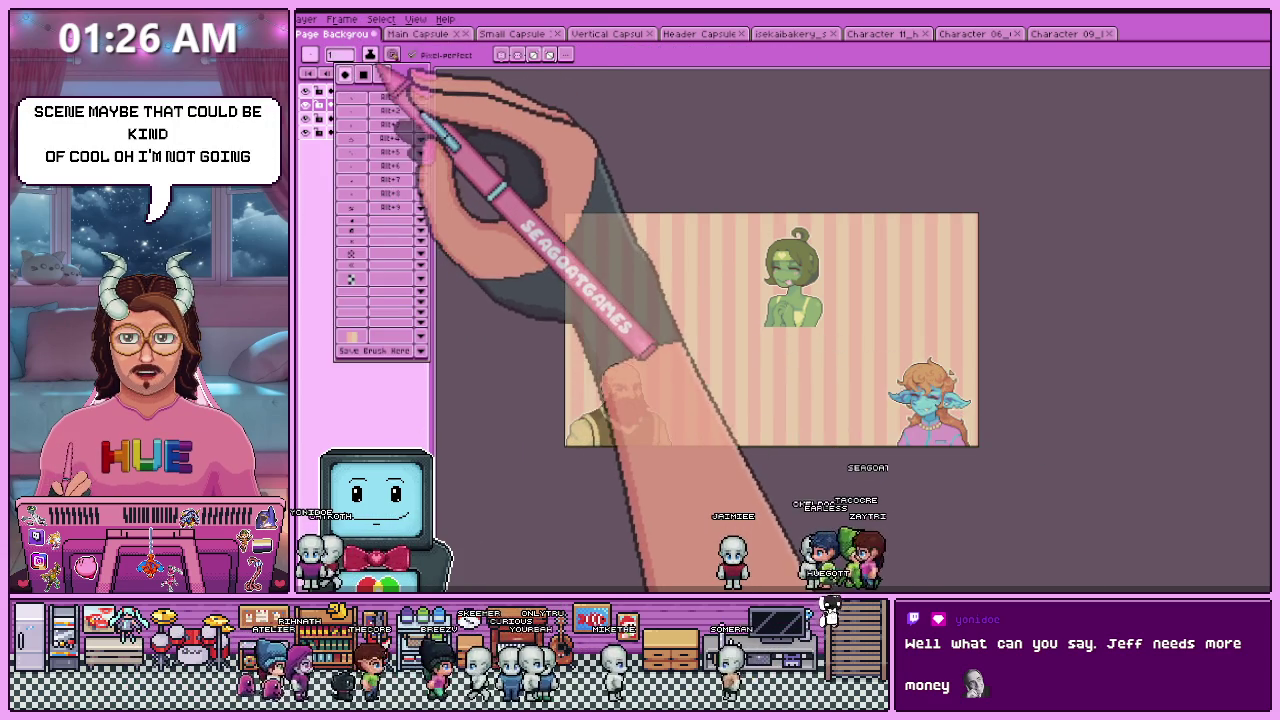
left_click(408, 78)
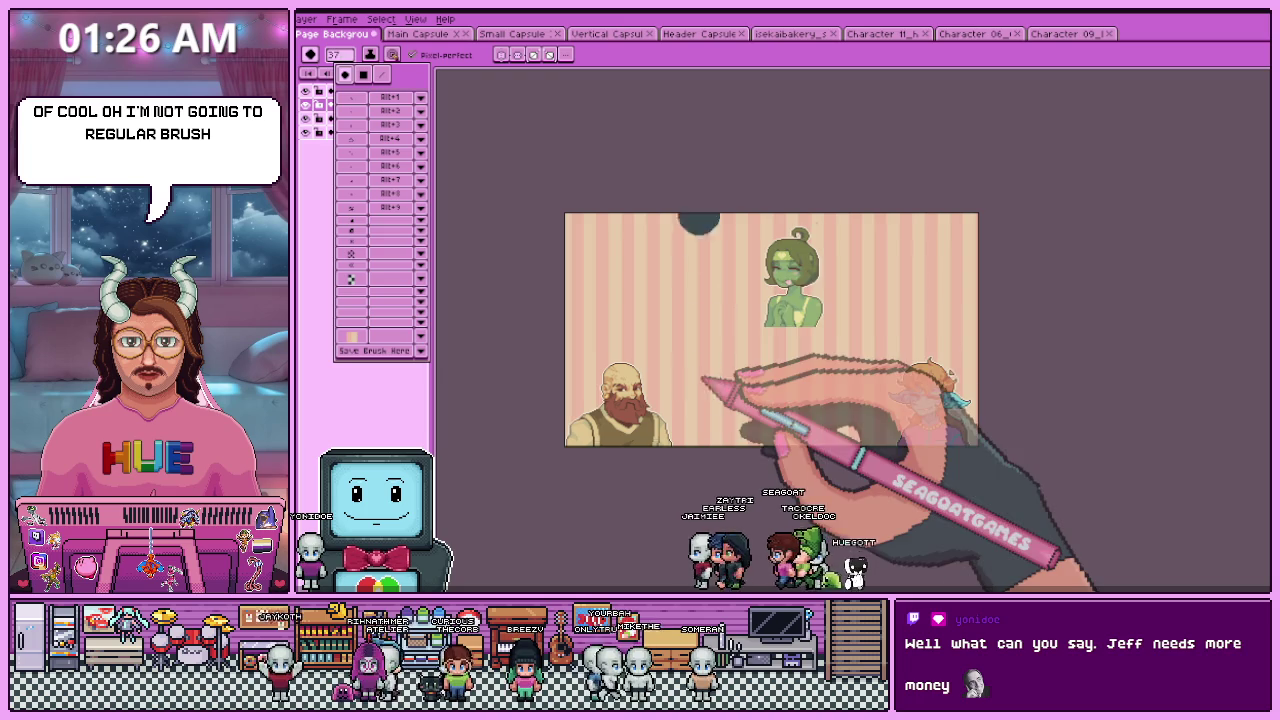
left_click_drag(700, 360, 748, 382)
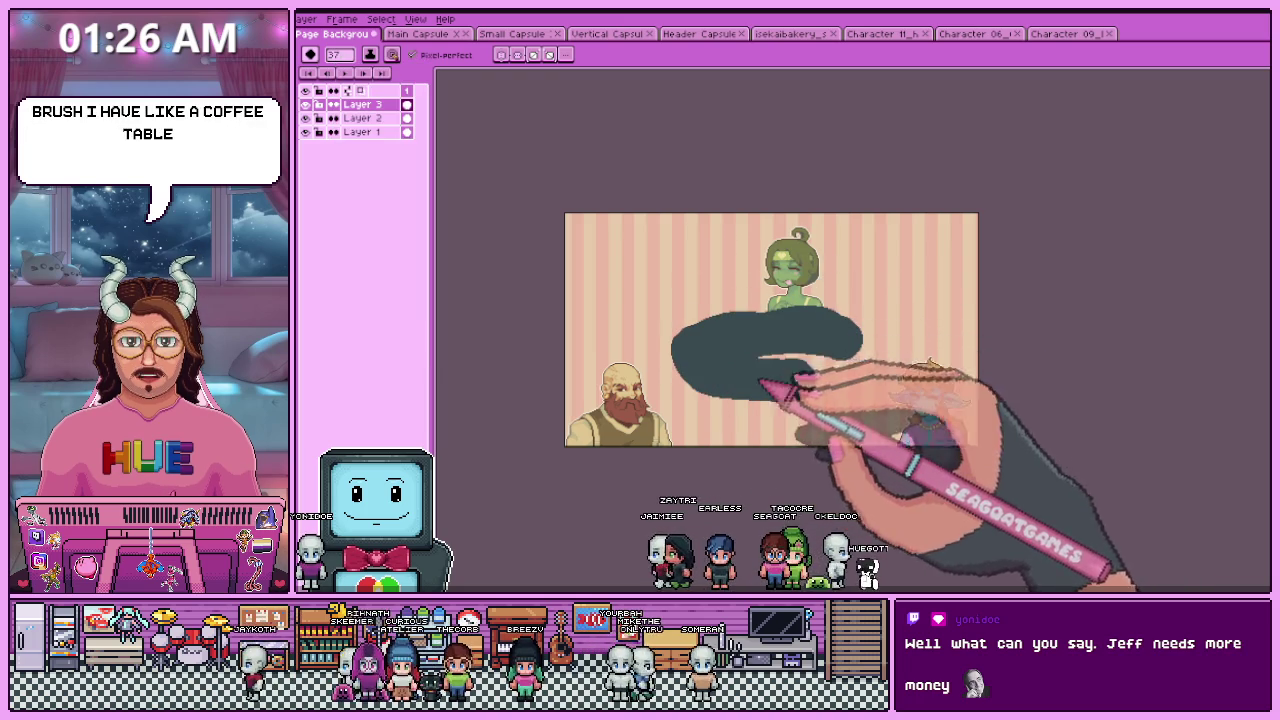
scroll(748, 382, "down", 3)
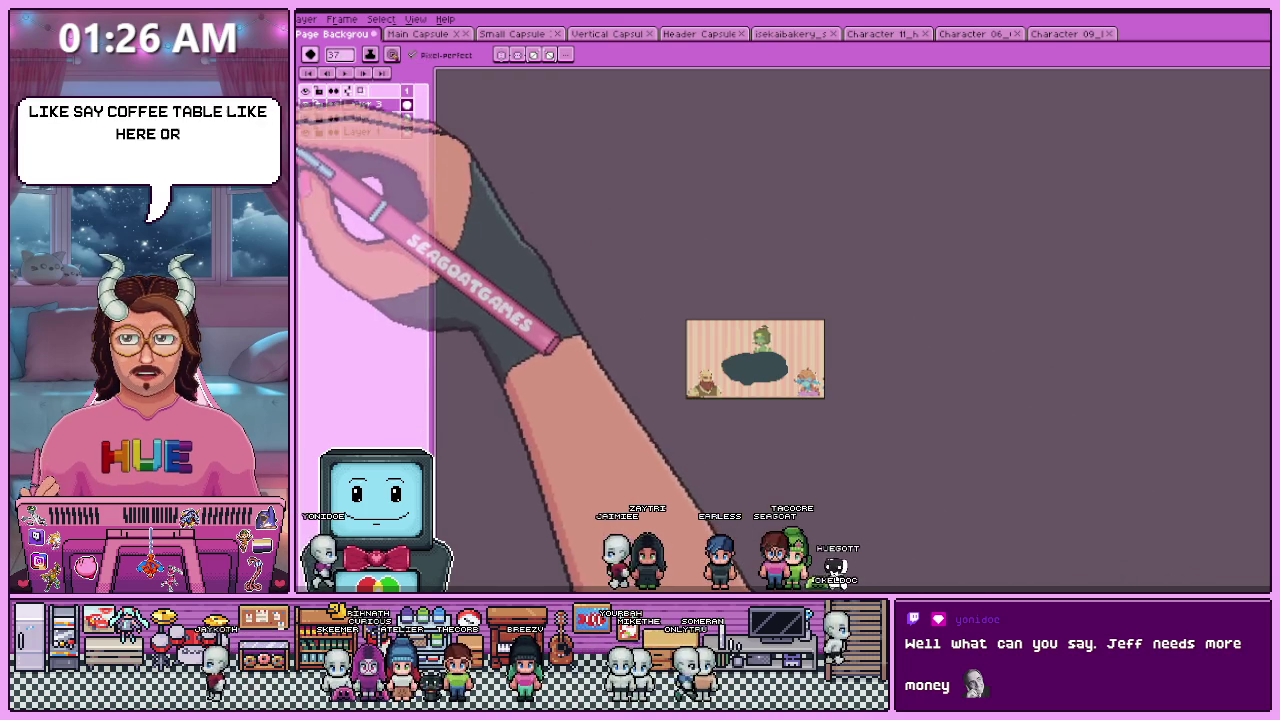
scroll(772, 400, "up", 5)
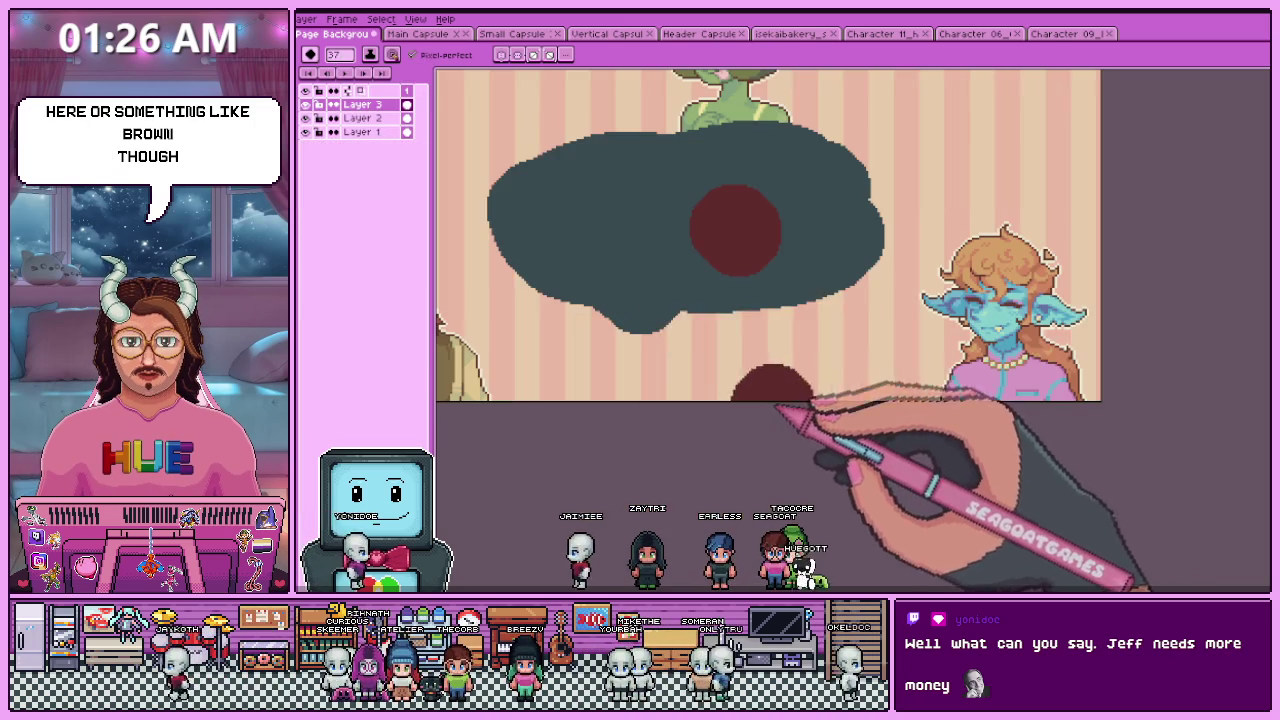
- Bucket-fill the blob brown and extend it toward the bottom edge
key("g")
left_click(665, 268)
scroll(640, 262, "down", 2)
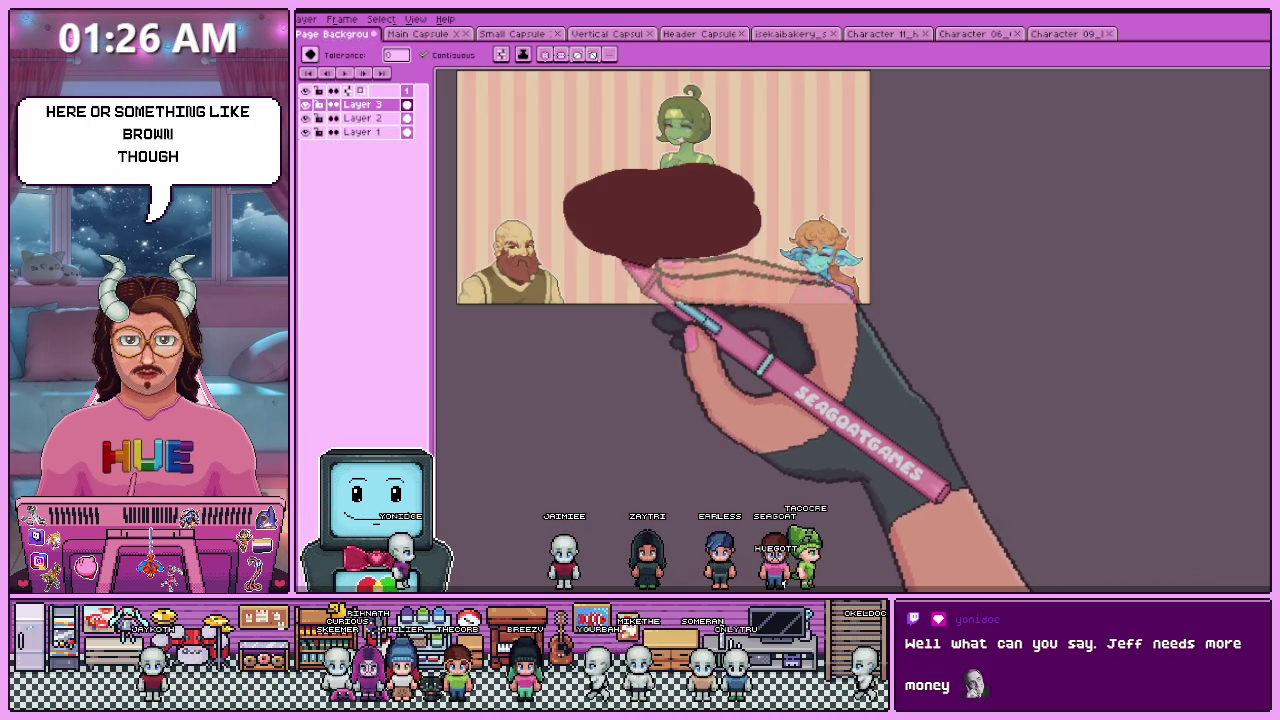
key("b")
left_click_drag(600, 240, 686, 285)
scroll(680, 295, "down", 3)
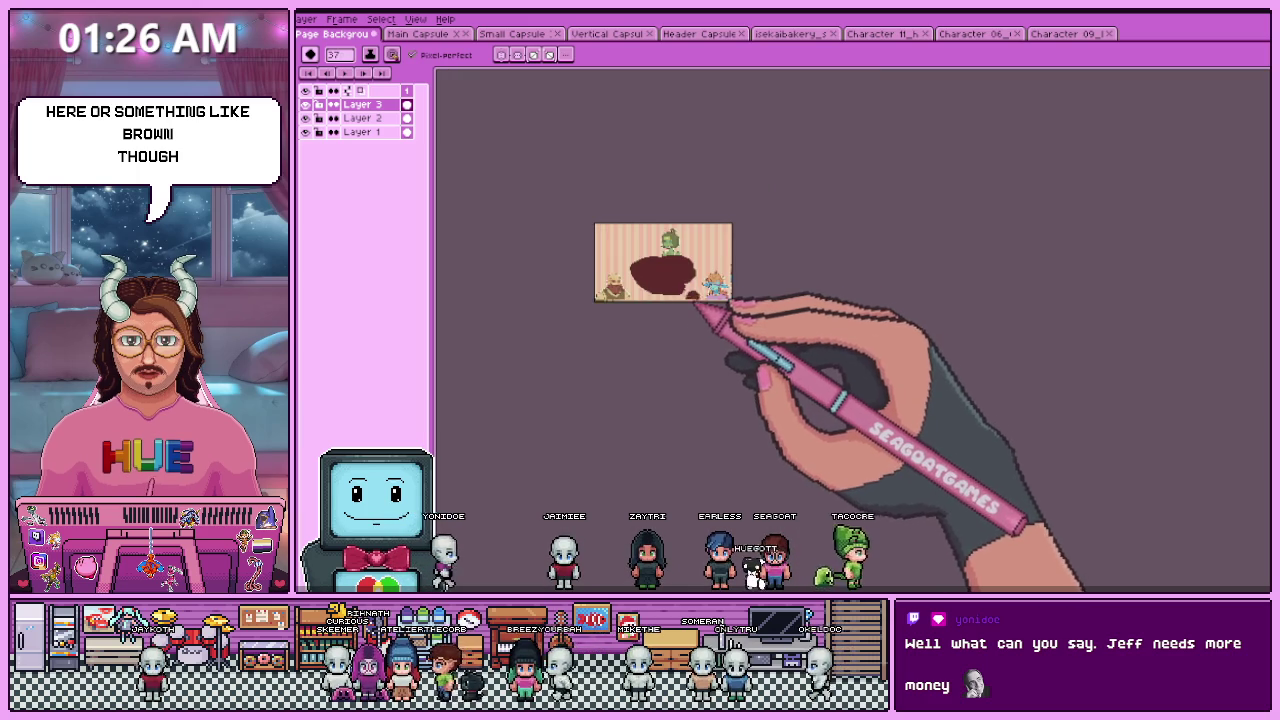
scroll(712, 290, "up", 1)
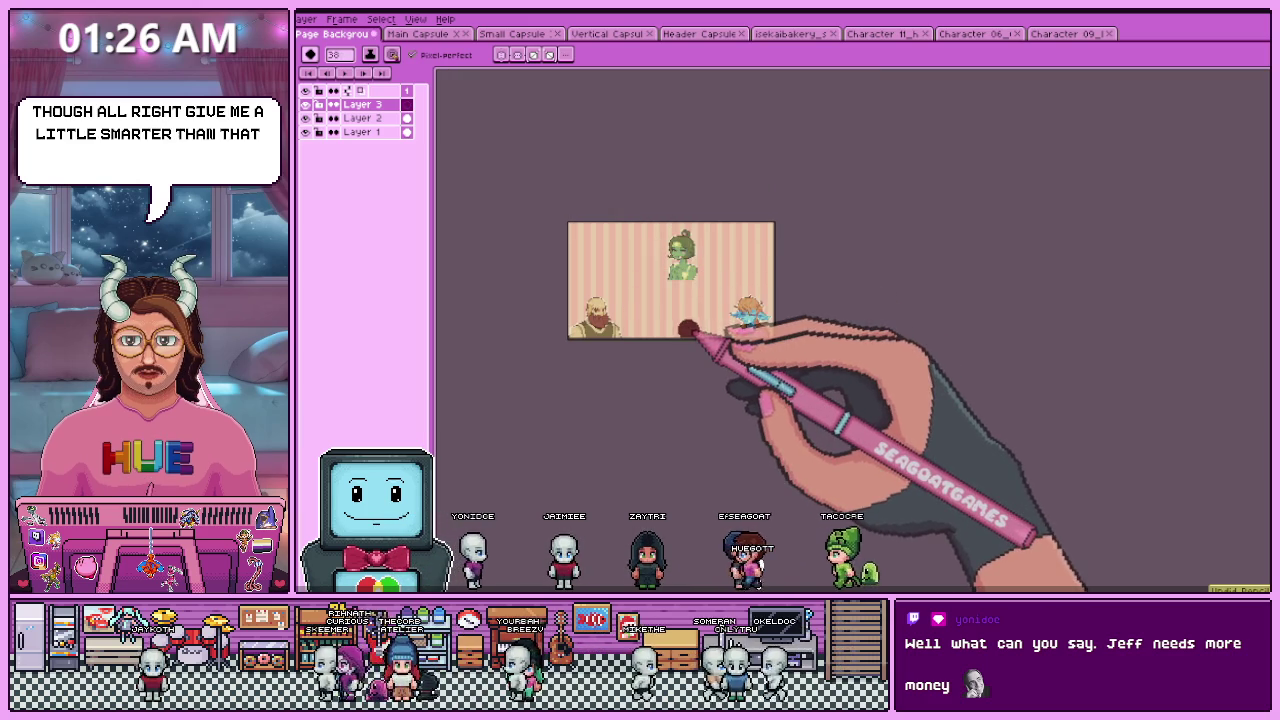
- Draw a wide oval between the bearded and blue-skinned figures and fill it dark red
scroll(660, 312, "up", 2)
left_click_drag(590, 252, 800, 352)
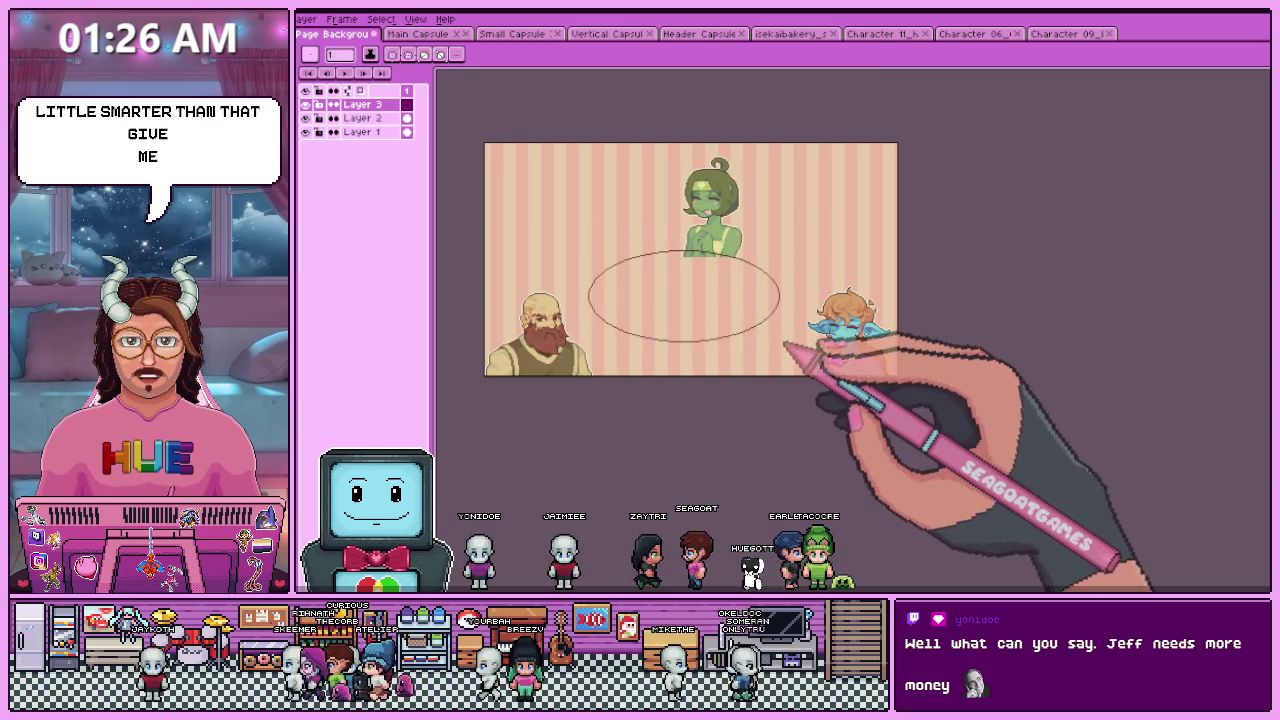
key("ctrl+z")
left_click_drag(548, 266, 885, 377)
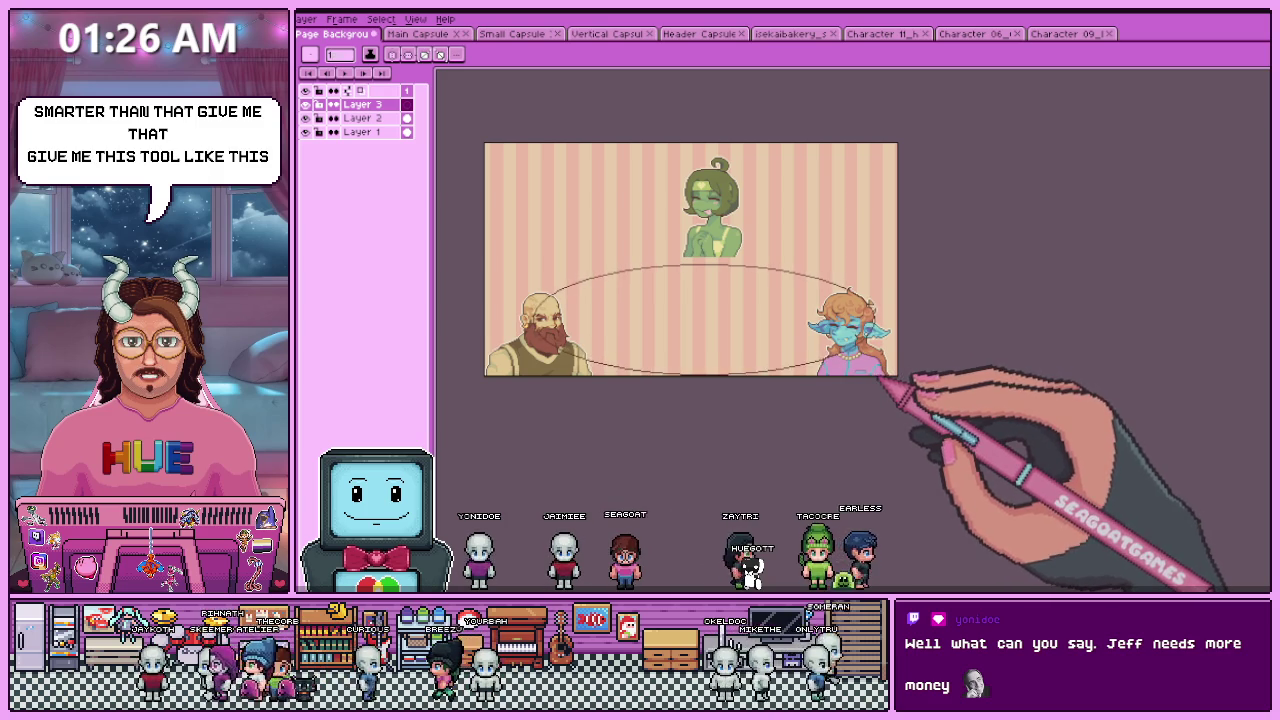
key("g")
left_click(715, 330)
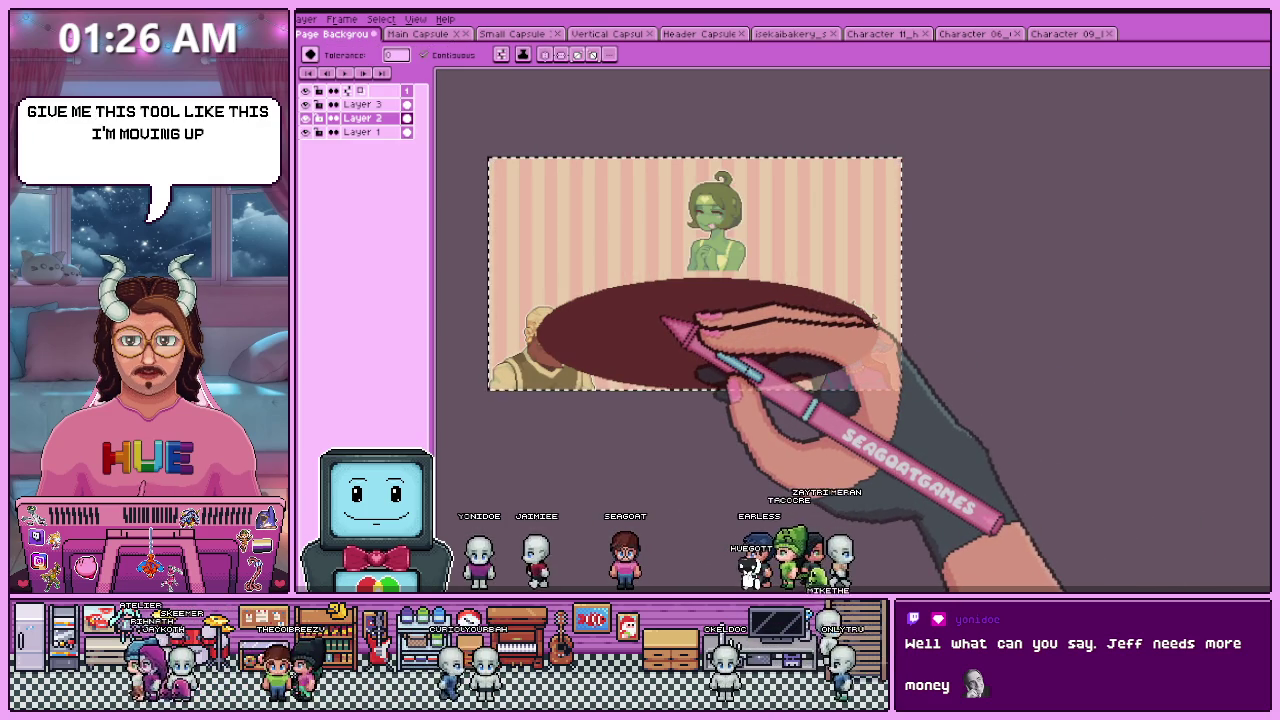
- Nudge the oval table up and put its layer beneath the characters layer
key("alt+Up")
key("v")
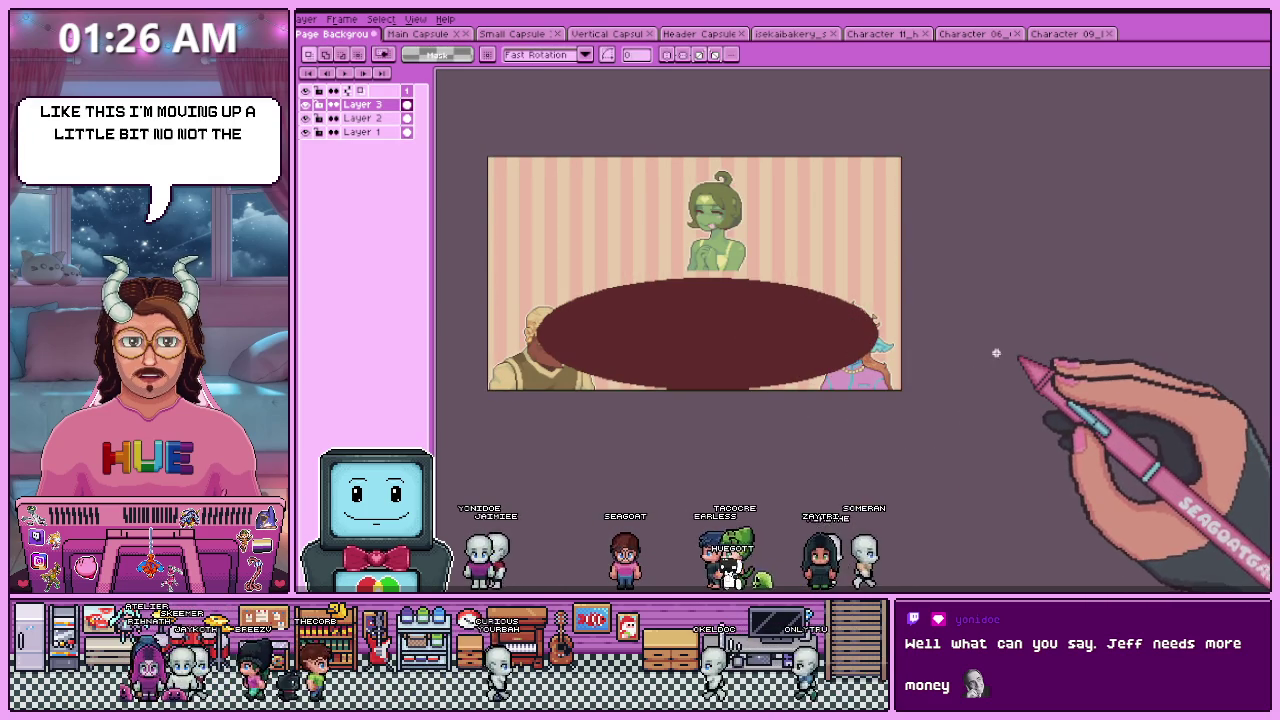
key("Up")
key("Up")
key("Up")
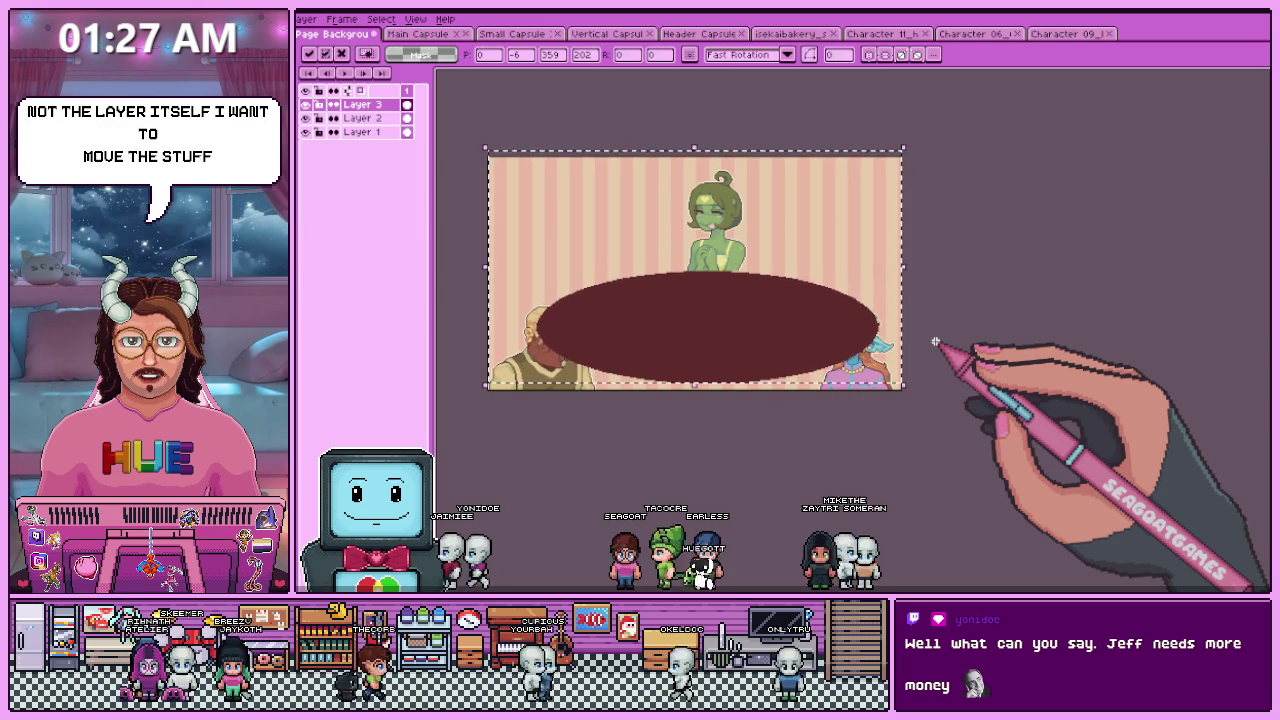
key("Return")
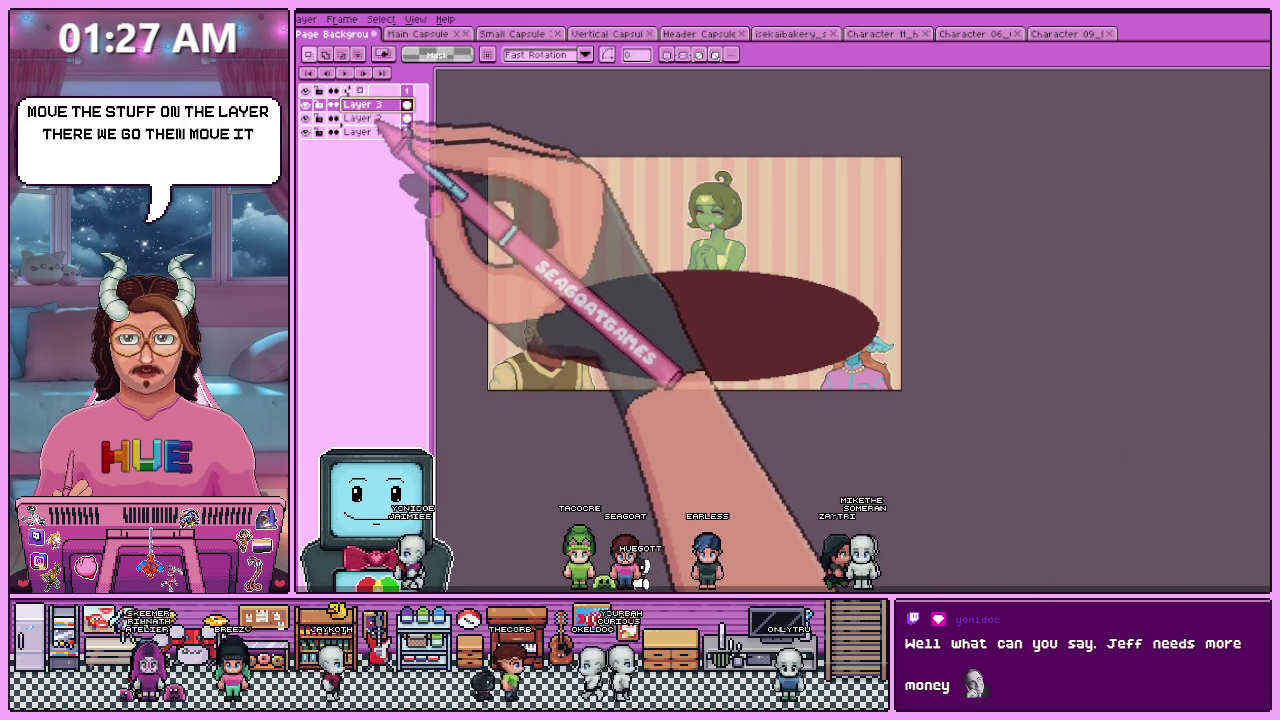
left_click_drag(365, 104, 365, 122)
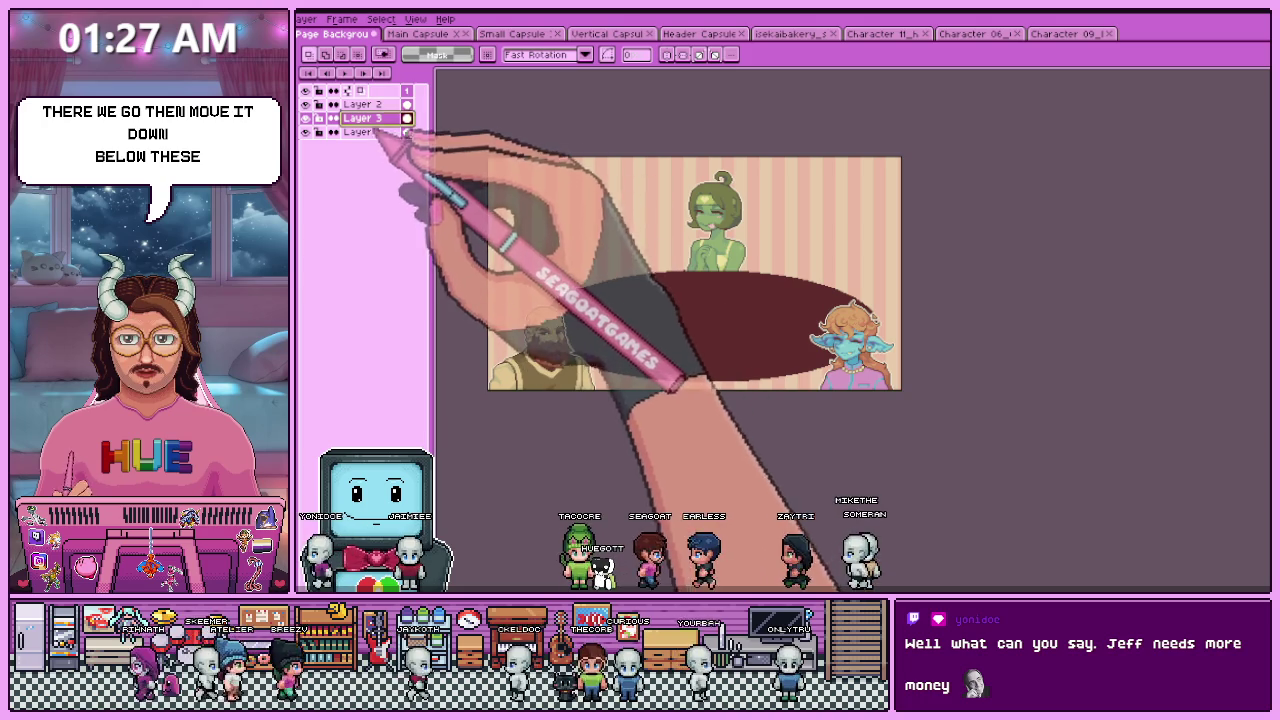
- Move the bearded man up above the table and the blue-skinned elf up and left
left_click(362, 104)
left_click_drag(600, 395, 612, 290)
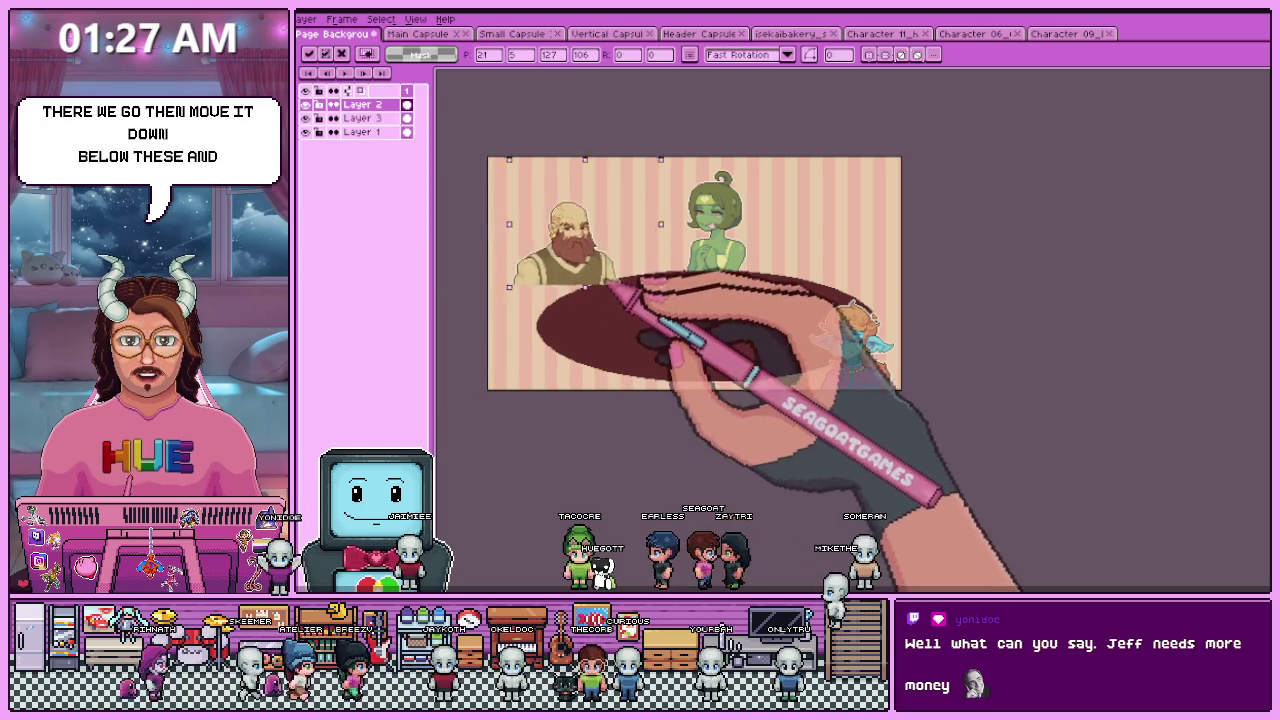
scroll(610, 290, "up", 2)
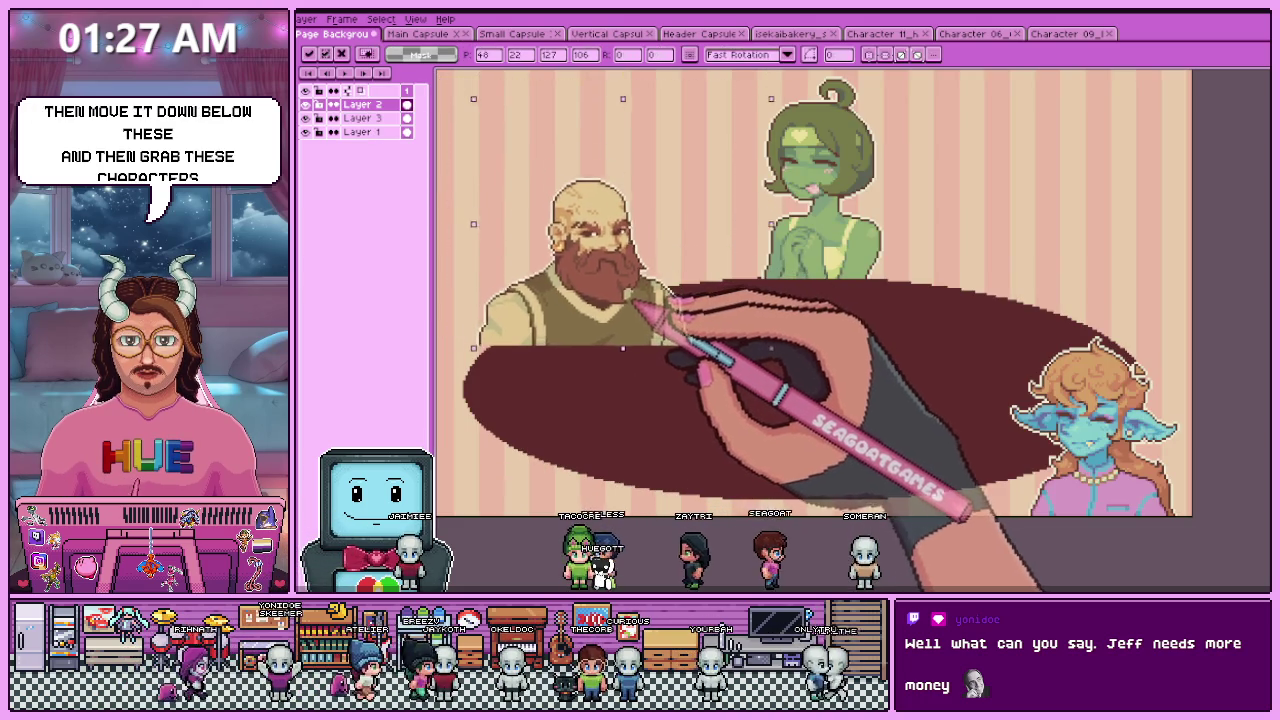
scroll(620, 265, "down", 2)
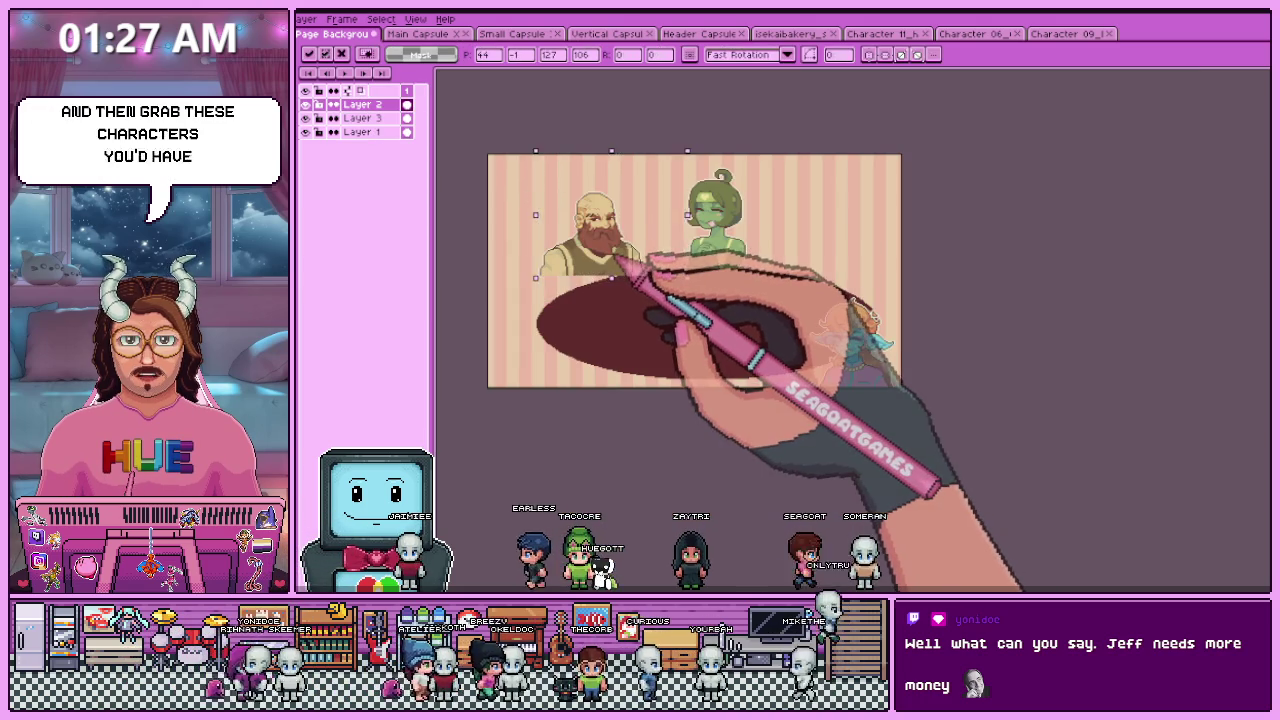
left_click(897, 312)
left_click_drag(865, 345, 845, 260)
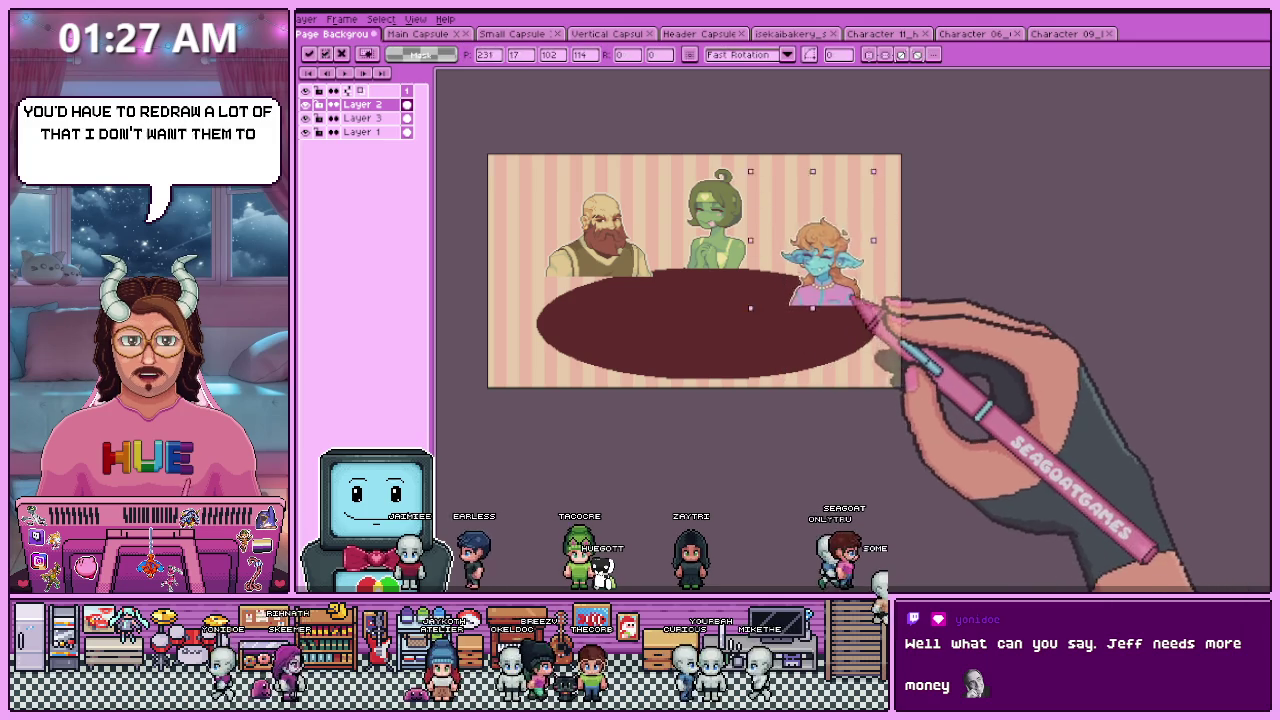
scroll(845, 300, "up", 1)
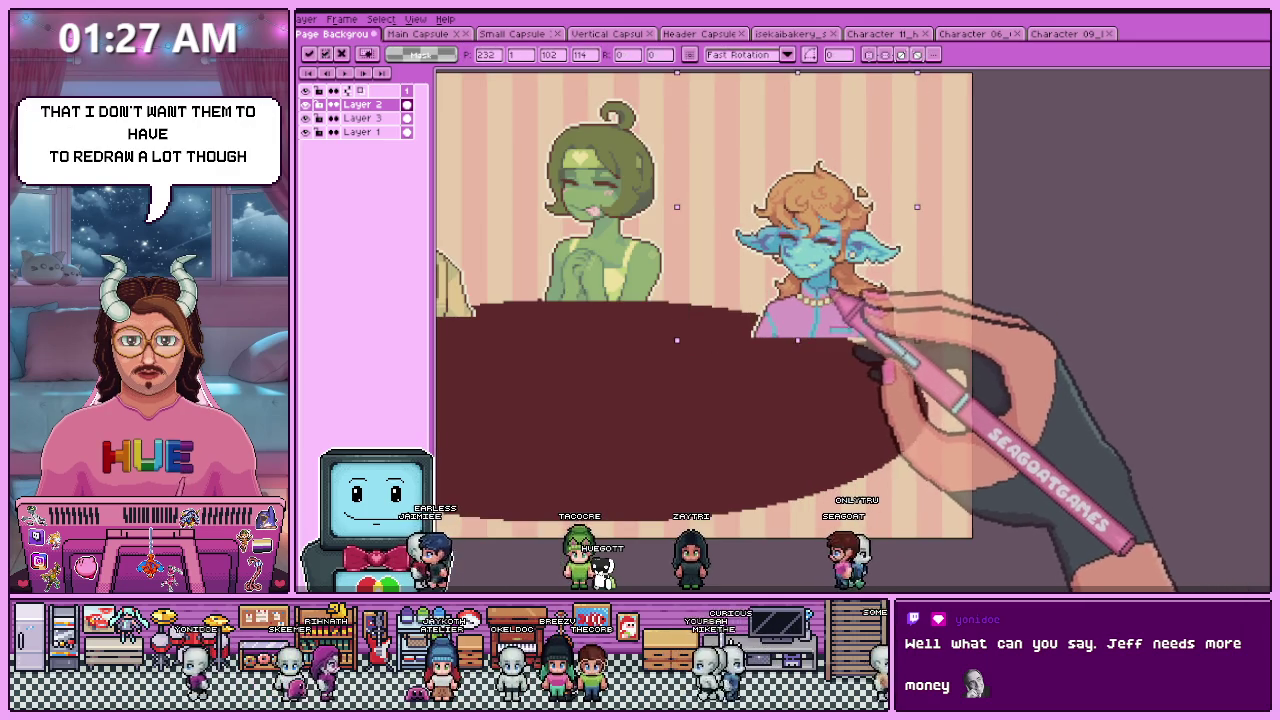
scroll(685, 298, "down", 1)
- Move the table layer back above the characters and hide it
left_click(370, 118)
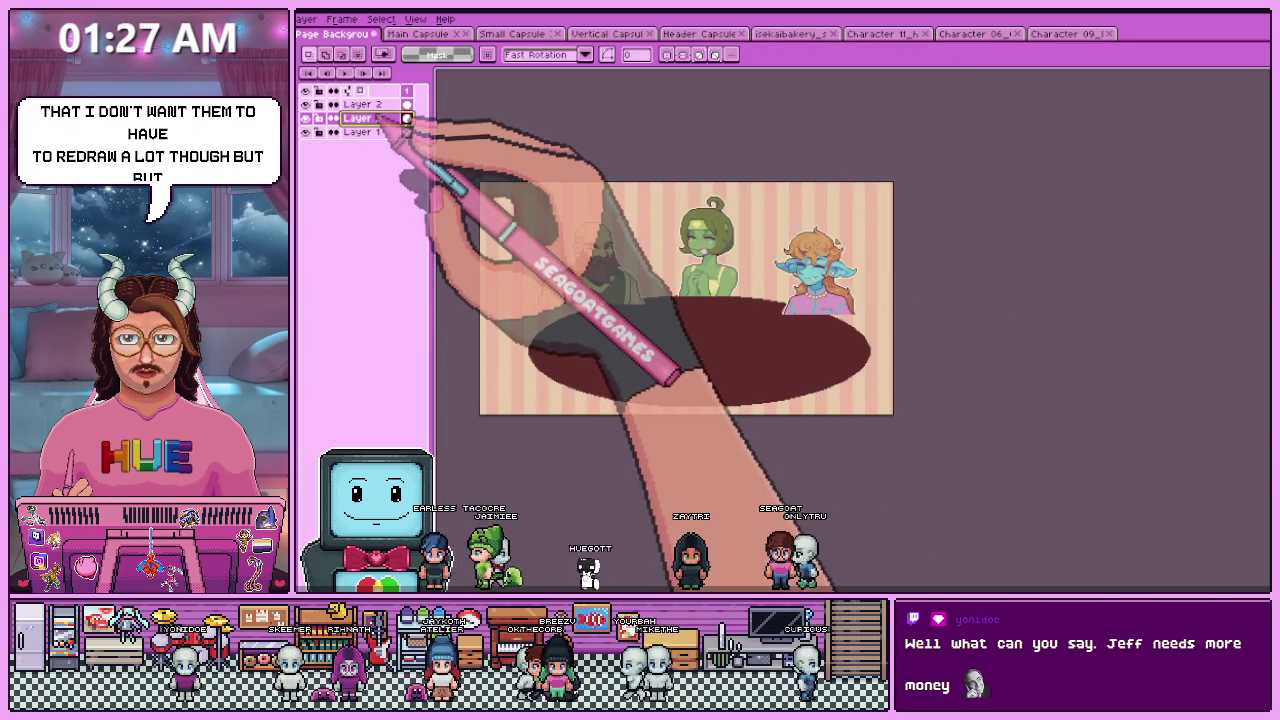
left_click_drag(365, 118, 365, 102)
scroll(617, 299, "up", 1)
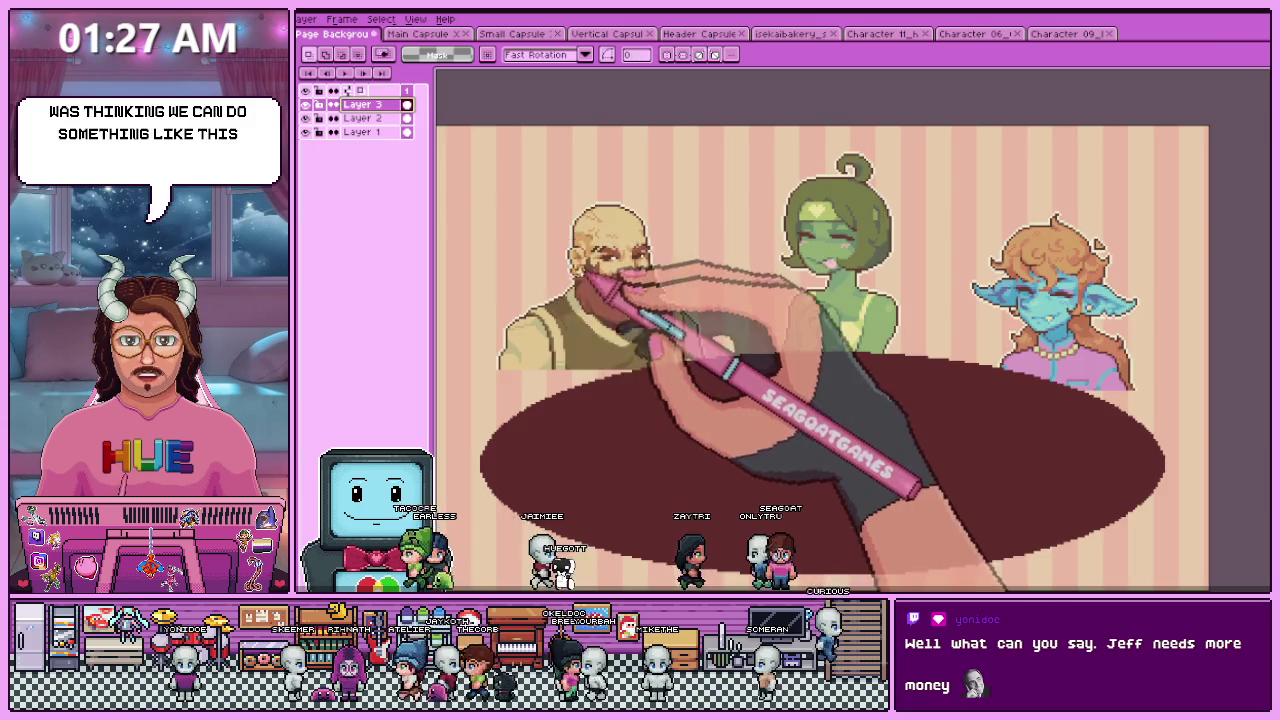
scroll(666, 294, "down", 2)
scroll(634, 309, "up", 1)
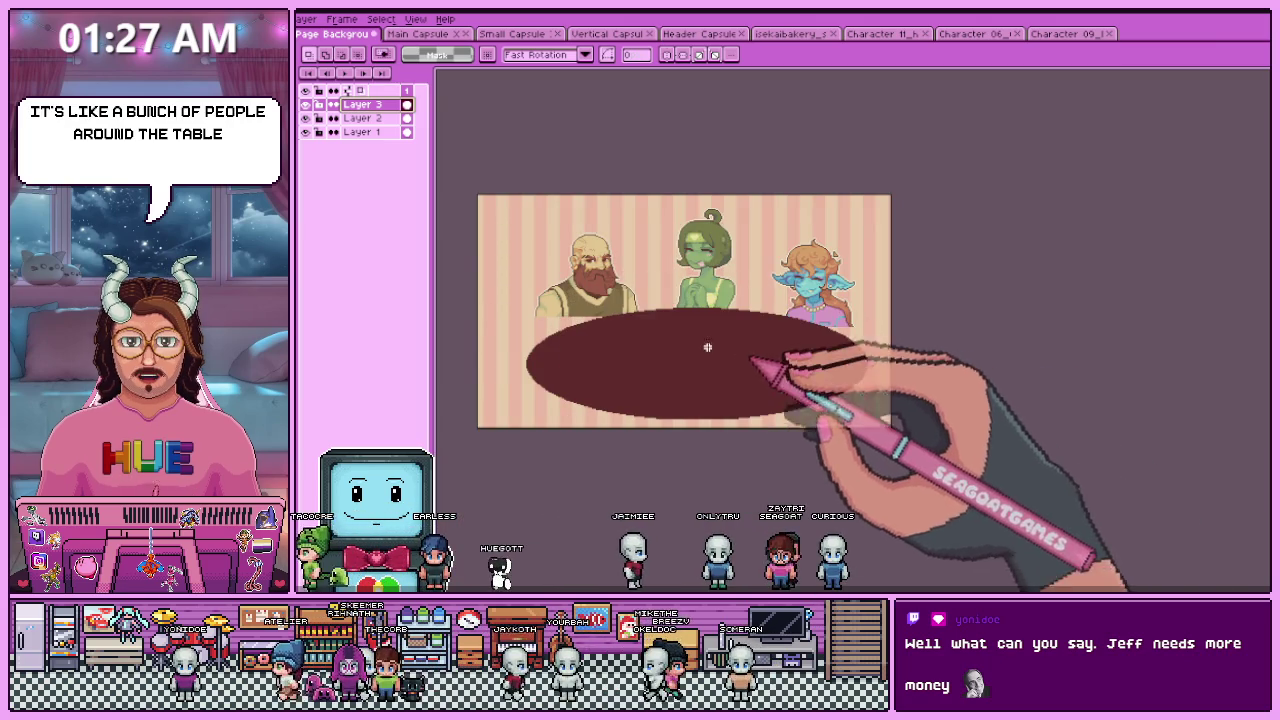
left_click(305, 118)
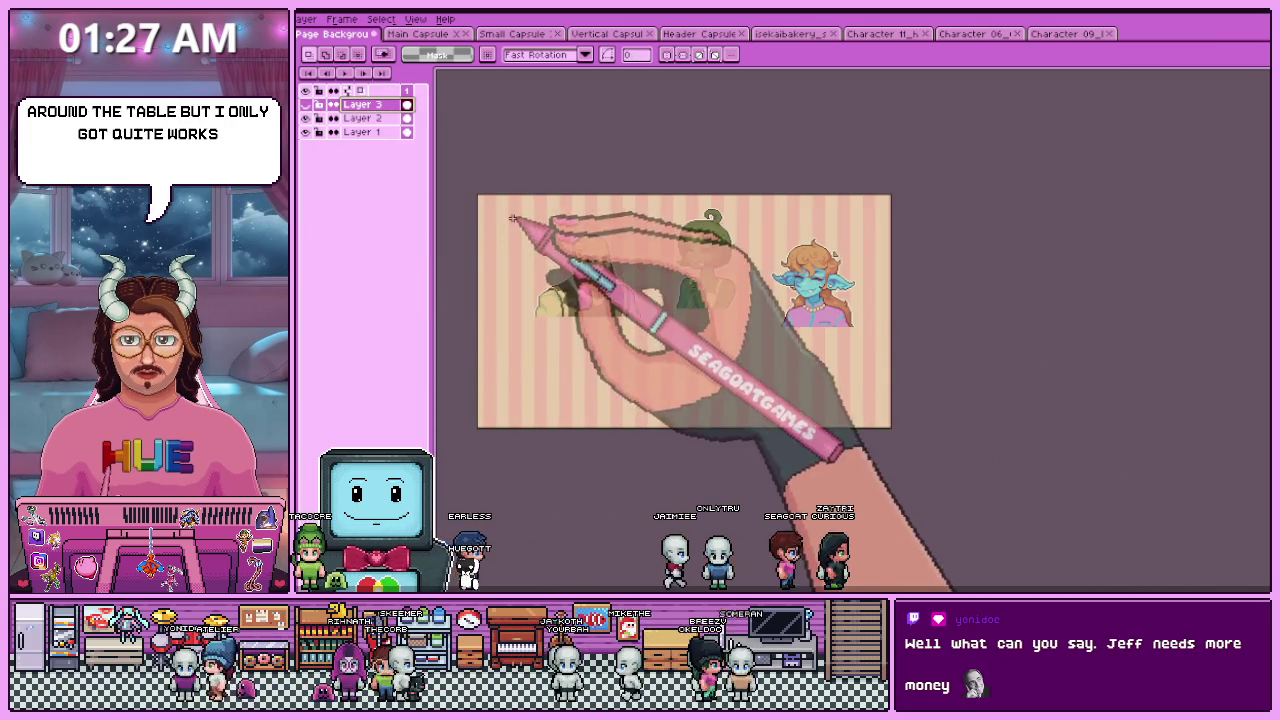
scroll(642, 262, "up", 1)
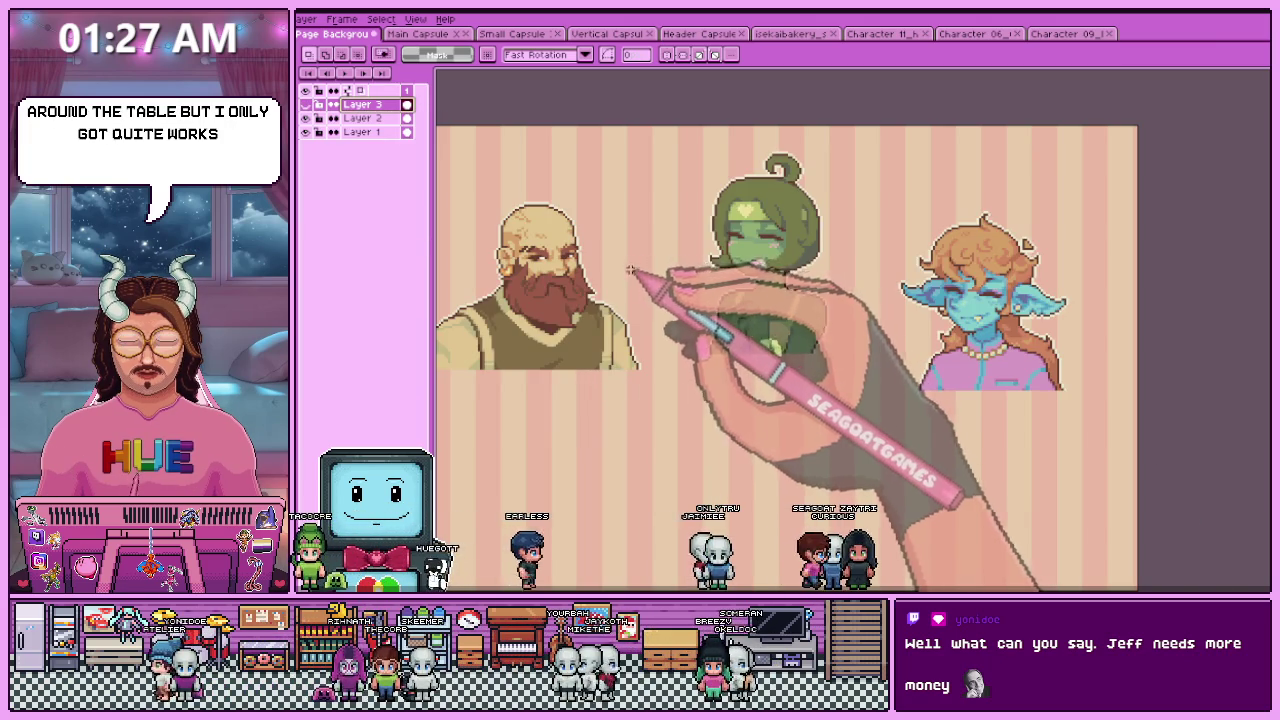
scroll(596, 480, "down", 1)
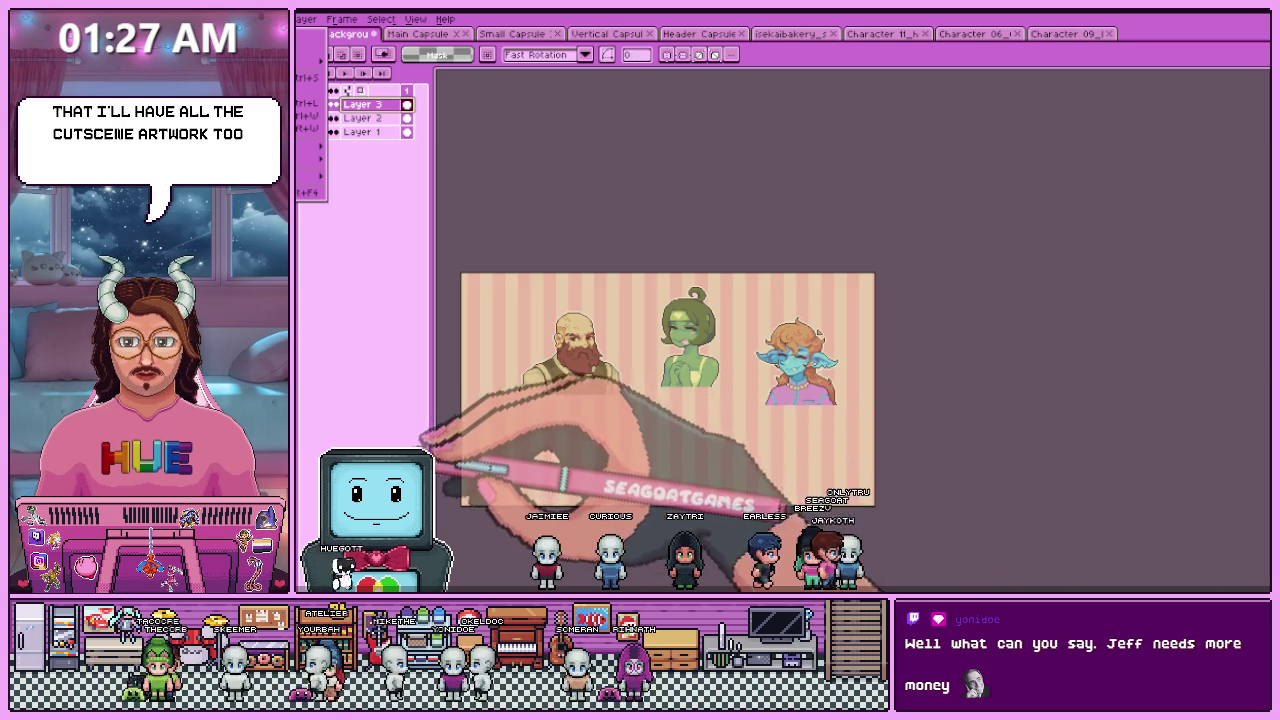
scroll(886, 371, "down", 3)
scroll(629, 329, "up", 2)
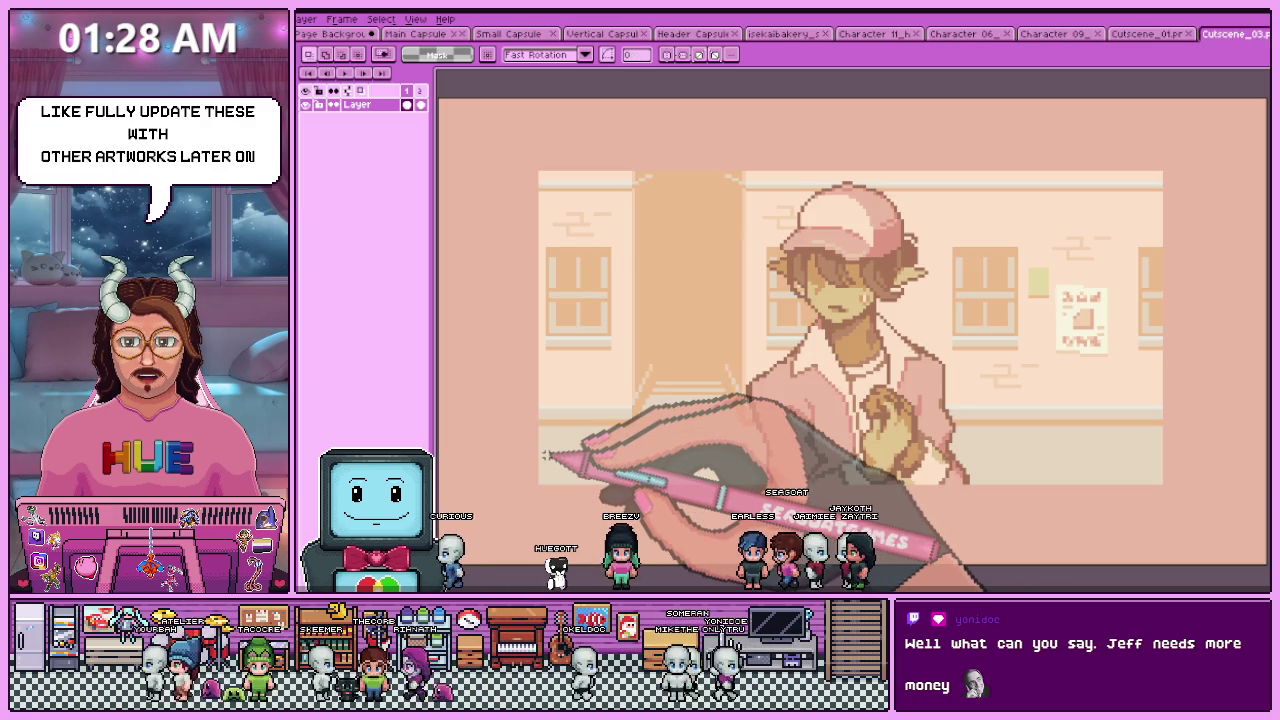
- Zoom around the Cutscene_03 street art, then bring the Page Background document to front
scroll(590, 452, "down", 2)
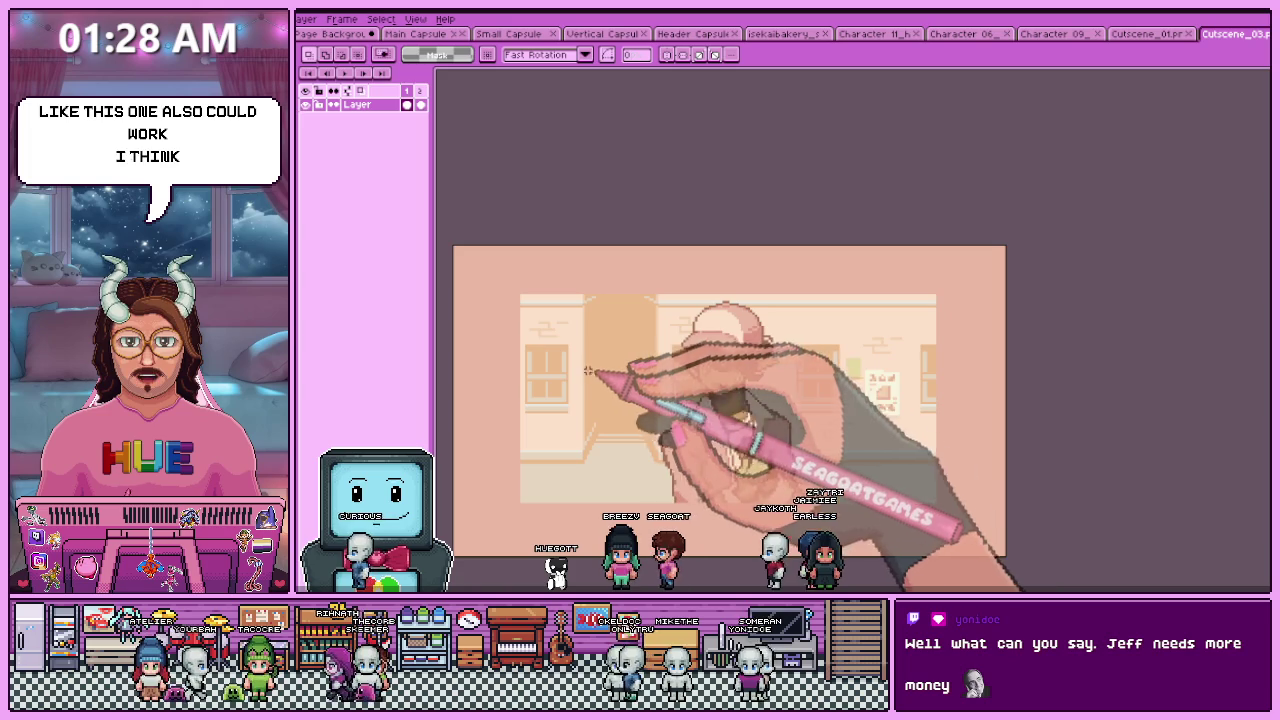
scroll(495, 302, "up", 1)
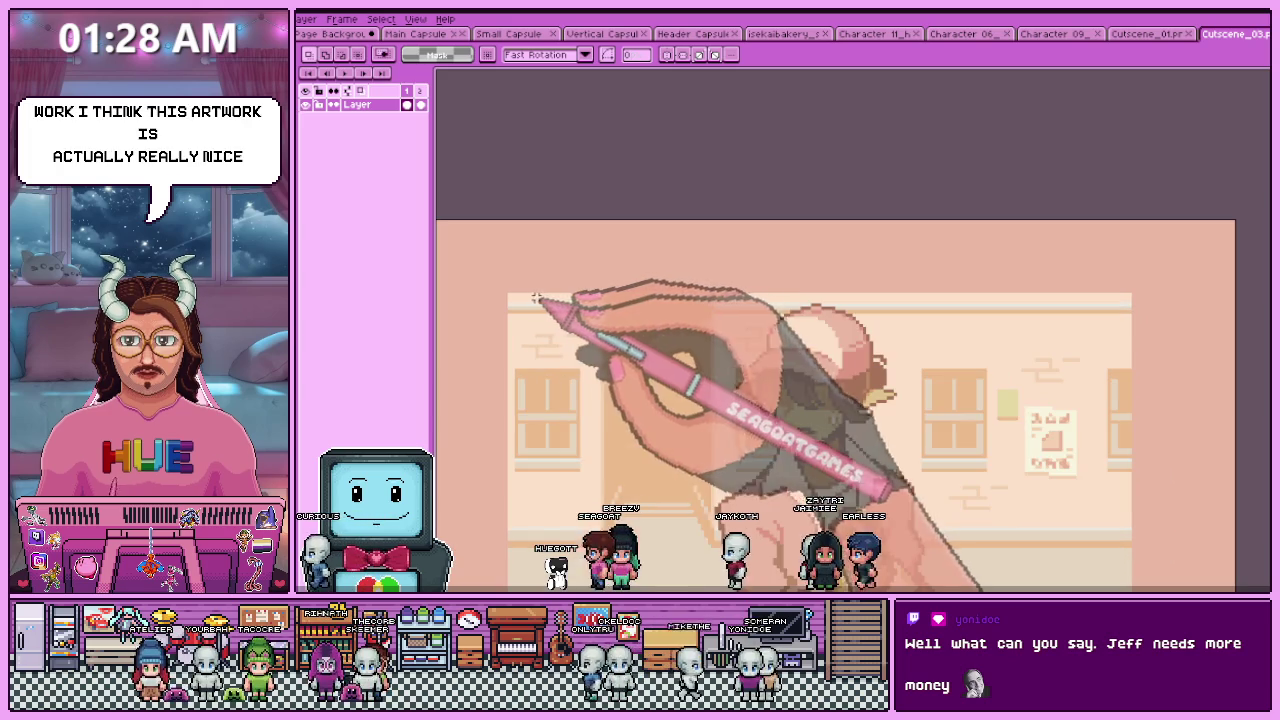
scroll(540, 340, "down", 1)
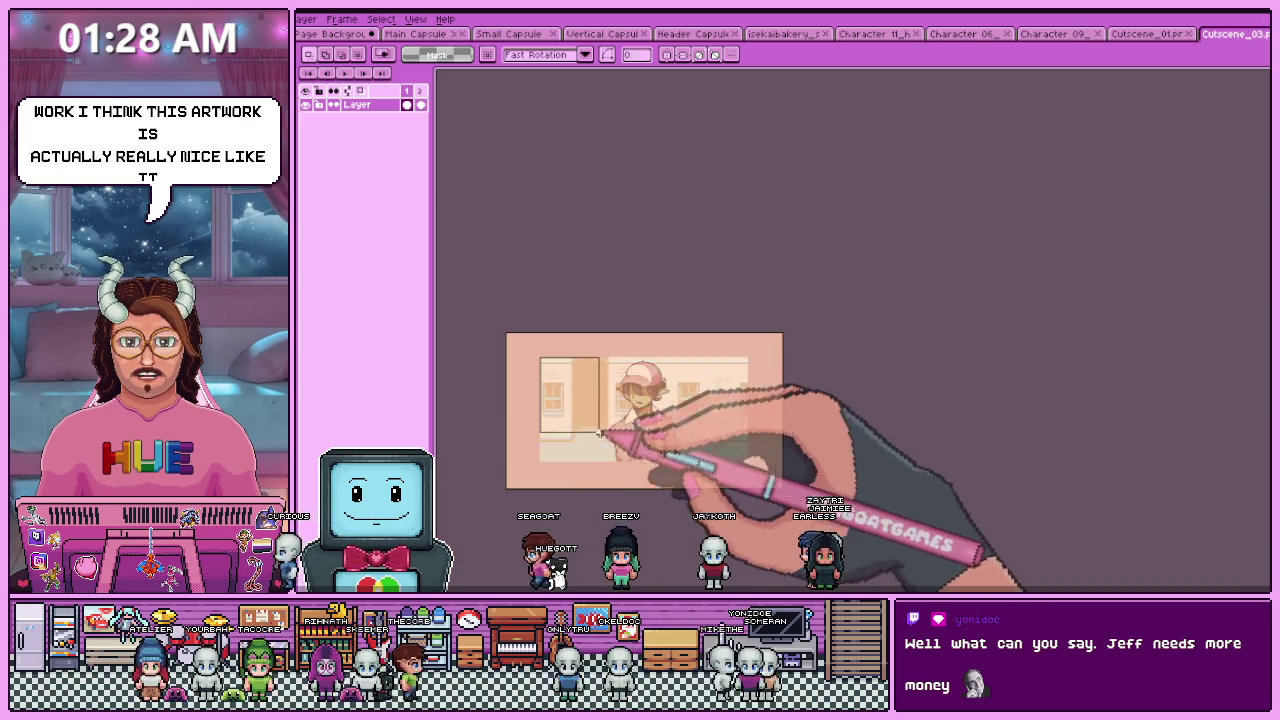
scroll(857, 500, "up", 1)
scroll(922, 472, "up", 1)
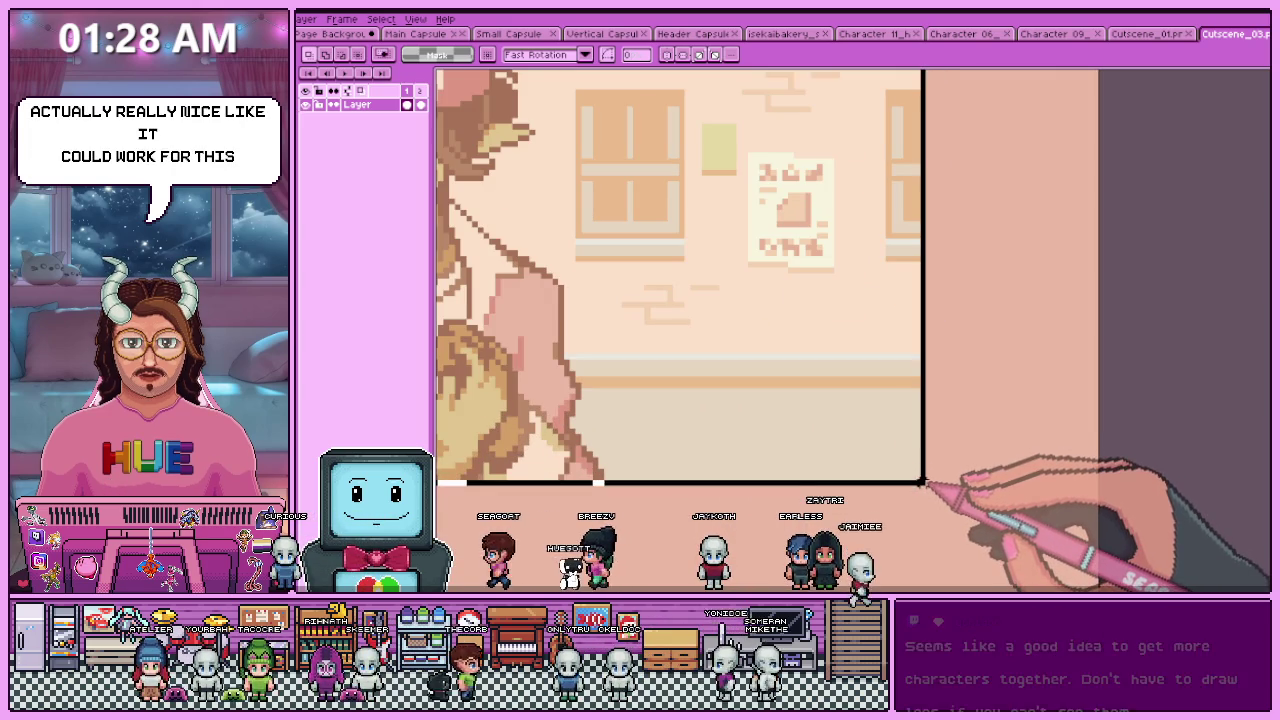
scroll(922, 472, "down", 2)
scroll(922, 472, "down", 2)
scroll(924, 478, "up", 1)
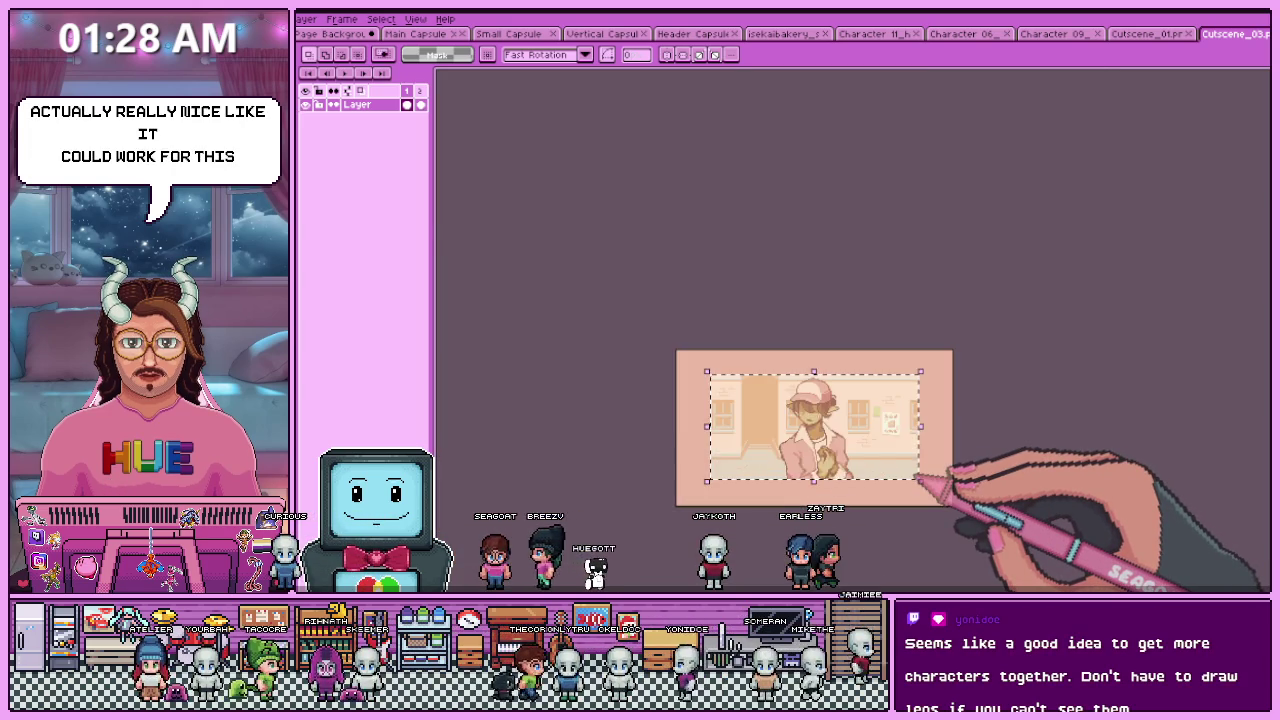
scroll(922, 480, "up", 1)
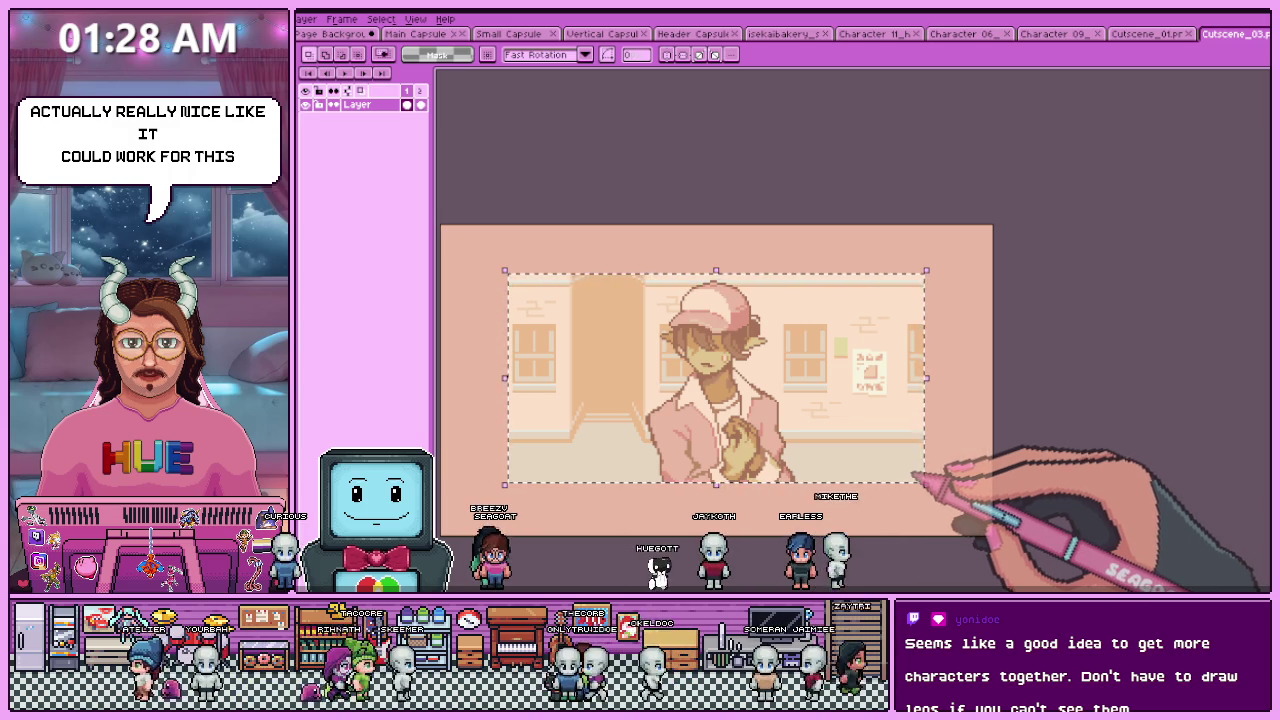
left_click(335, 33)
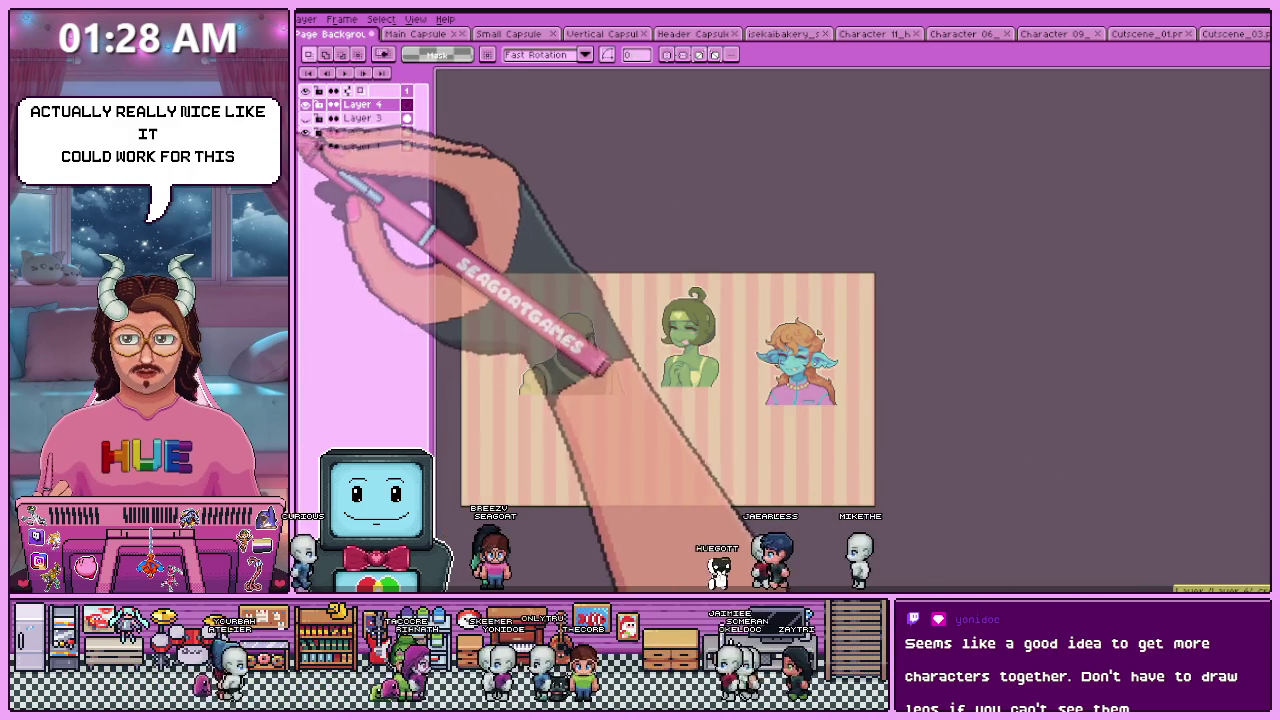
- Hide the lower character layers and paste the cutscene art, shifting it down and right
left_click(305, 131)
left_click(305, 145)
key("ctrl+v")
left_click_drag(677, 430, 644, 408)
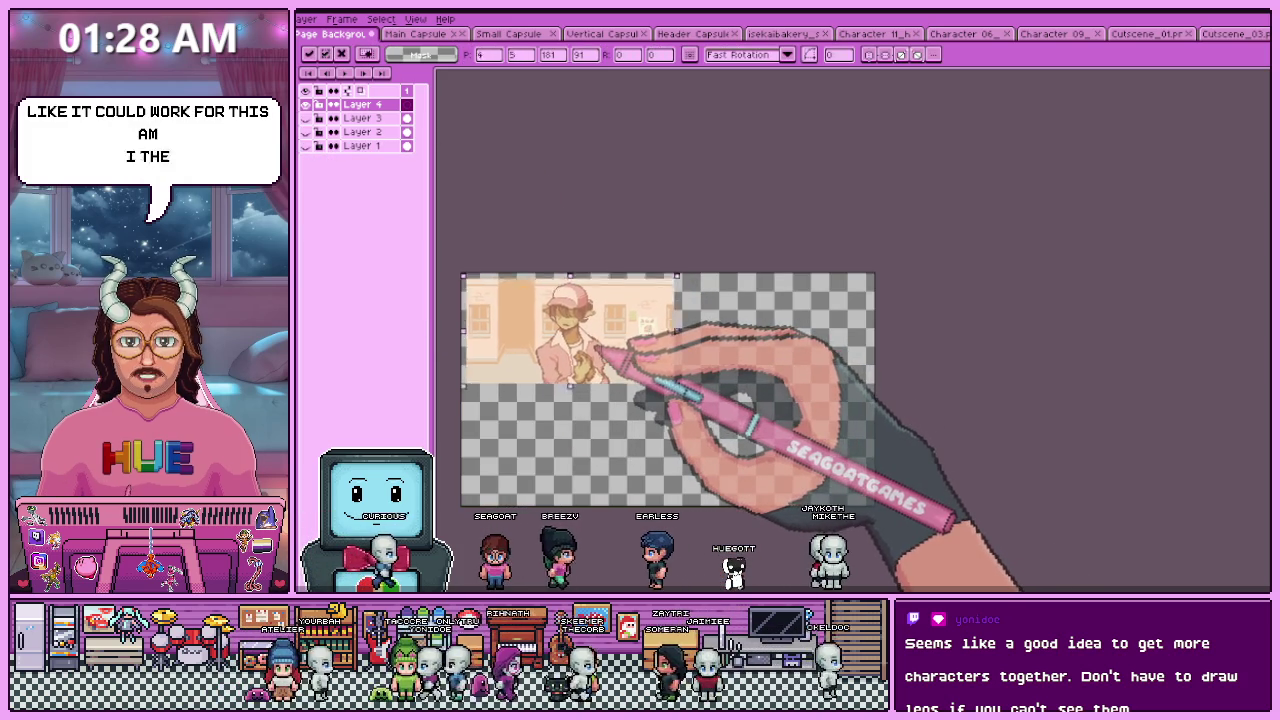
left_click_drag(597, 351, 667, 408)
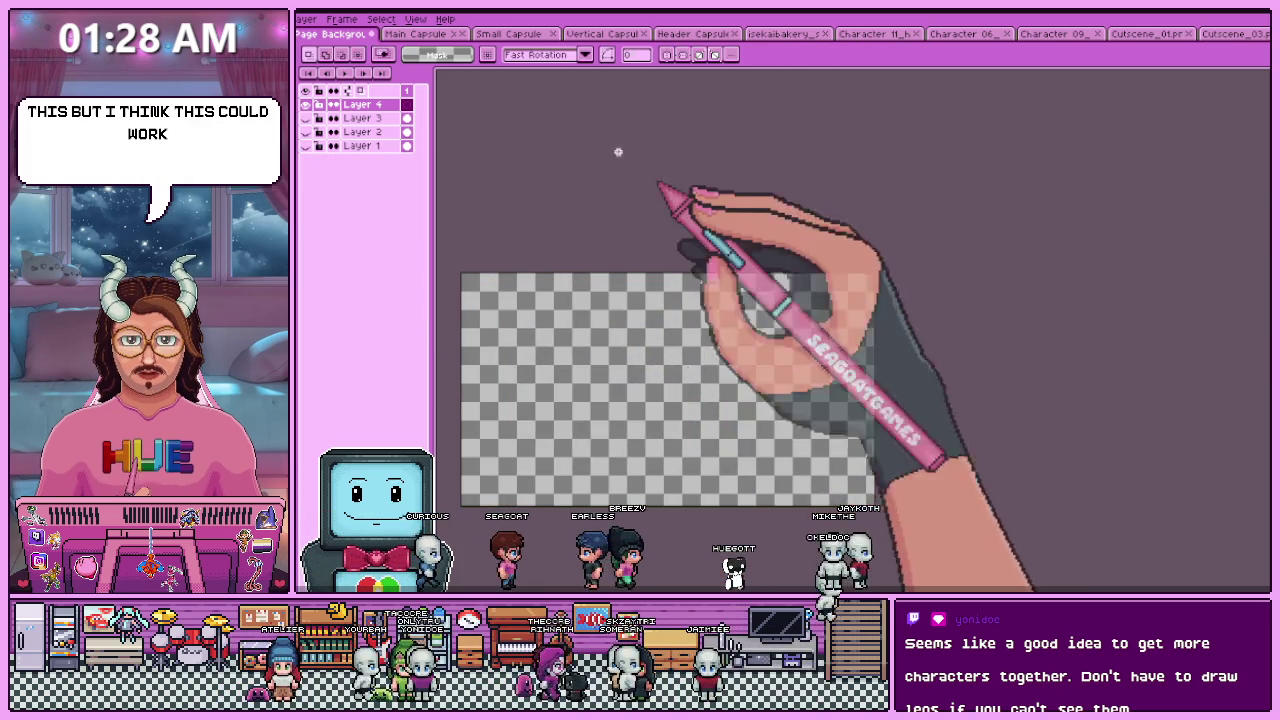
- Save the Cutscene_03 artwork and resize its sprite to 200%
left_click(605, 34)
left_click(692, 34)
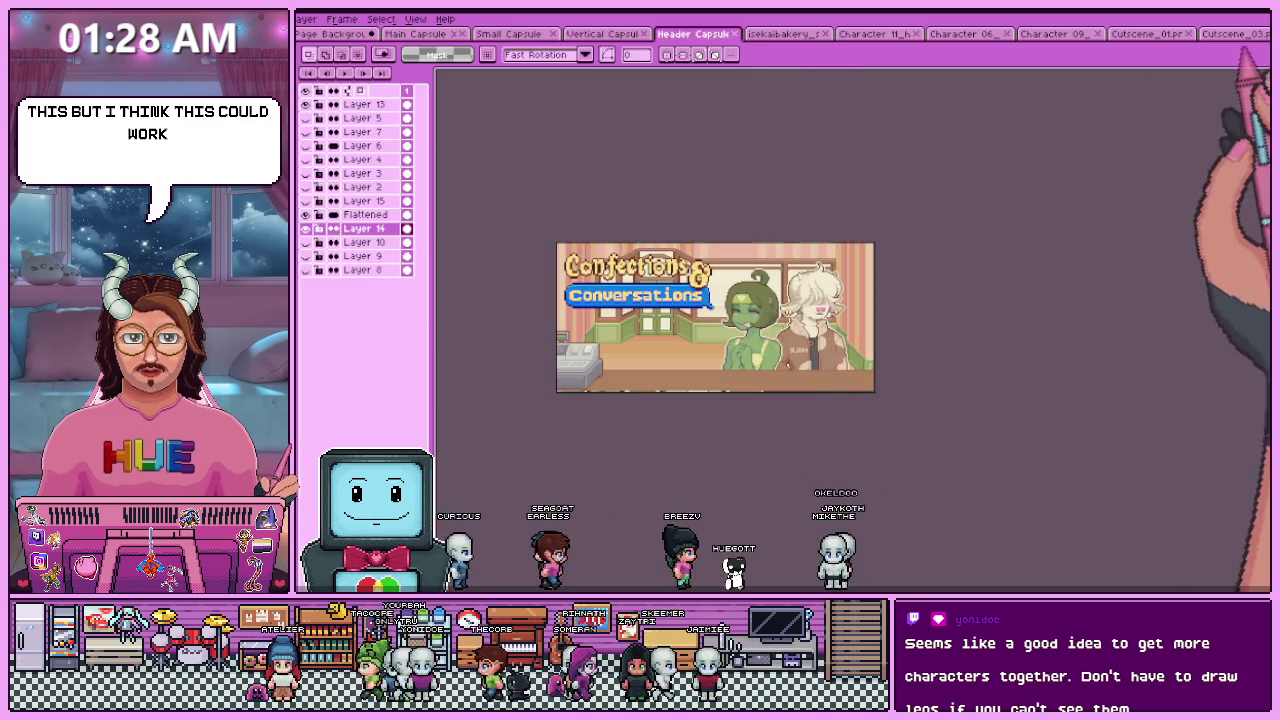
left_click(1235, 34)
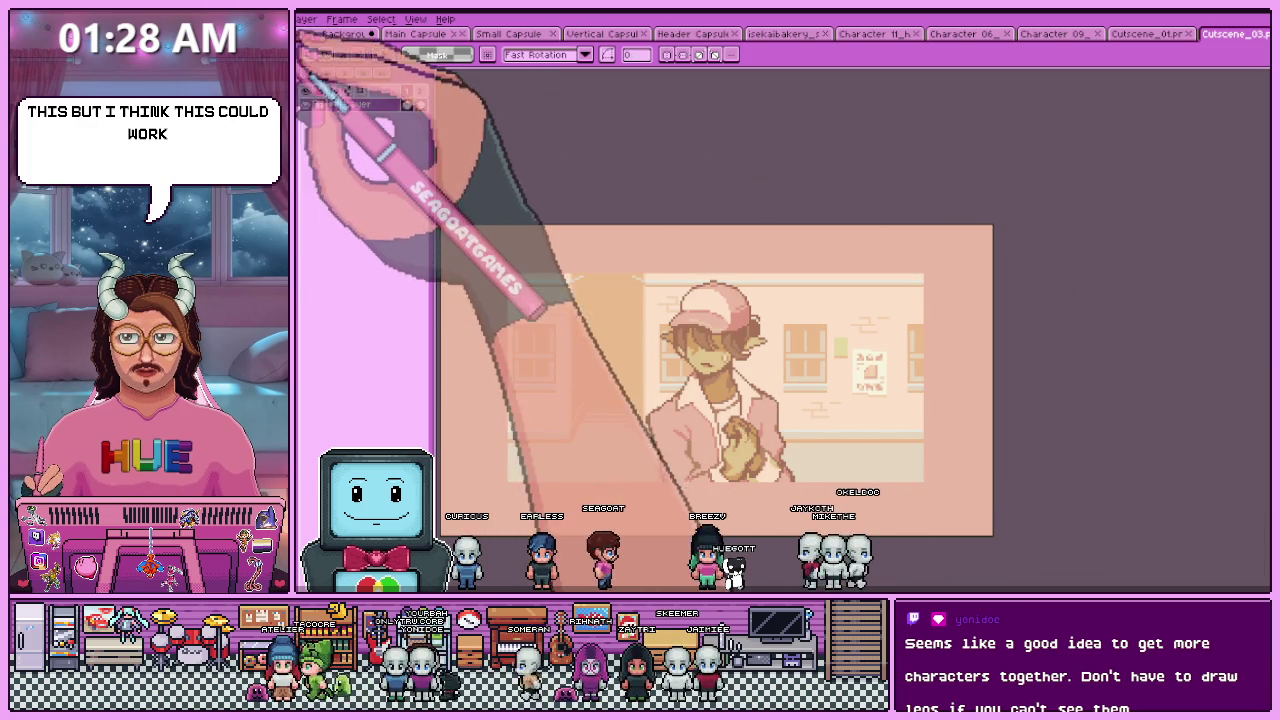
key("ctrl+s")
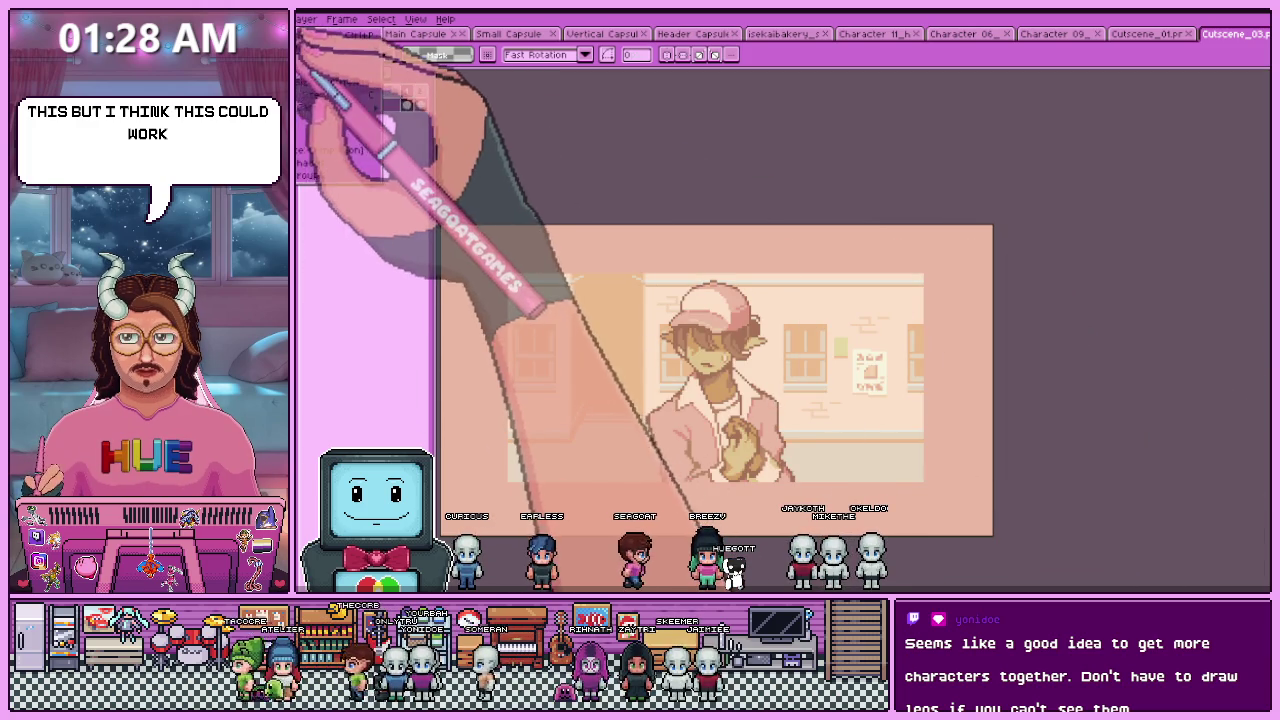
key("ctrl+alt+i")
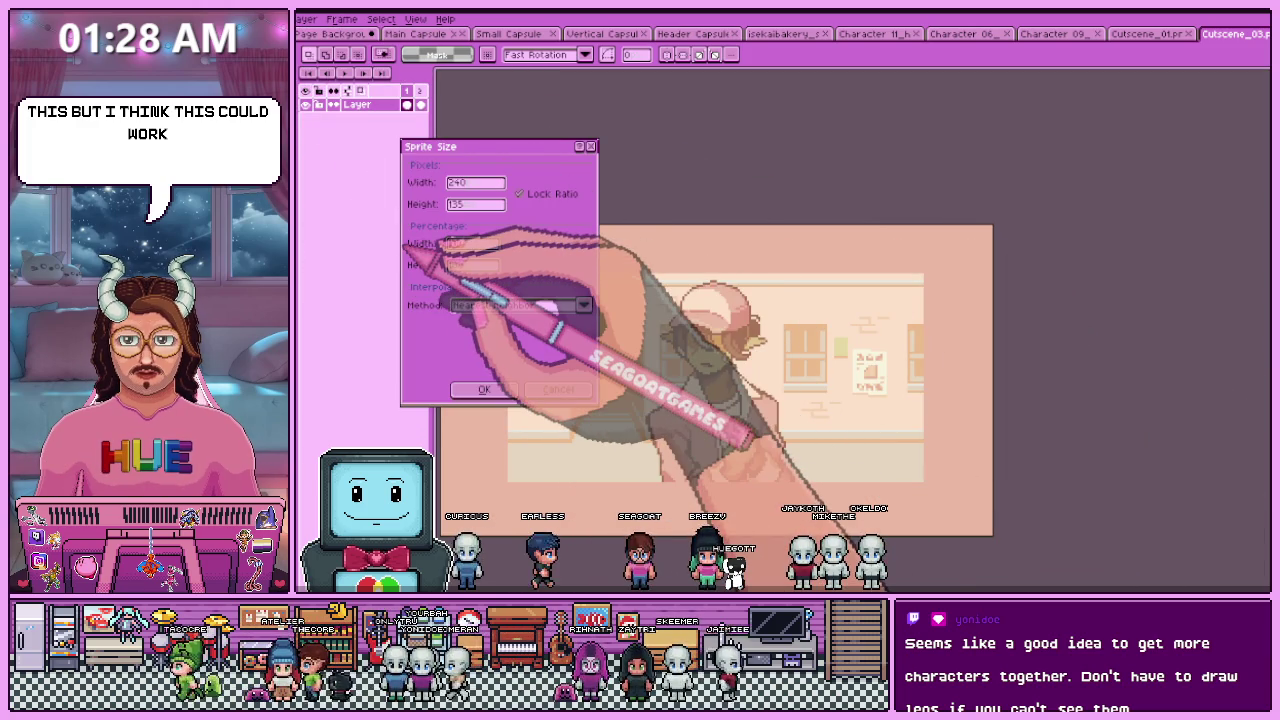
key("Return")
- Copy the enlarged cutscene art into Page Background and move it up and left
scroll(700, 330, "down", 3)
scroll(700, 330, "down", 1)
scroll(700, 300, "up", 2)
key("ctrl+a")
key("ctrl+c")
left_click(335, 34)
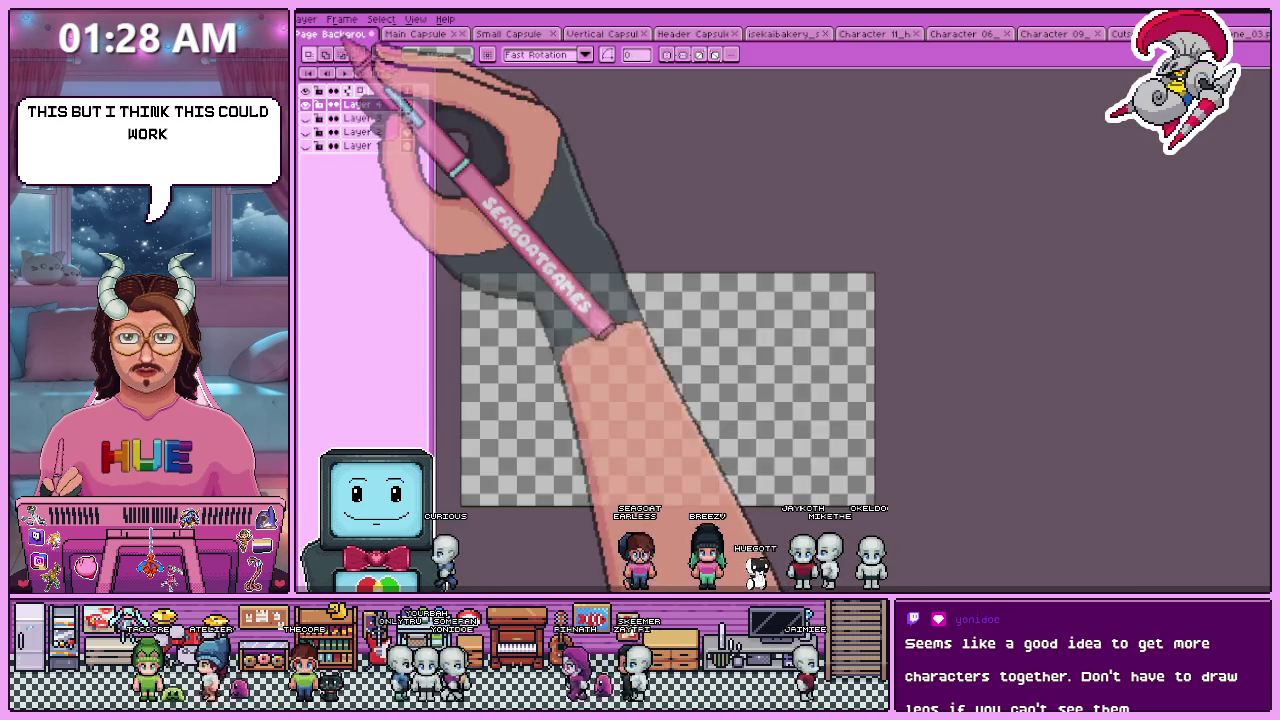
key("ctrl+v")
left_click_drag(750, 434, 652, 398)
- Check the canvas edges and nudge the pasted street art slightly left
scroll(640, 400, "up", 2)
scroll(640, 400, "down", 2)
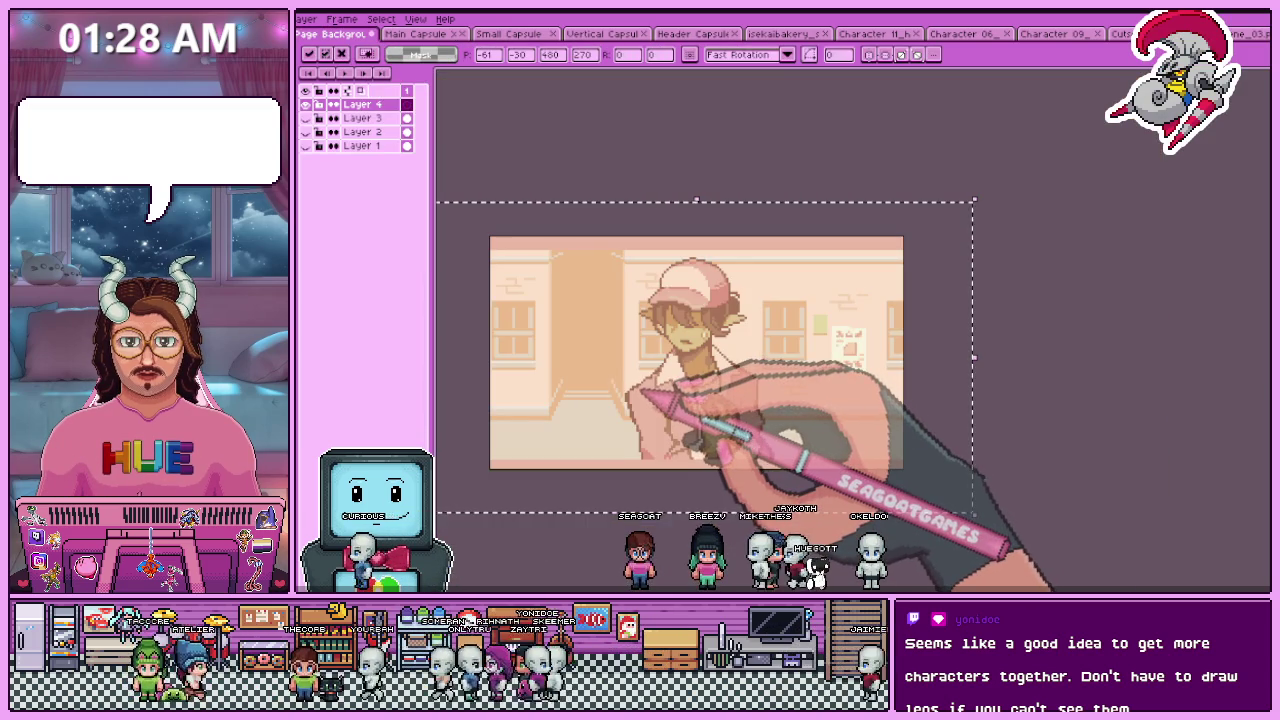
scroll(636, 391, "down", 1)
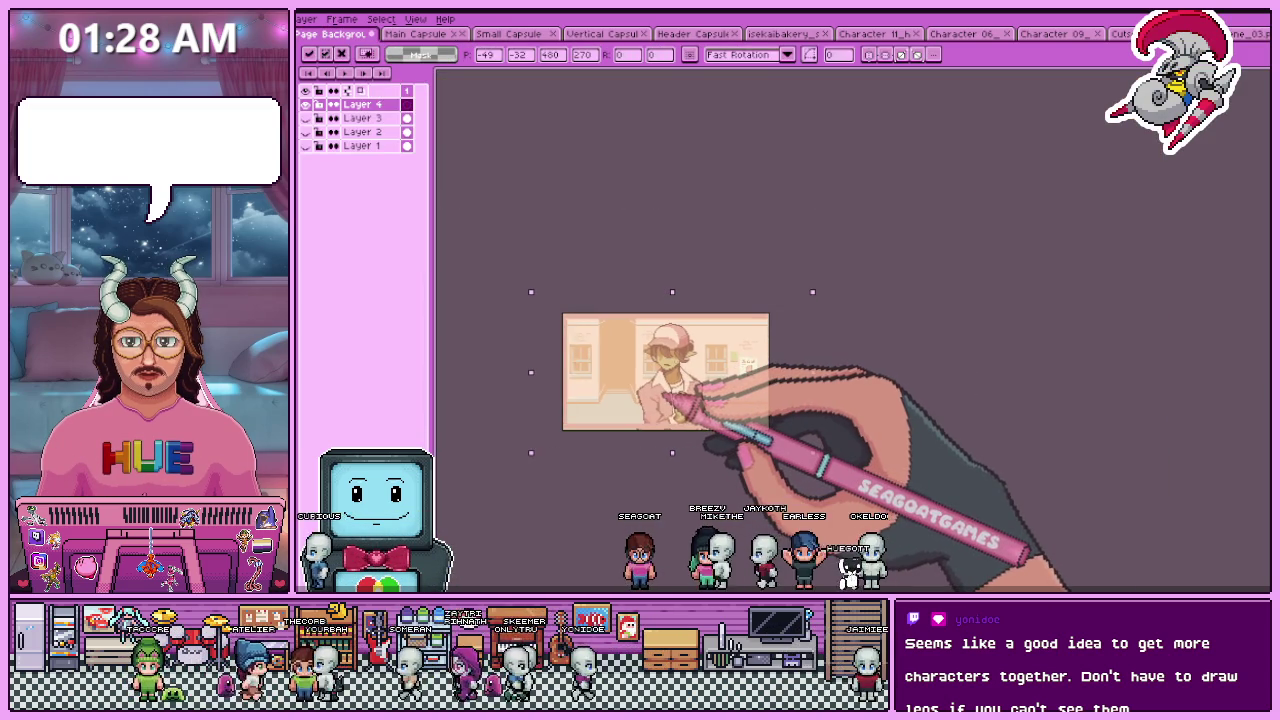
scroll(640, 410, "up", 2)
scroll(590, 420, "up", 2)
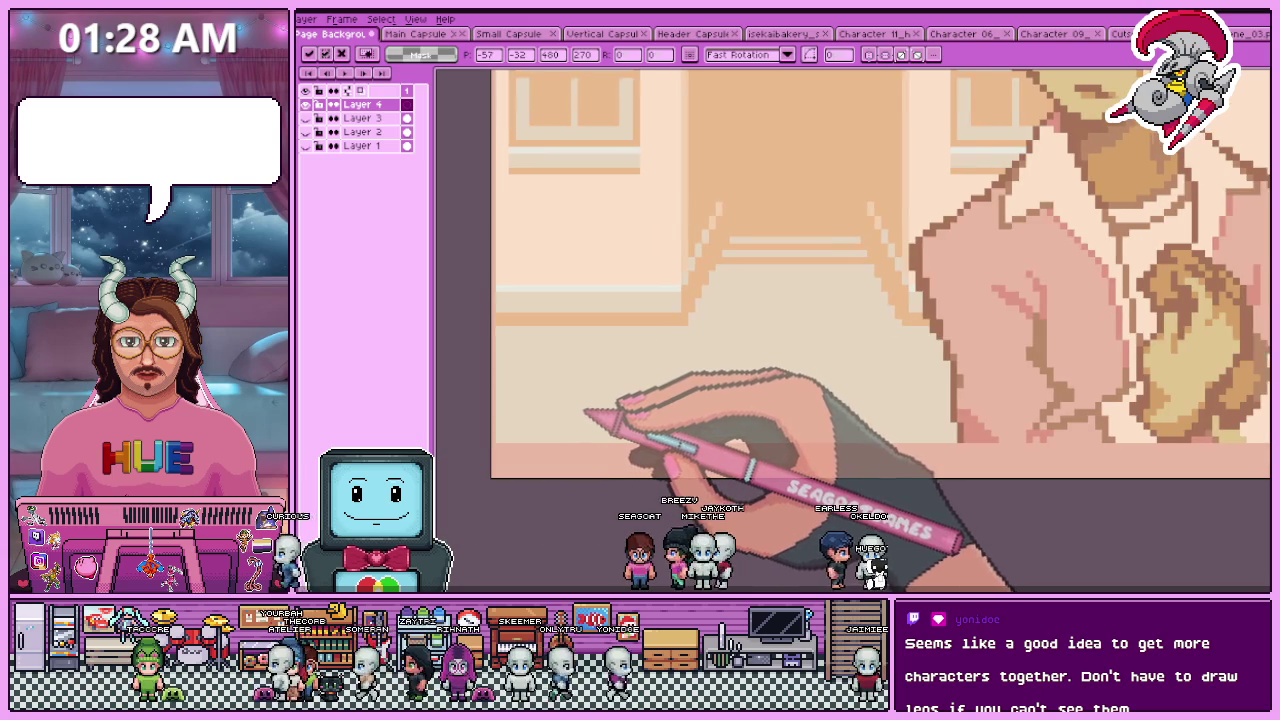
scroll(760, 420, "down", 3)
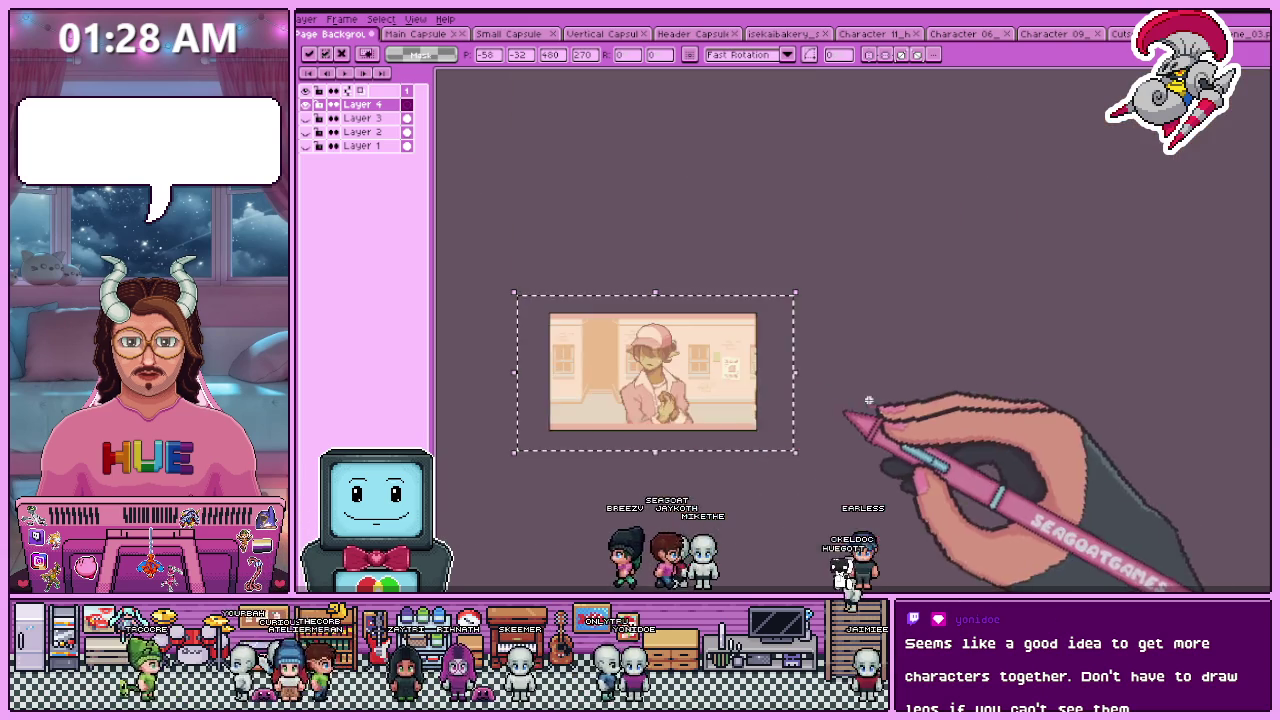
scroll(714, 414, "up", 2)
scroll(840, 410, "up", 1)
left_click_drag(840, 410, 835, 409)
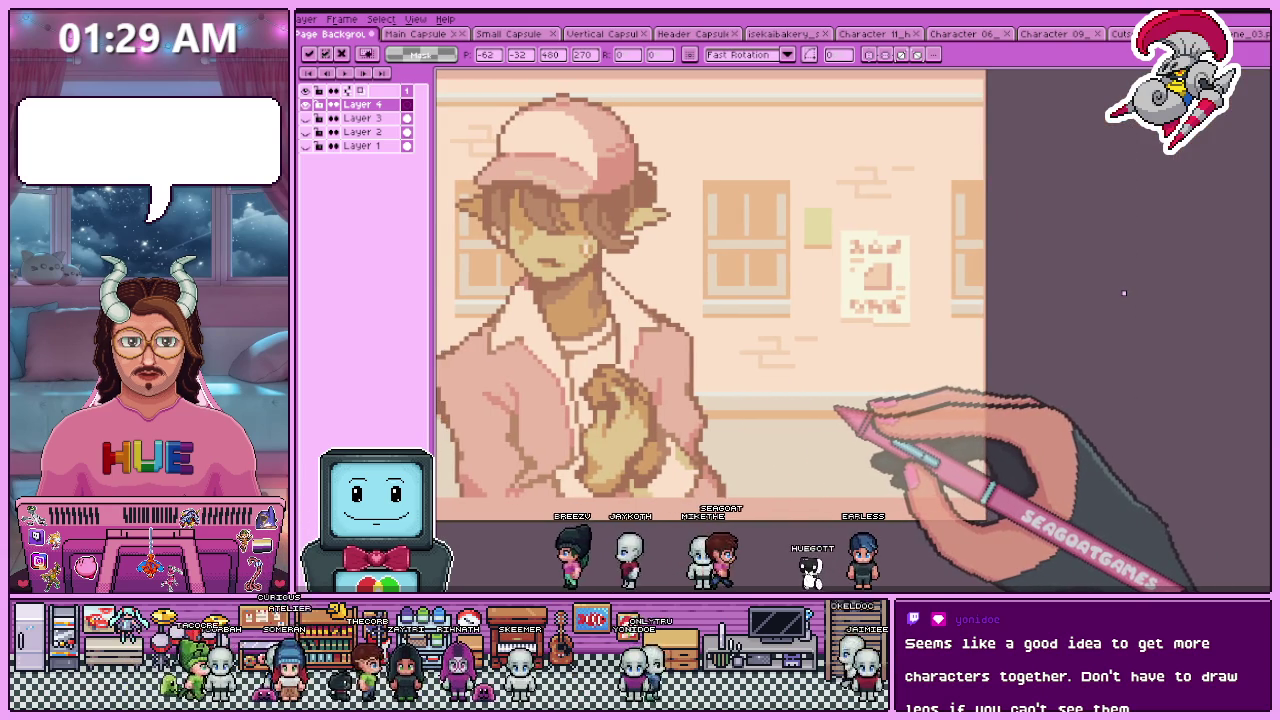
- Zoom in and out to confirm the street art now covers the banner canvas
scroll(836, 410, "down", 2)
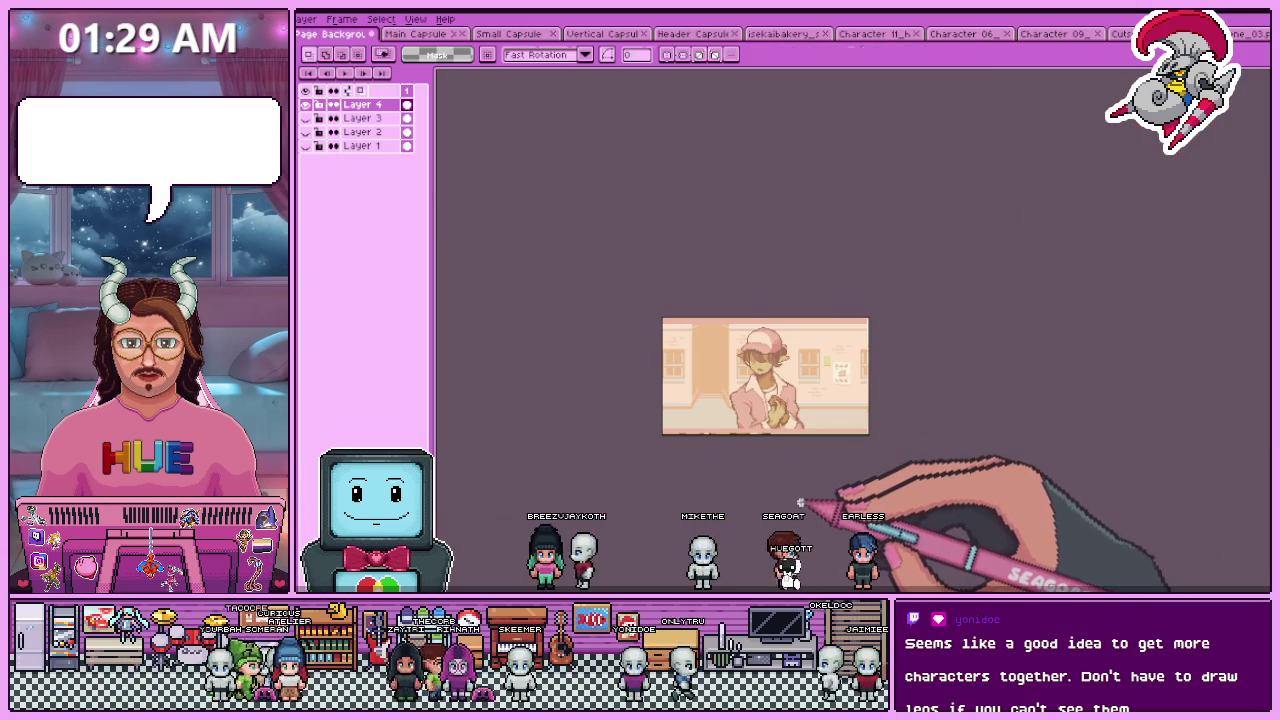
scroll(797, 474, "up", 2)
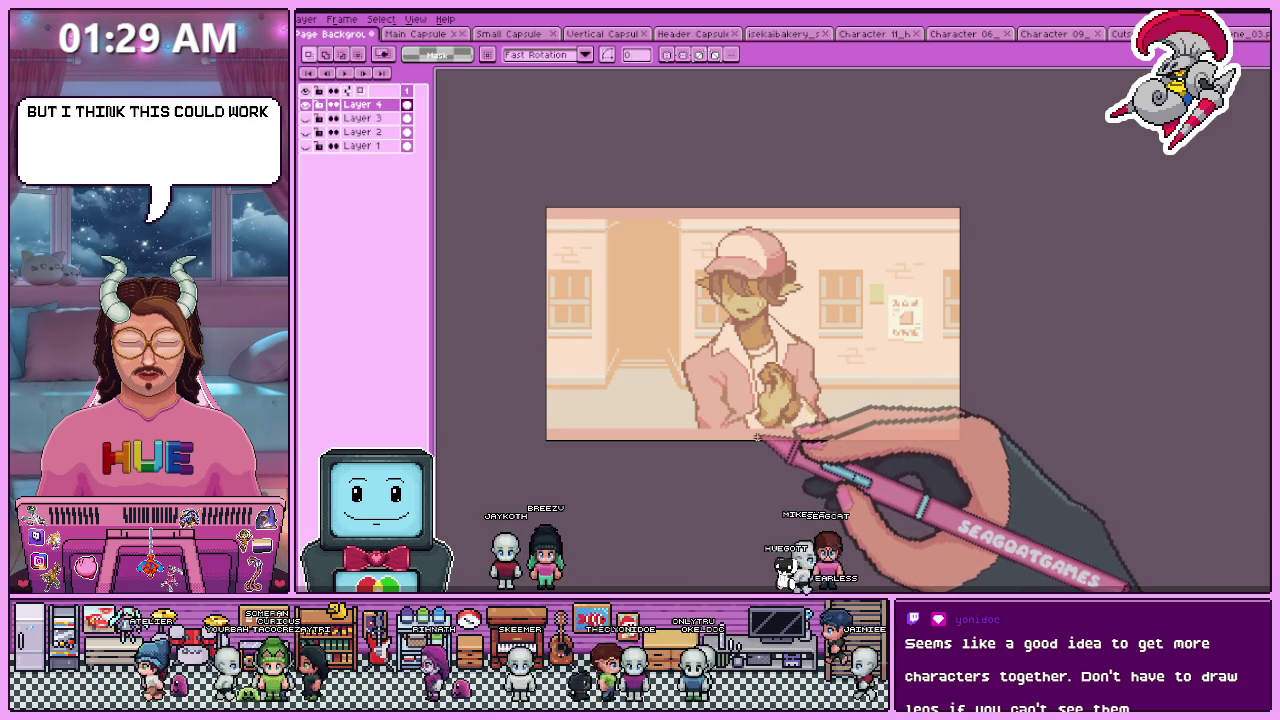
scroll(742, 440, "up", 2)
scroll(750, 335, "down", 2)
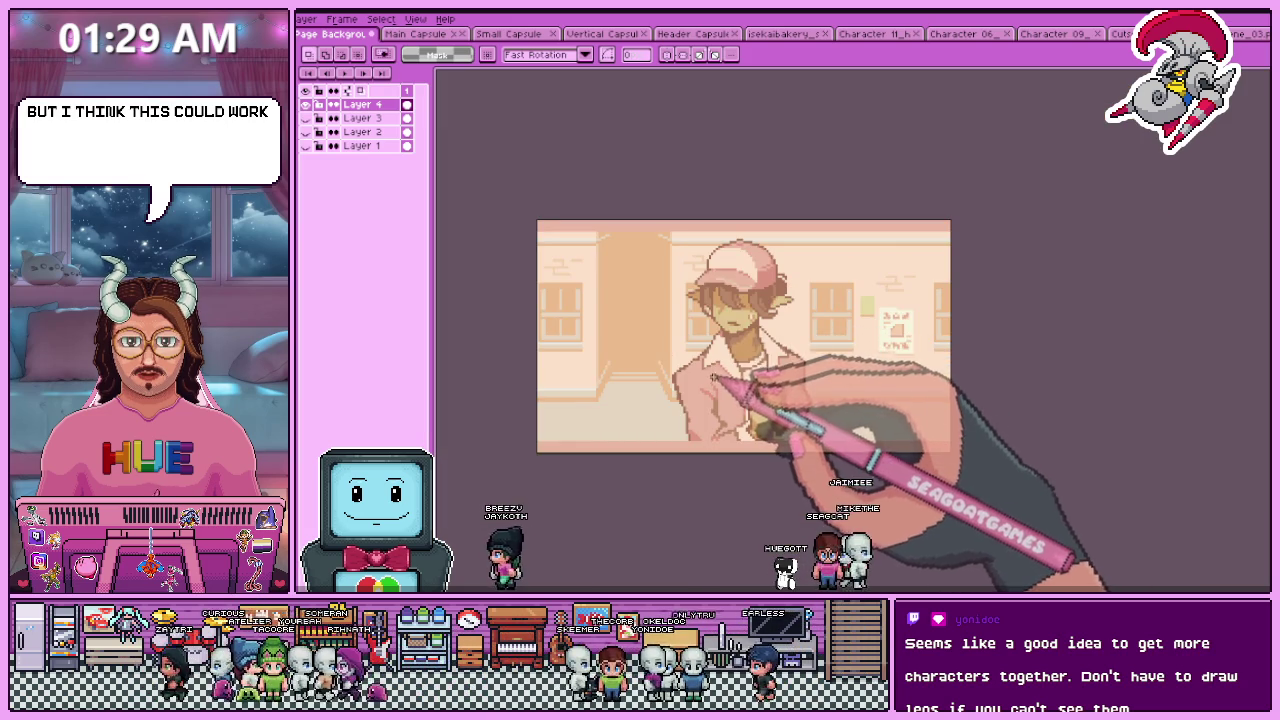
scroll(640, 300, "up", 2)
scroll(600, 270, "down", 3)
scroll(563, 243, "up", 1)
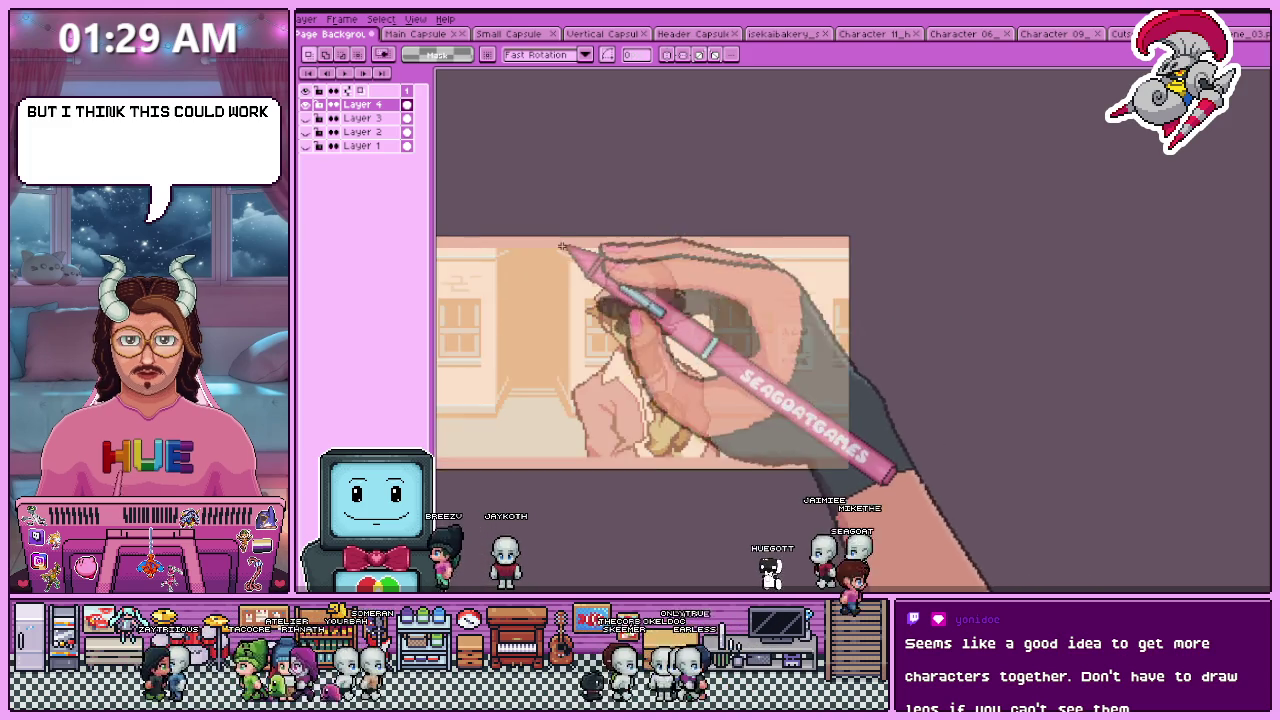
scroll(563, 243, "up", 2)
scroll(480, 243, "up", 1)
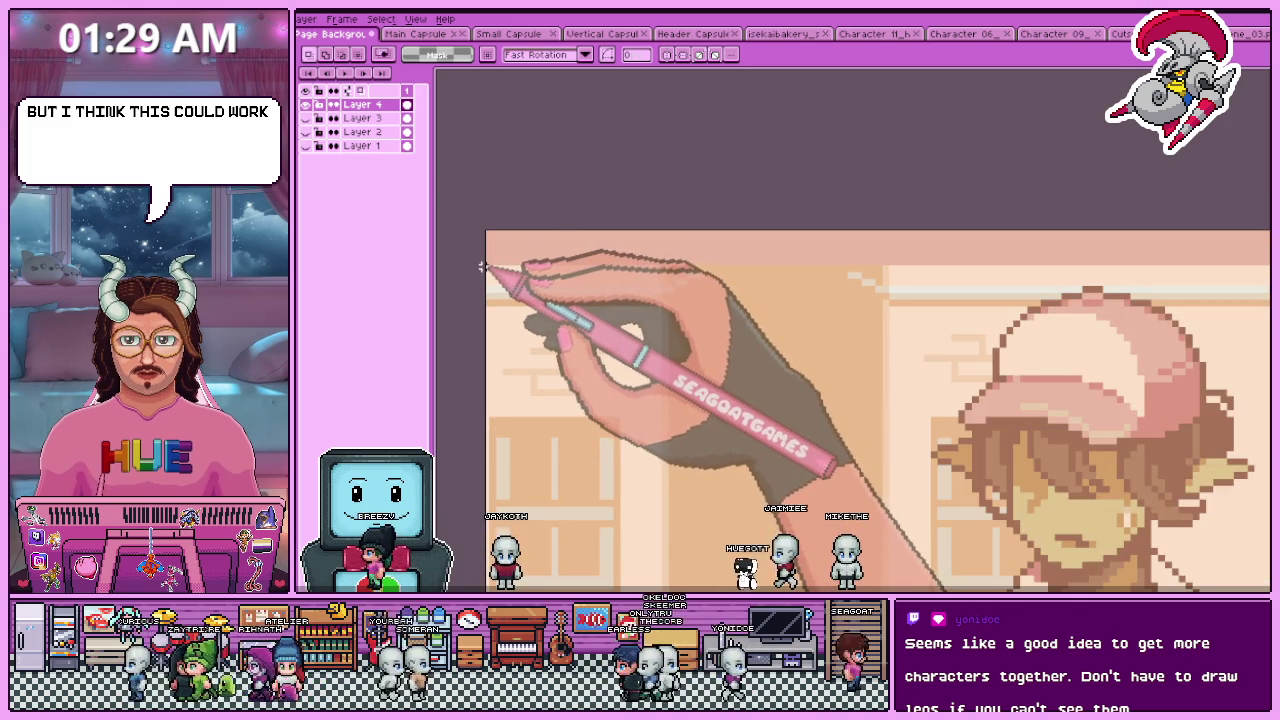
scroll(914, 294, "down", 3)
scroll(925, 305, "up", 2)
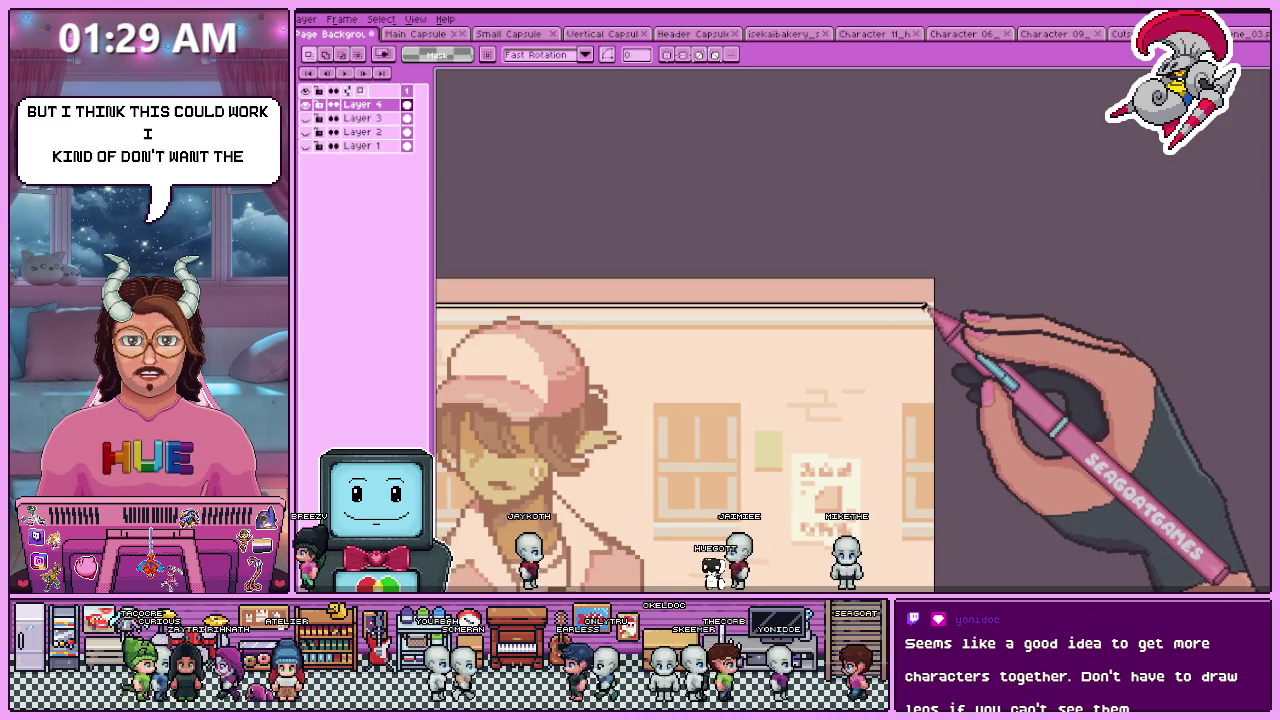
scroll(900, 290, "down", 1)
scroll(600, 290, "down", 3)
scroll(873, 296, "up", 4)
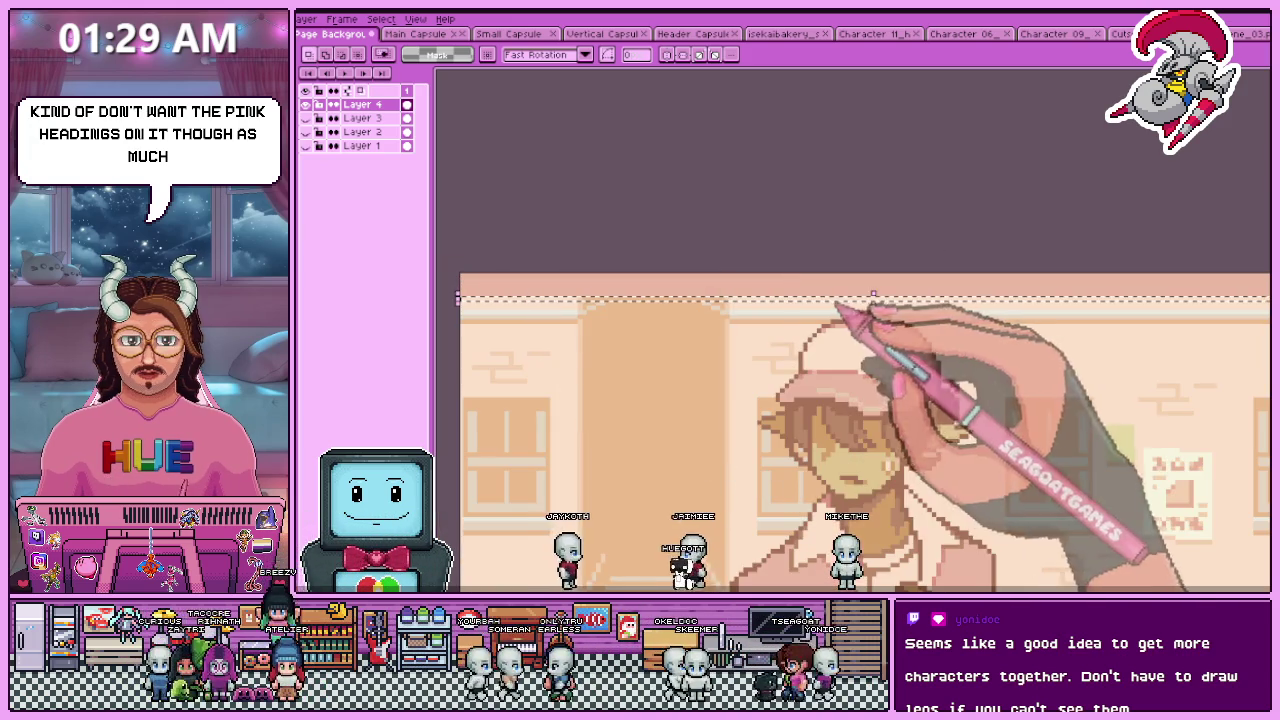
scroll(880, 265, "down", 3)
scroll(803, 368, "up", 2)
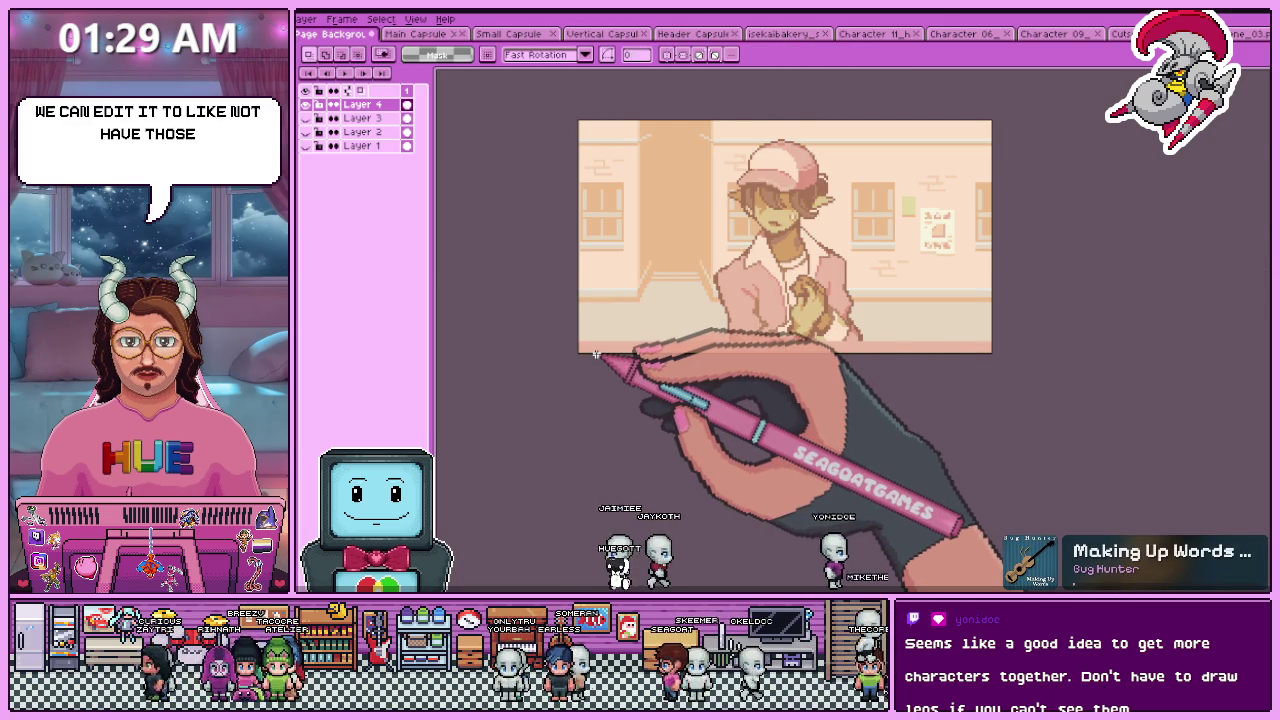
- Shift the selected art down two steps and commit it
key("Down")
key("Down")
key("Down")
key("Down")
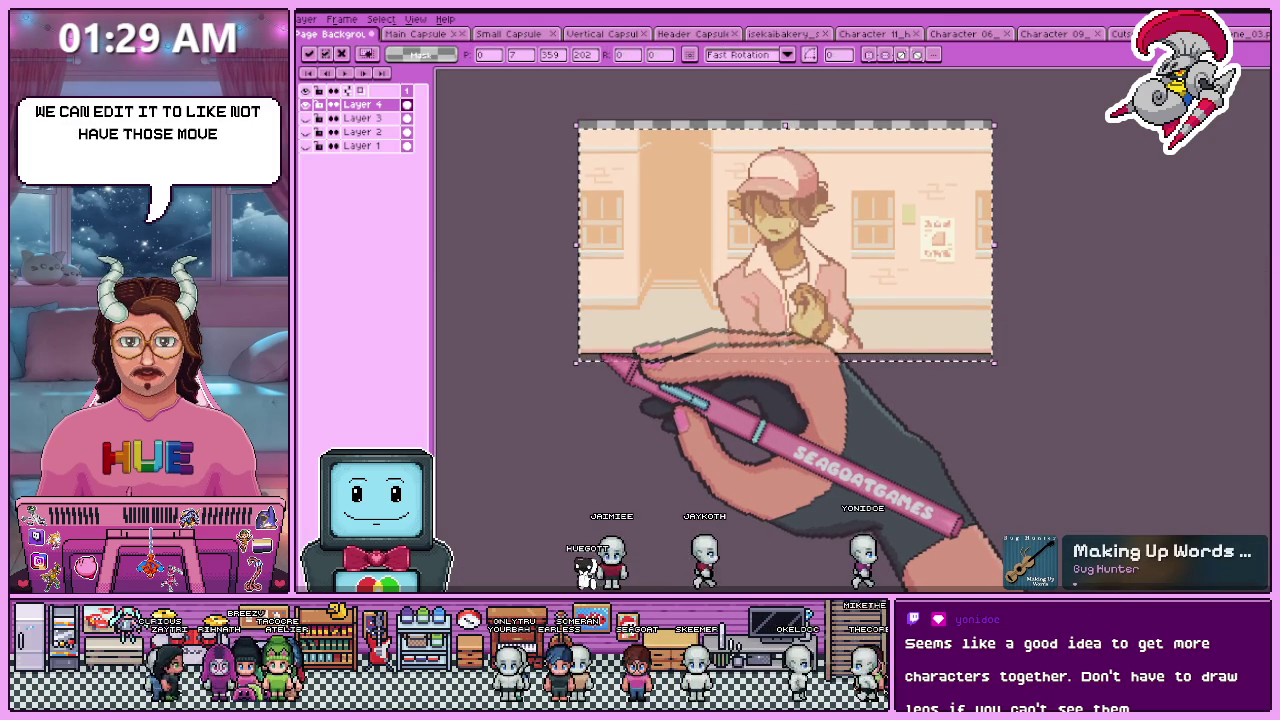
key("Down")
key("Down")
key("Down")
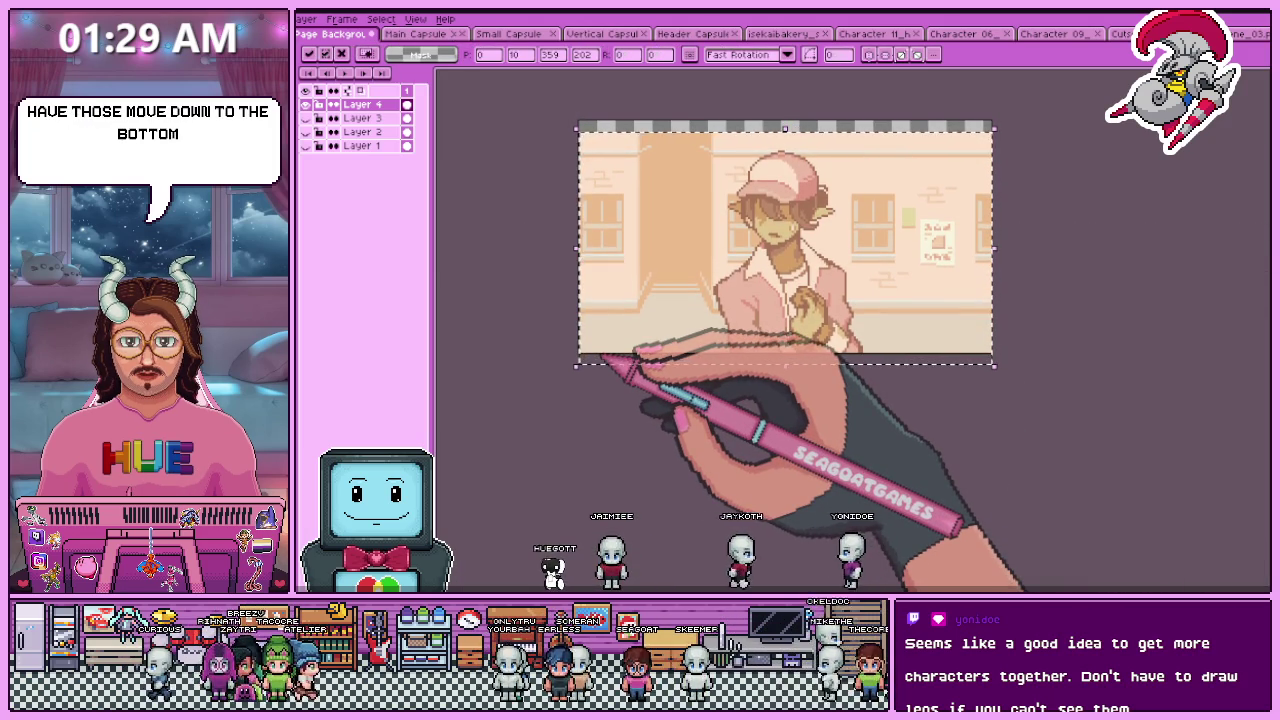
key("Return")
- Select the top strip of the street art
scroll(677, 171, "down", 2)
scroll(586, 171, "up", 3)
scroll(509, 182, "up", 1)
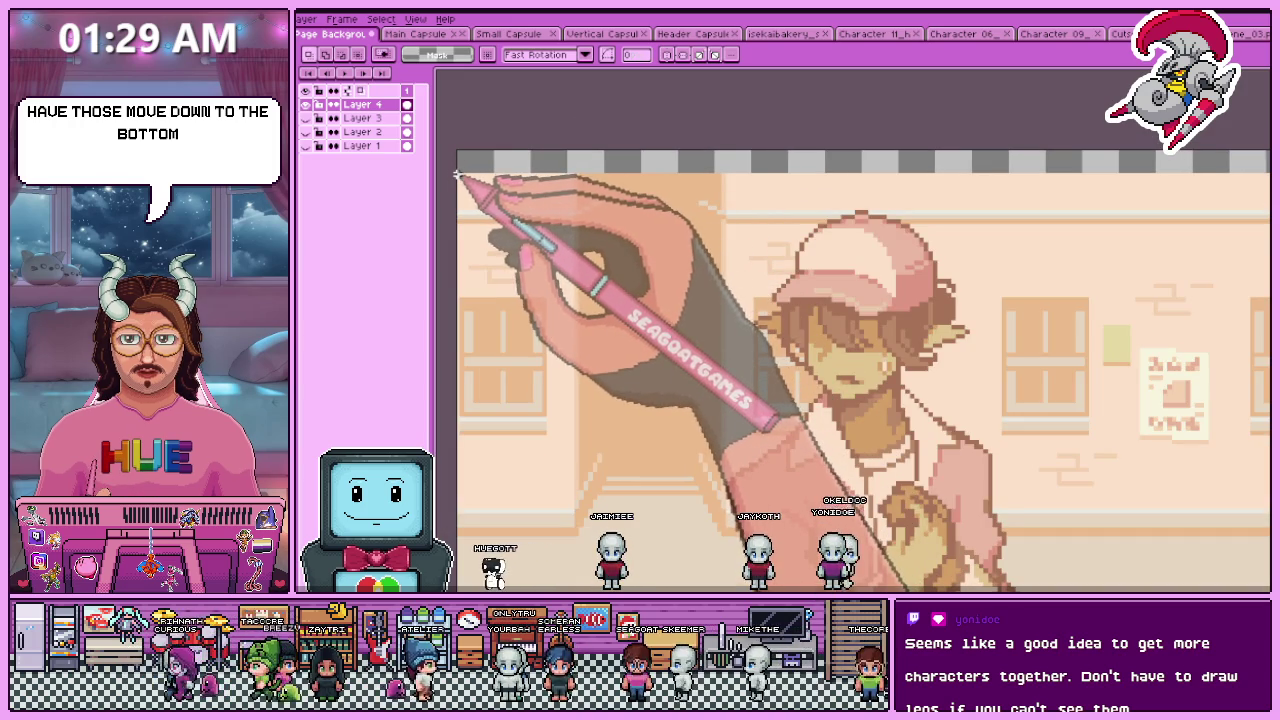
scroll(470, 180, "down", 2)
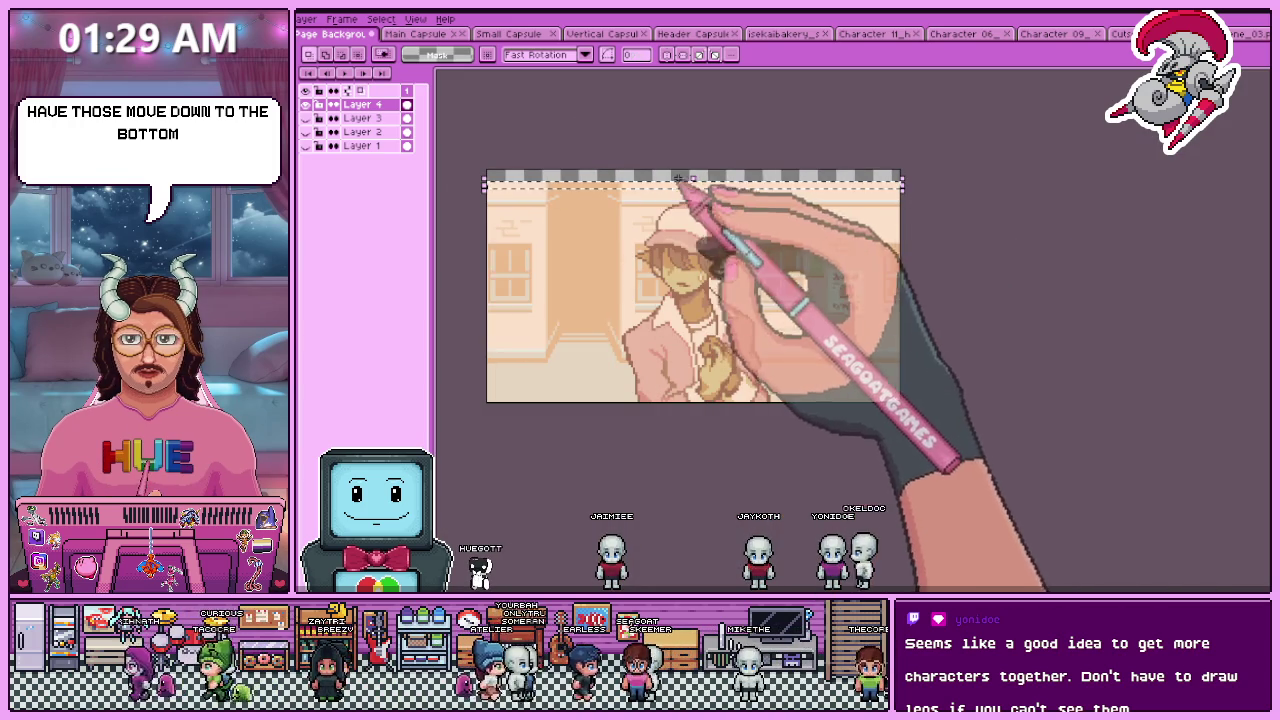
scroll(814, 291, "down", 1)
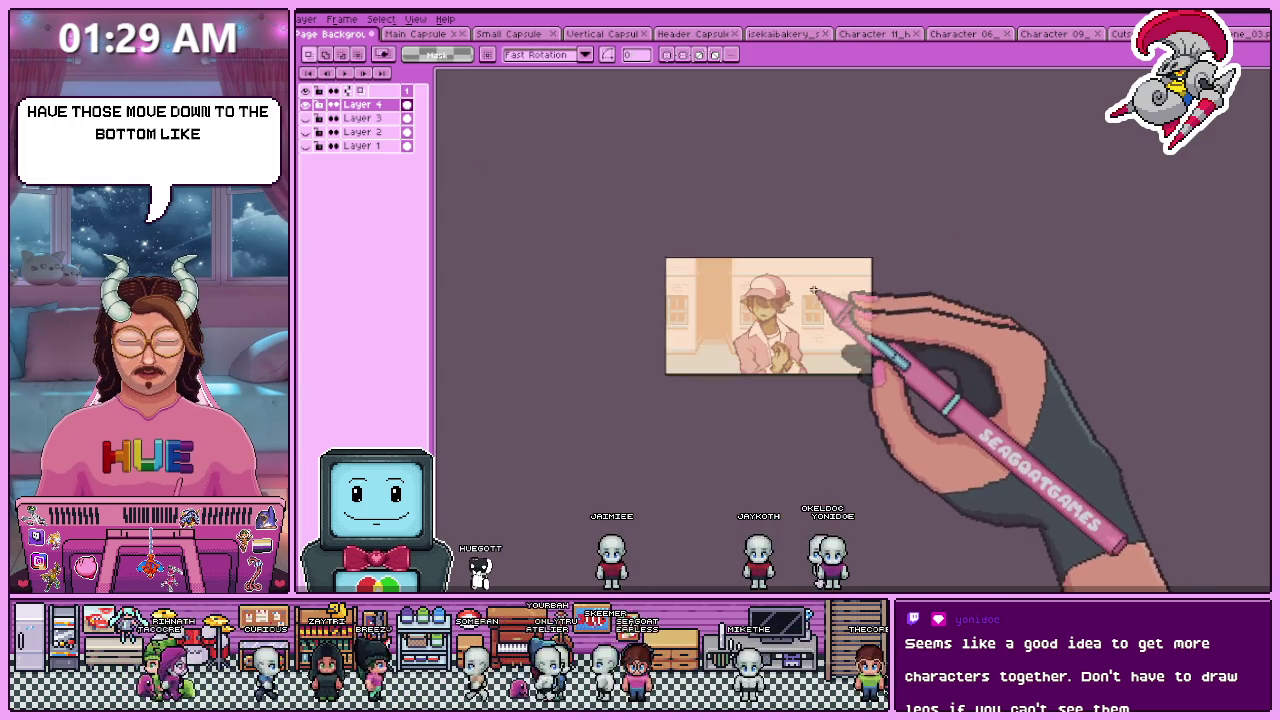
scroll(814, 291, "up", 1)
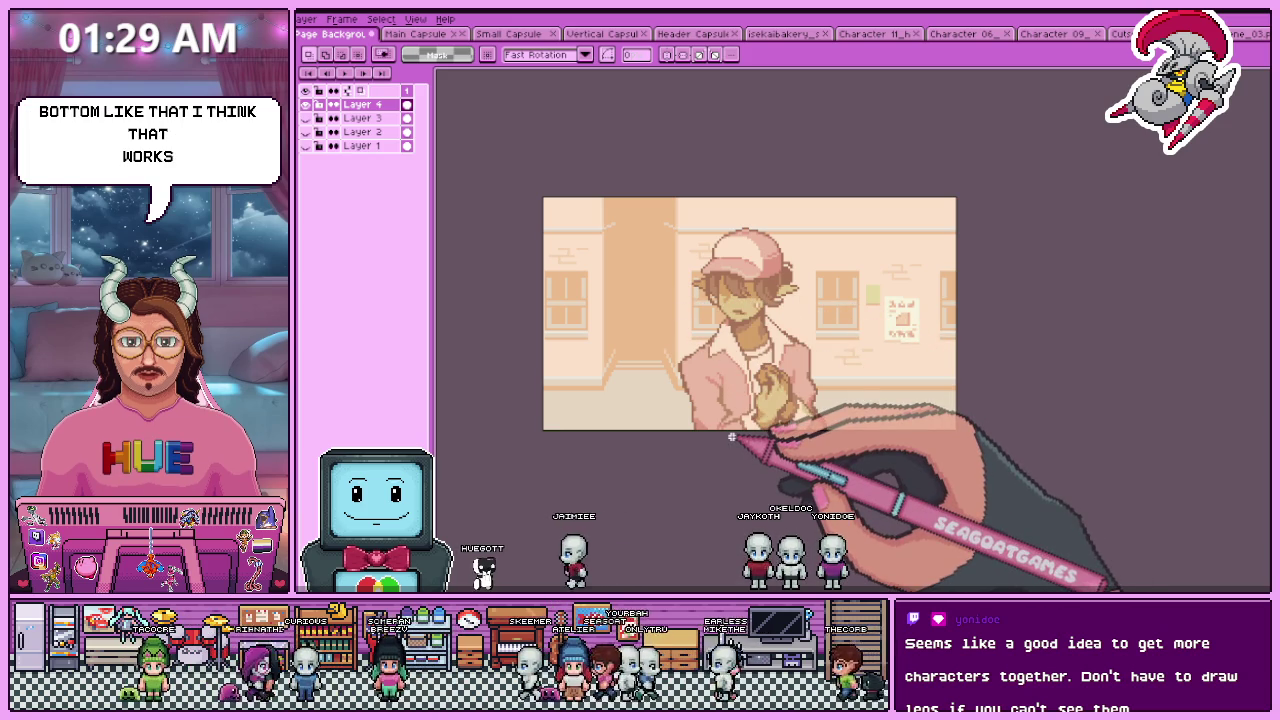
scroll(548, 206, "up", 1)
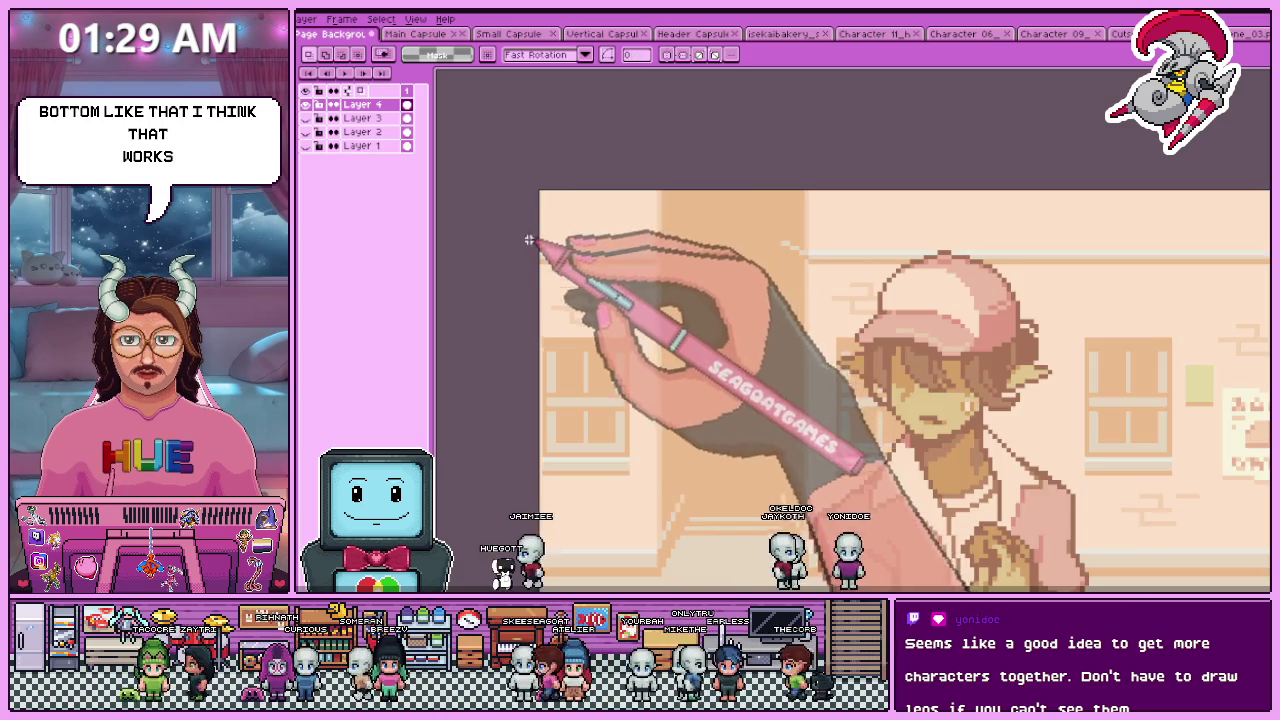
scroll(529, 237, "down", 1)
left_click_drag(536, 212, 970, 254)
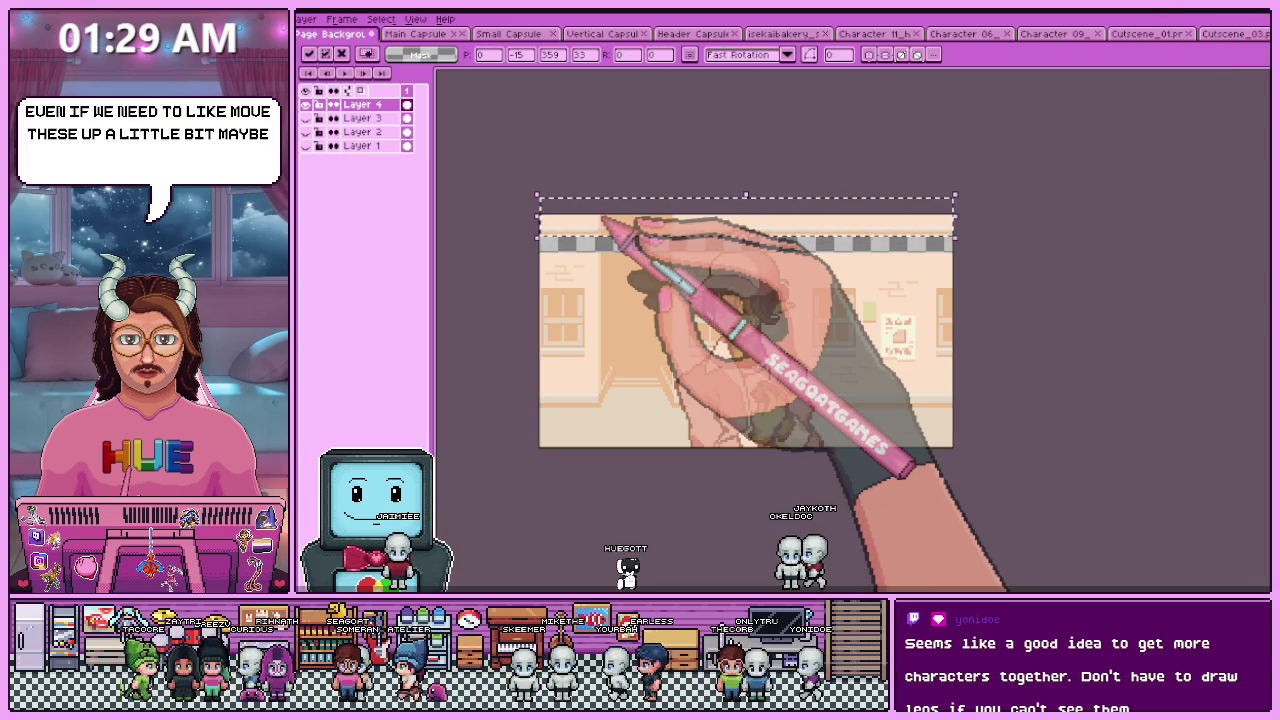
- Select a thin band along the awning edge, undoing a stray black line
scroll(737, 243, "up", 2)
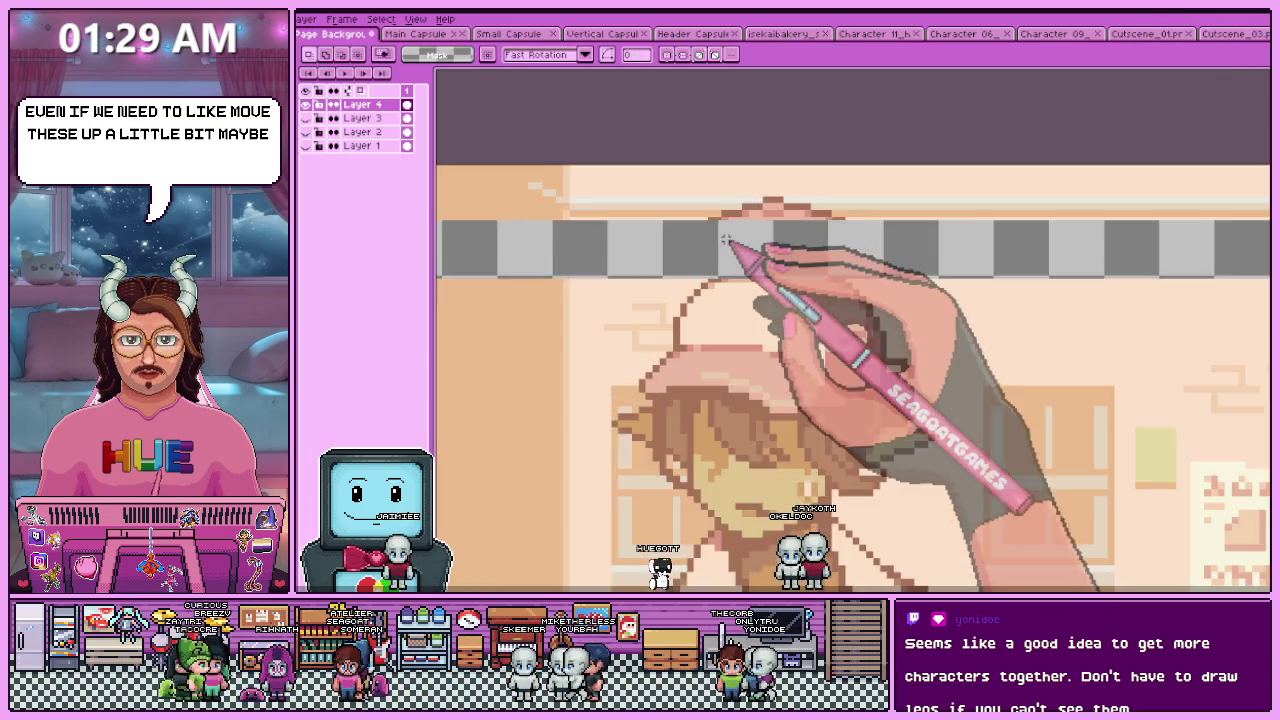
scroll(737, 251, "up", 1)
scroll(729, 243, "up", 1)
left_click_drag(703, 208, 928, 212)
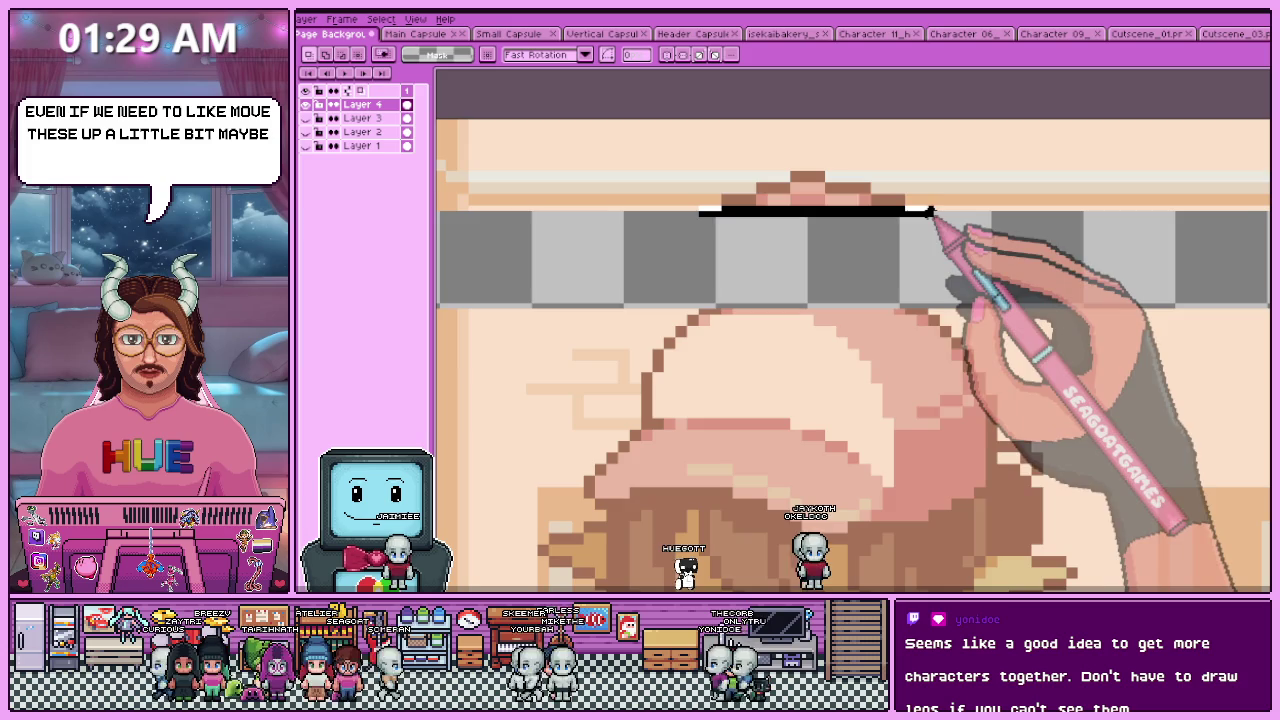
scroll(800, 206, "up", 1)
left_click_drag(708, 203, 922, 210)
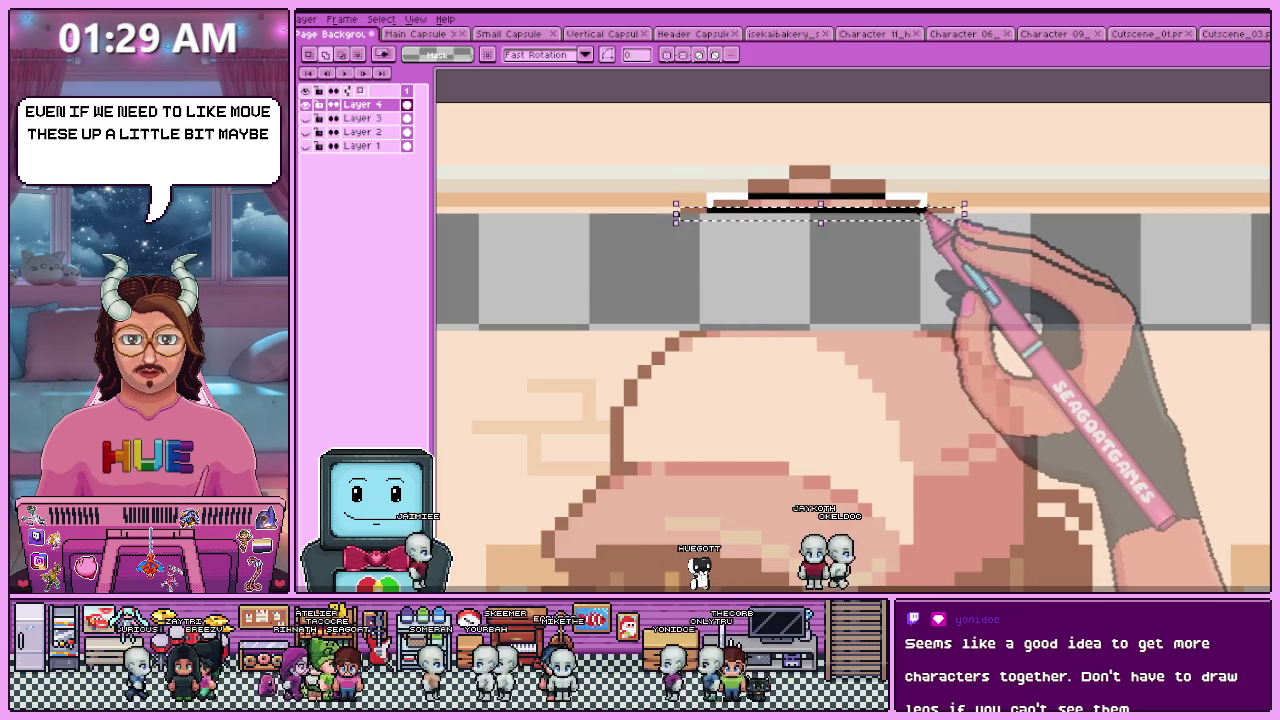
scroll(857, 195, "up", 1)
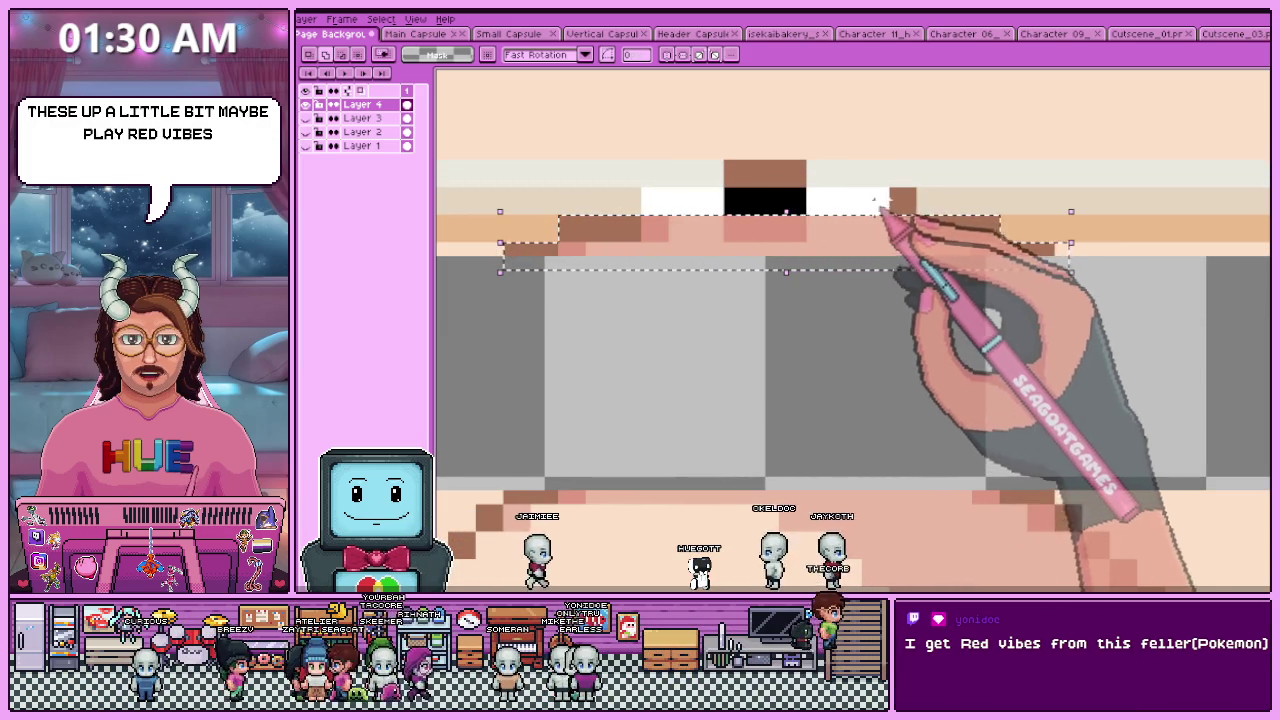
key("ctrl+z")
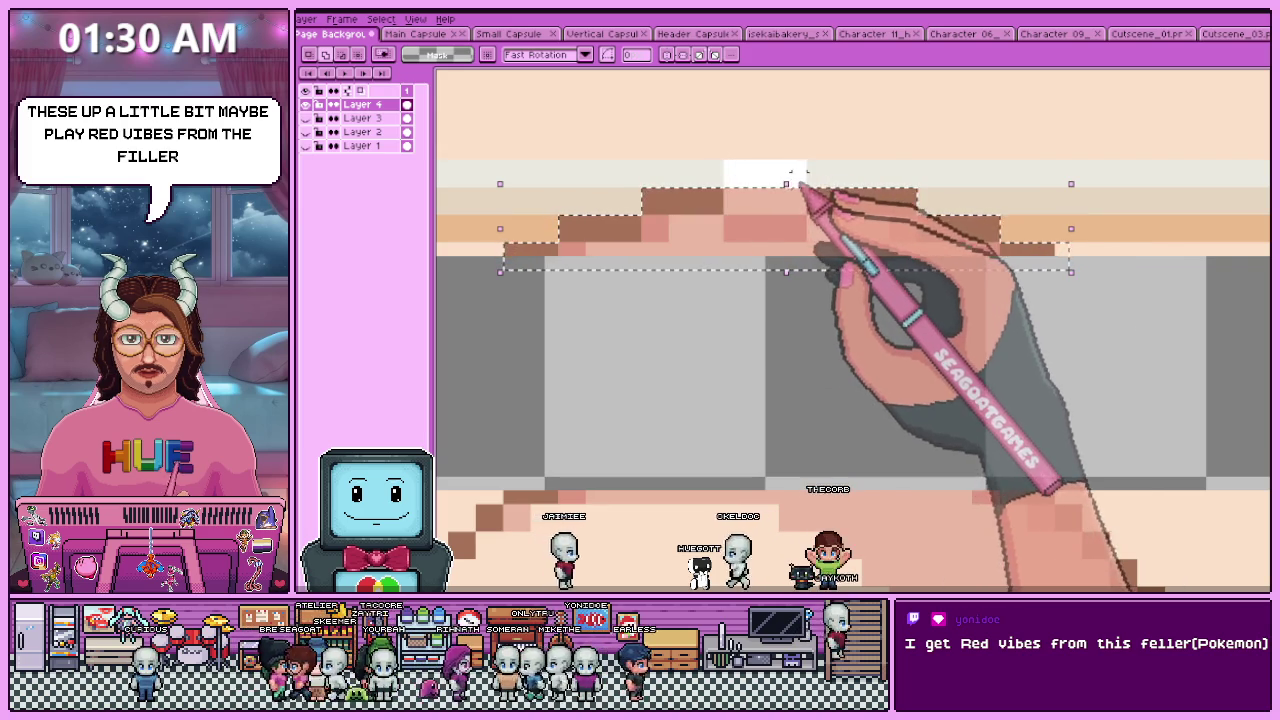
- Move the awning band up over the cap, confirm it, and clear the selection
scroll(787, 183, "down", 1)
left_click(770, 228)
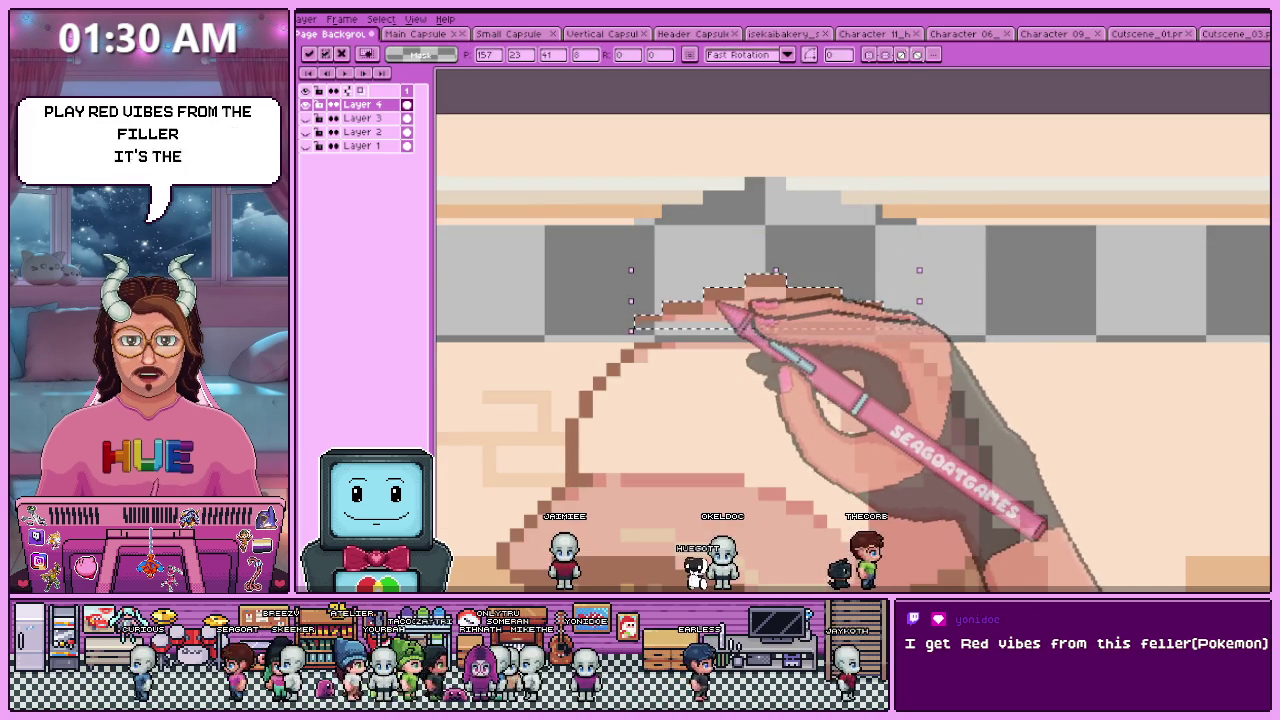
scroll(694, 243, "up", 1)
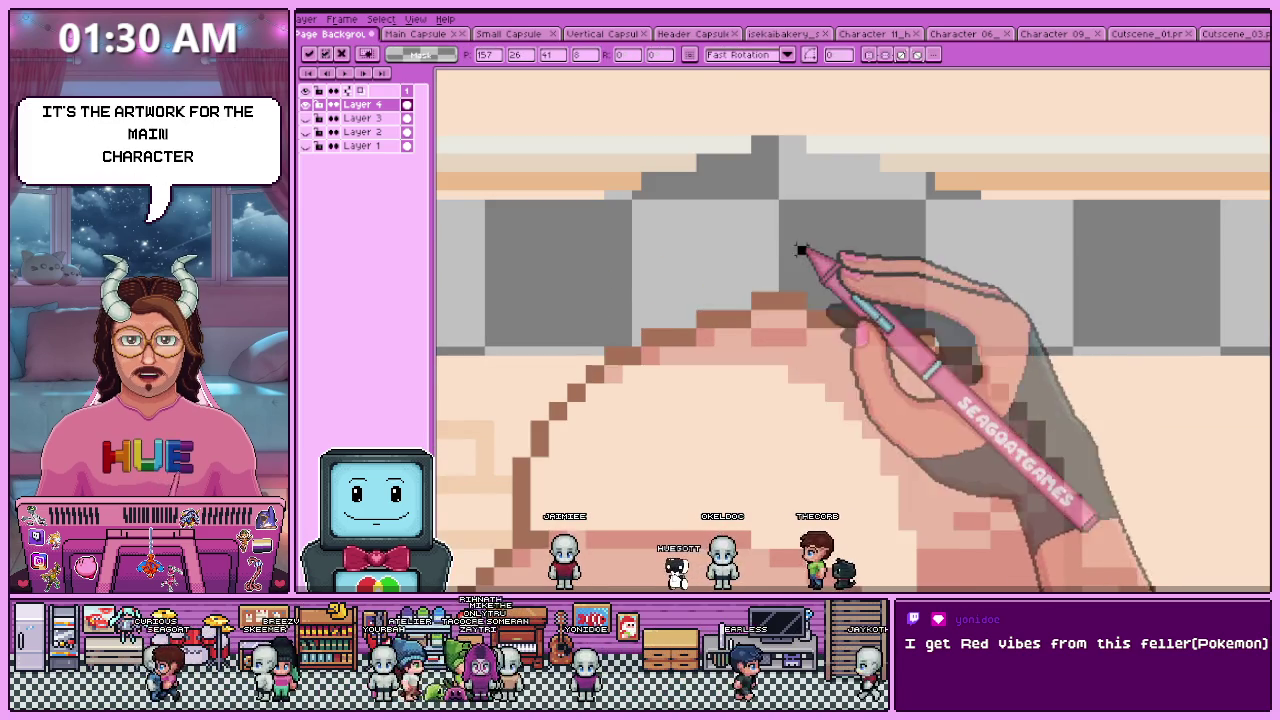
scroll(800, 250, "down", 1)
key("Return")
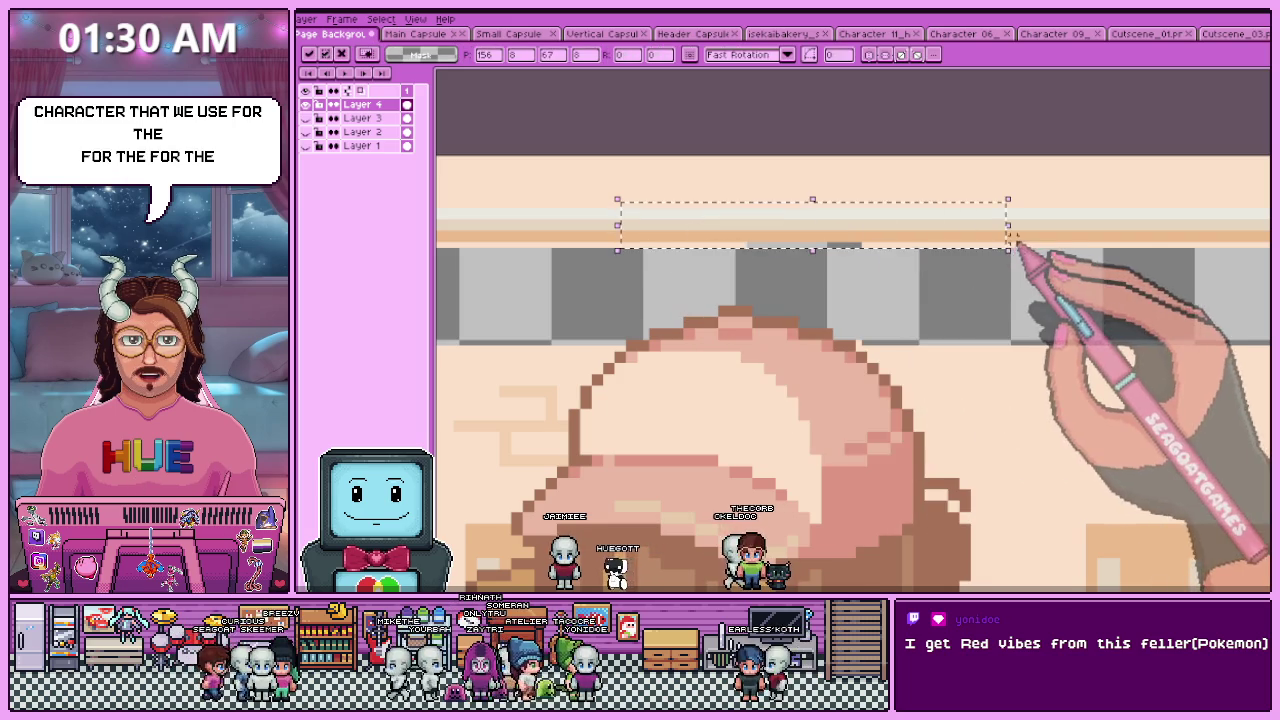
left_click(778, 285)
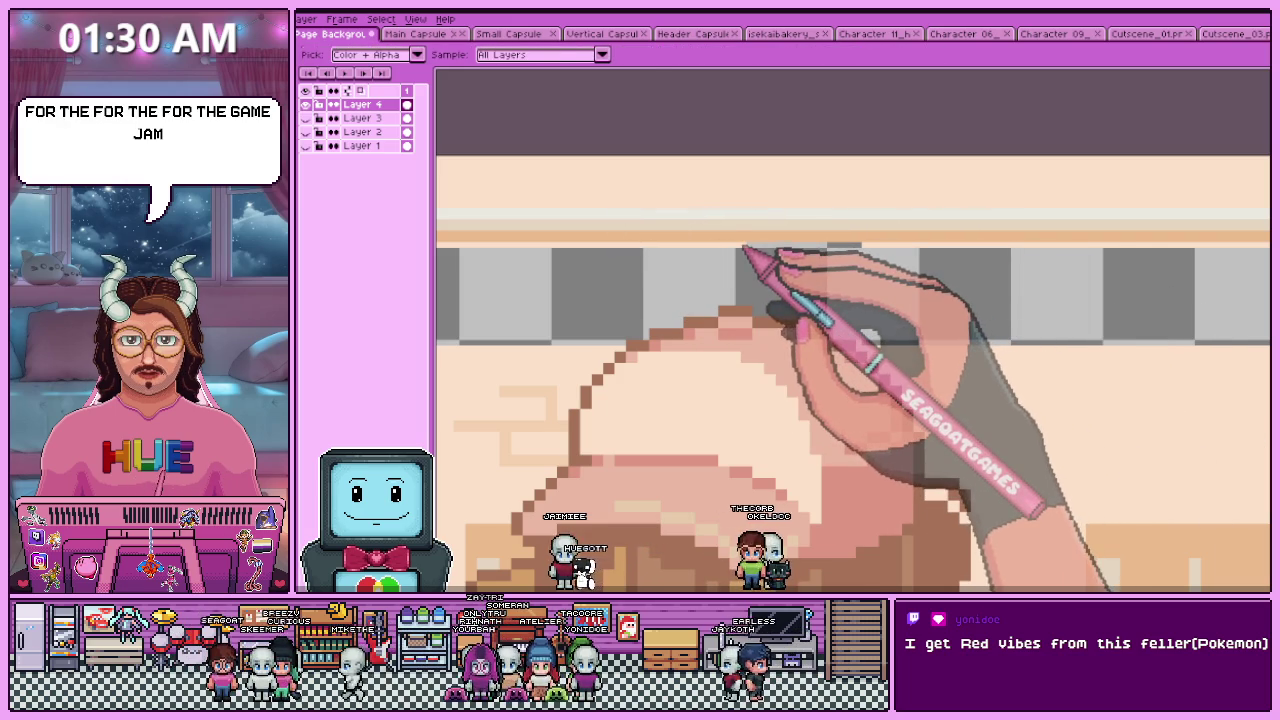
key("b")
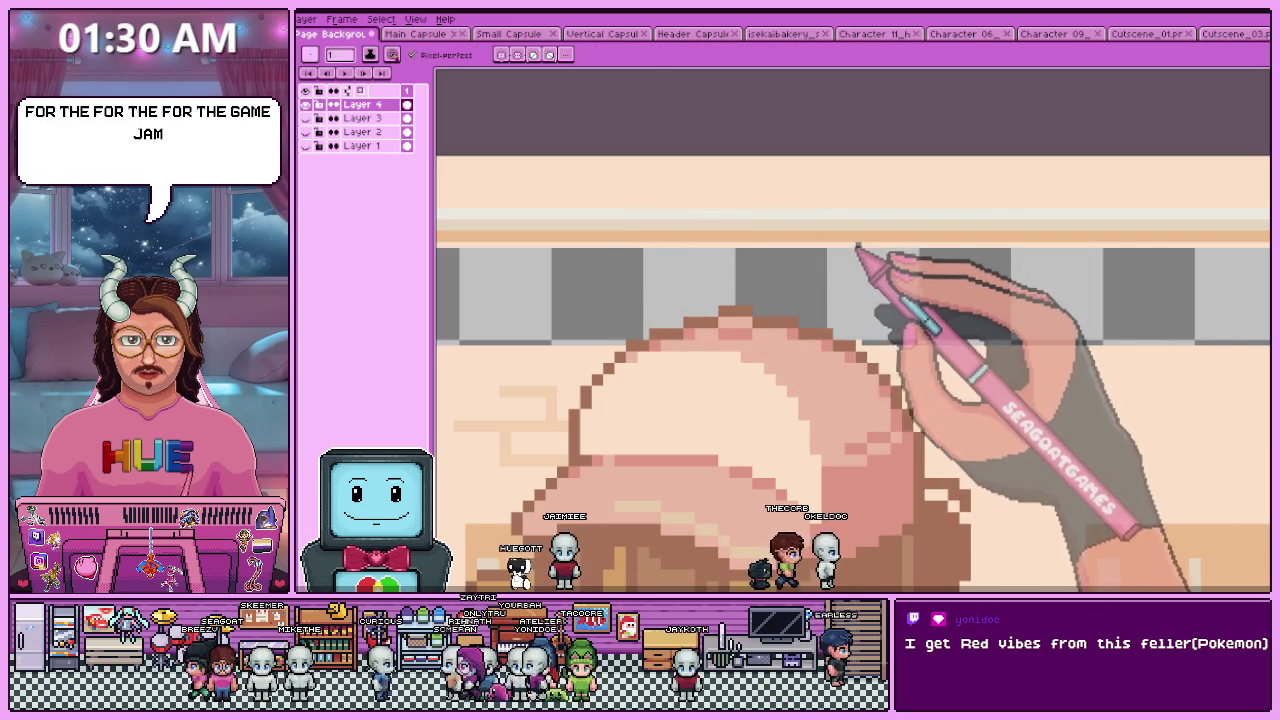
- Stretch a thin band of awning trim upward over the cap and confirm it
scroll(855, 245, "down", 1)
scroll(808, 277, "down", 2)
scroll(750, 300, "down", 2)
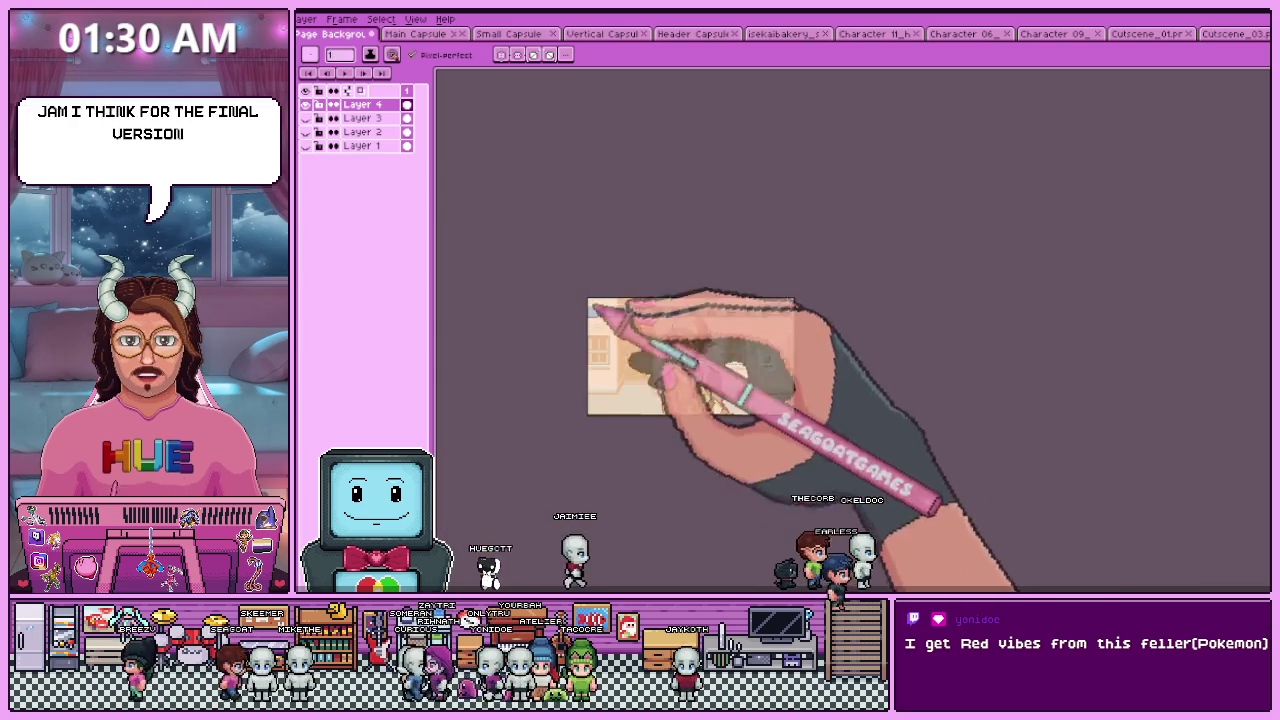
scroll(597, 320, "up", 1)
scroll(667, 318, "up", 1)
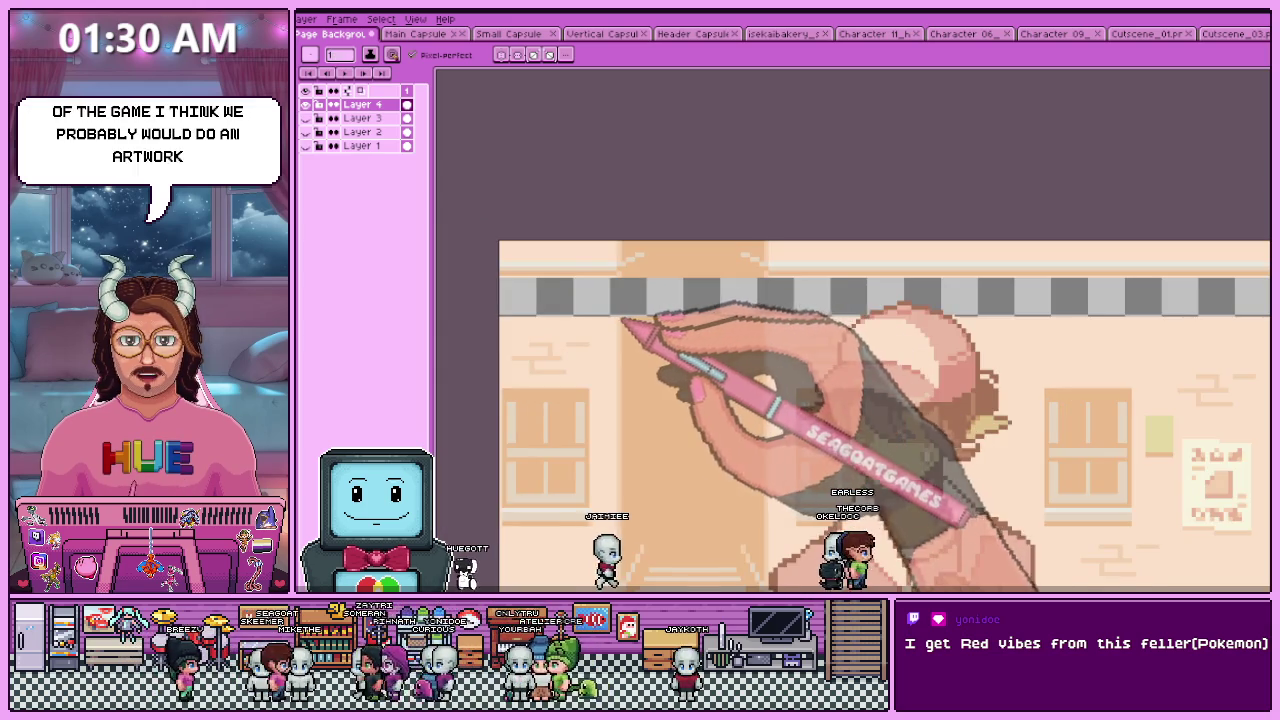
scroll(629, 329, "up", 1)
scroll(623, 305, "down", 2)
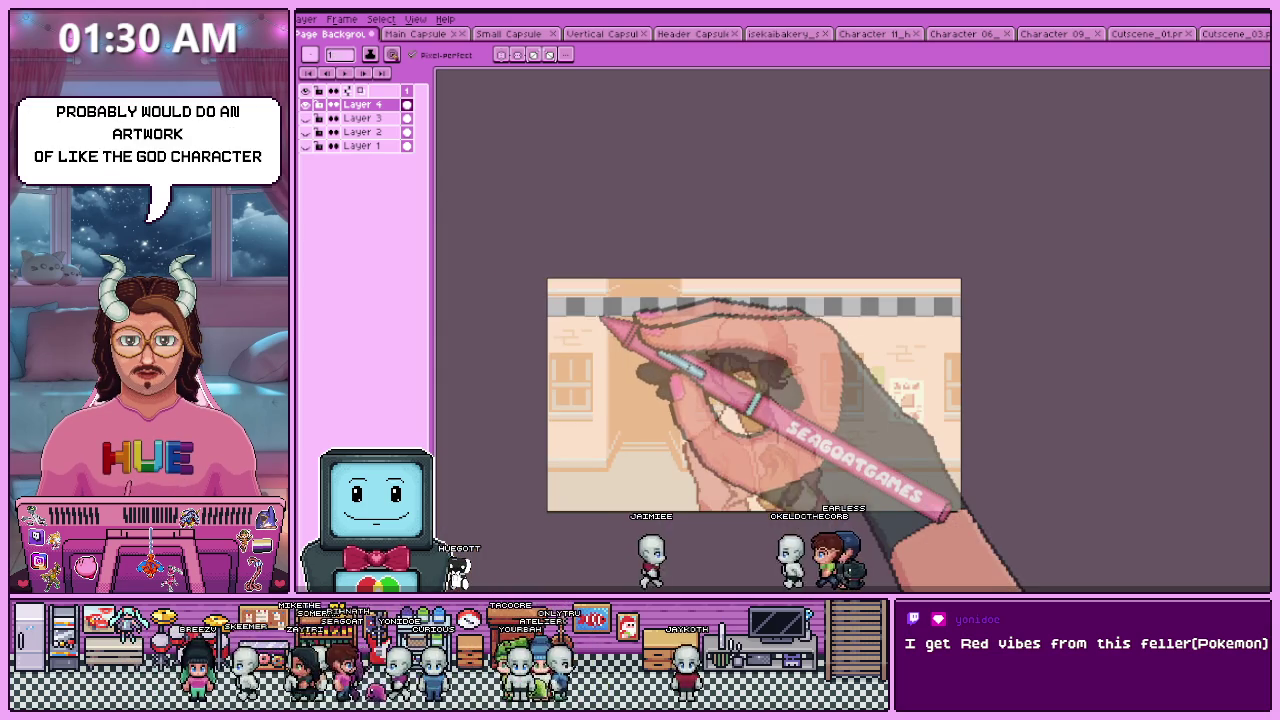
scroll(613, 322, "up", 1)
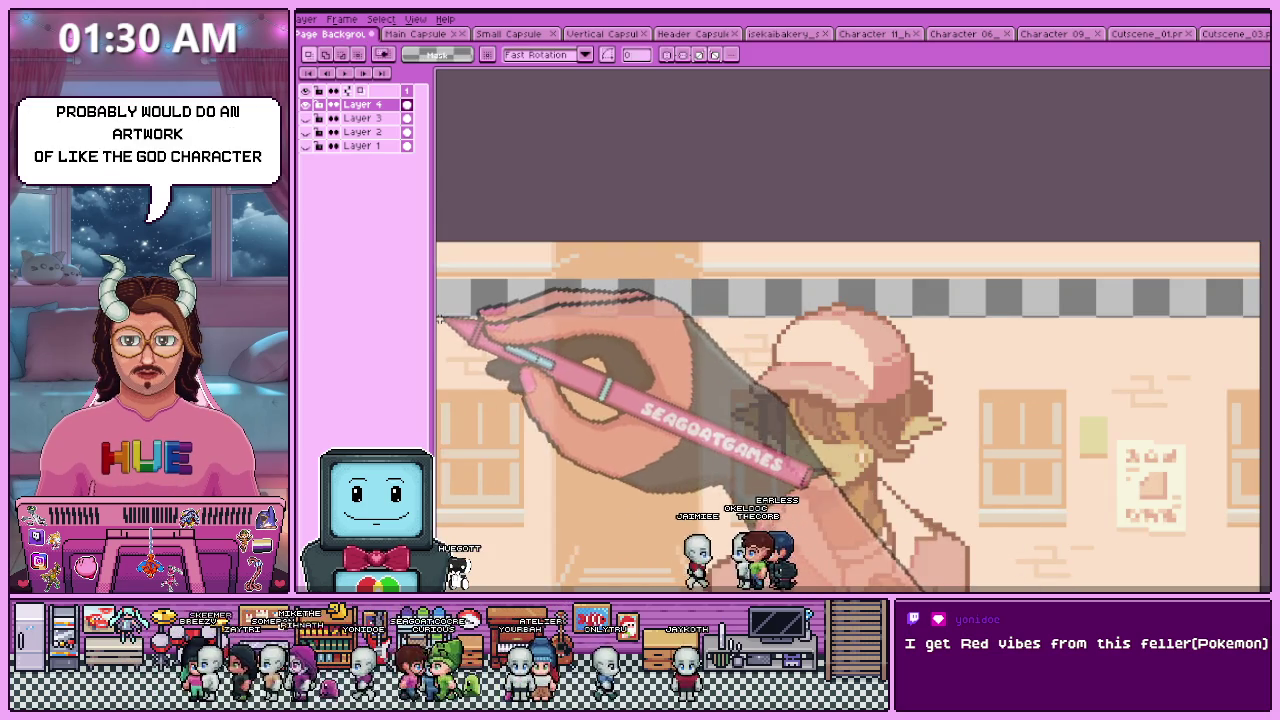
scroll(643, 343, "down", 2)
scroll(487, 334, "up", 2)
left_click_drag(490, 327, 655, 340)
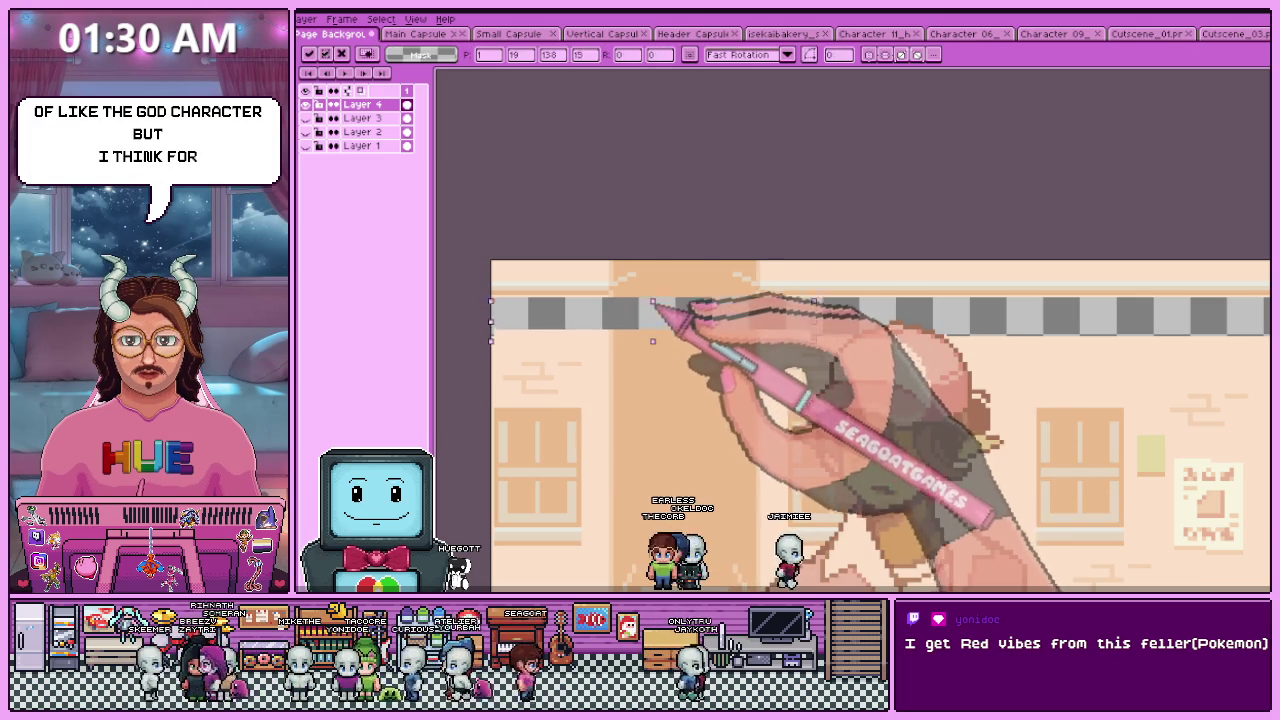
left_click_drag(662, 234, 668, 192)
scroll(630, 190, "down", 2)
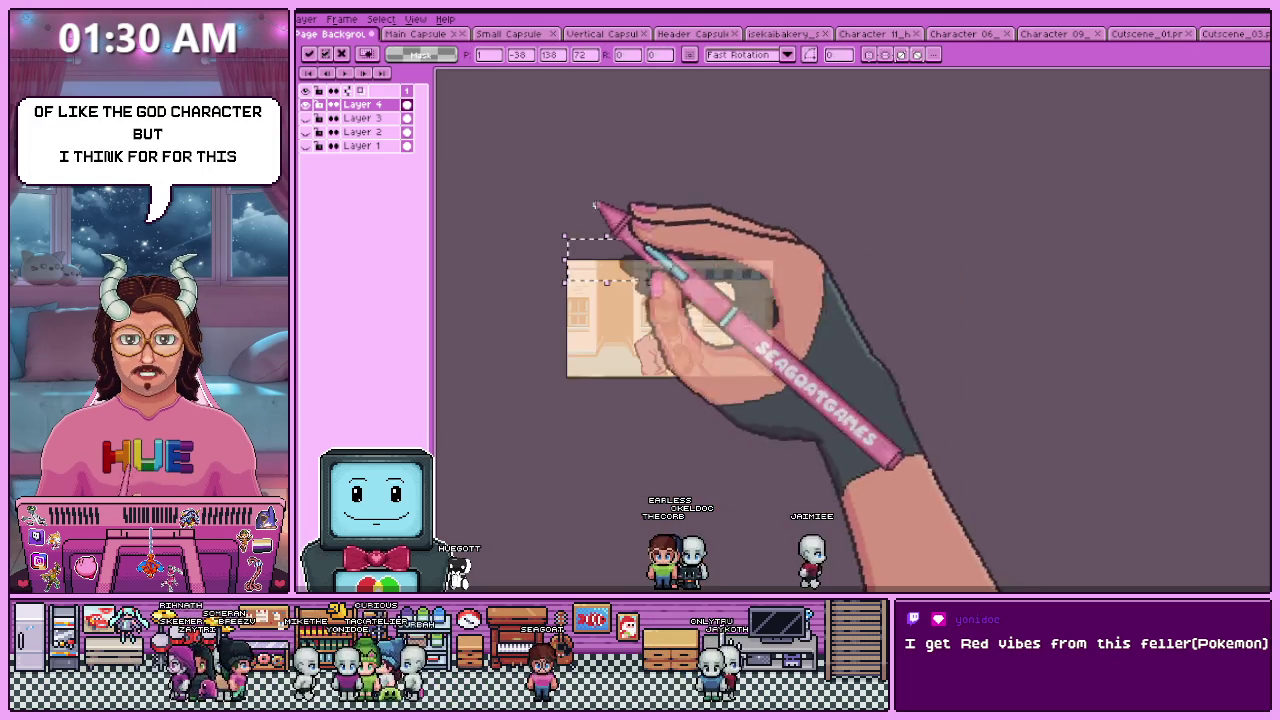
key("Return")
- Select a patch of plain wall on the right and move it into place
scroll(760, 260, "up", 3)
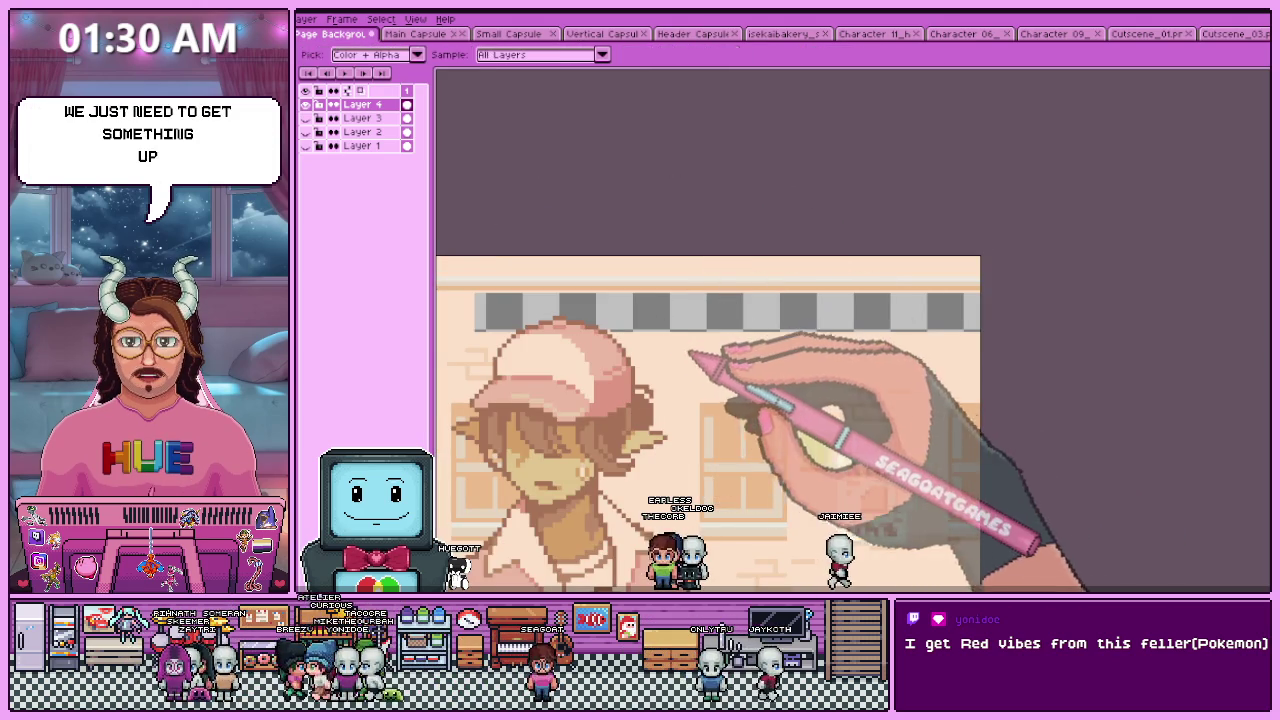
scroll(700, 420, "down", 2)
scroll(700, 420, "up", 1)
scroll(700, 420, "down", 1)
scroll(700, 420, "up", 1)
scroll(850, 372, "up", 1)
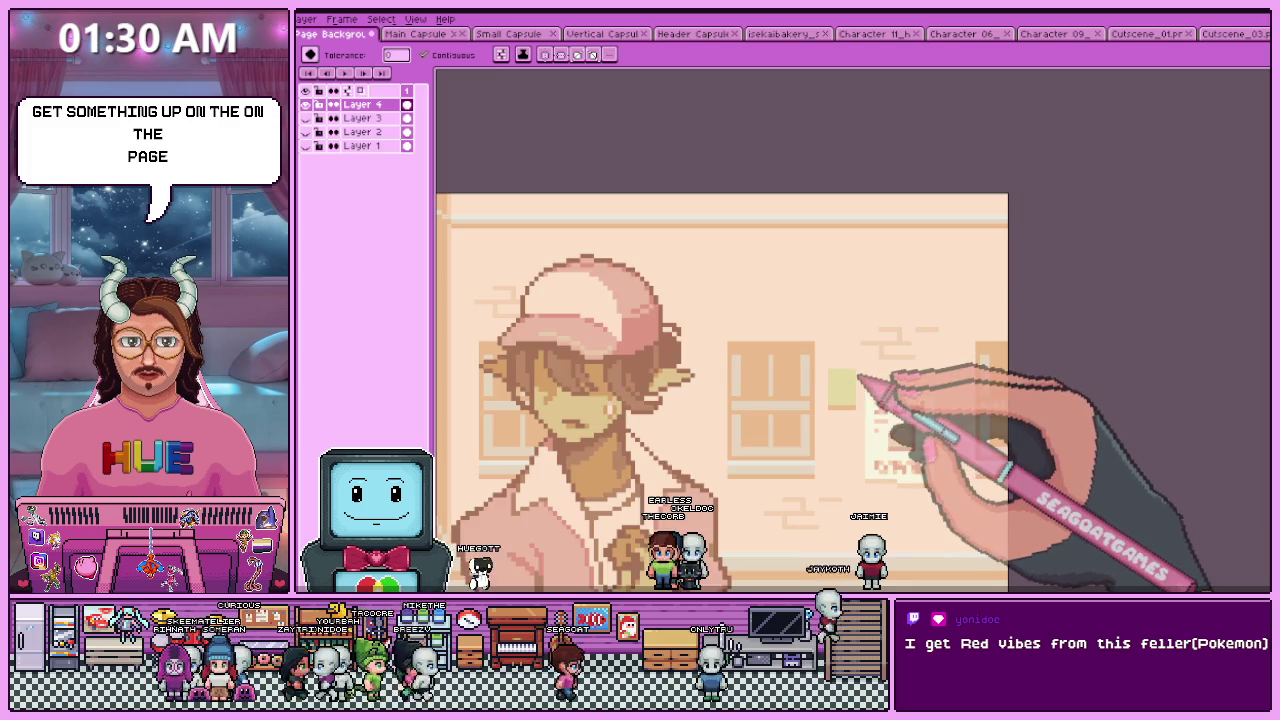
key("m")
mouse_move(846, 306)
left_mouse_down()
mouse_move(935, 365)
mouse_move(775, 287)
left_mouse_up()
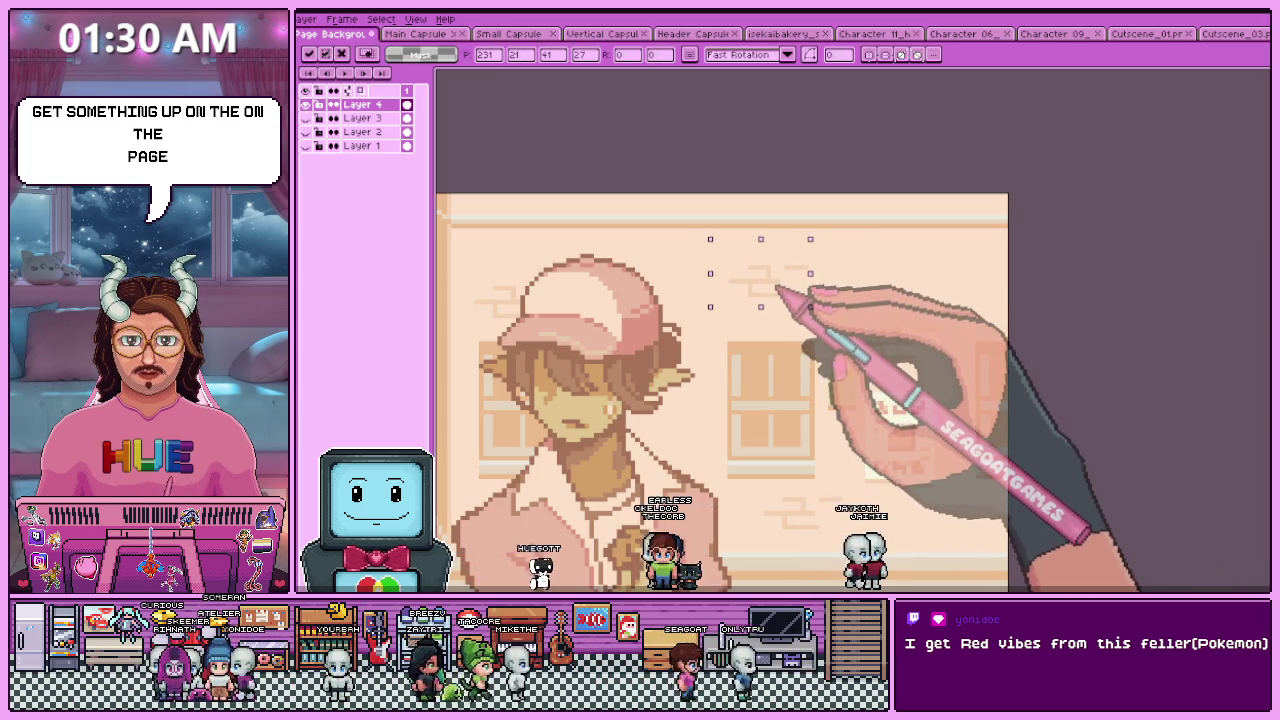
key("Return")
scroll(886, 360, "down", 3)
scroll(880, 350, "up", 3)
left_click(846, 357)
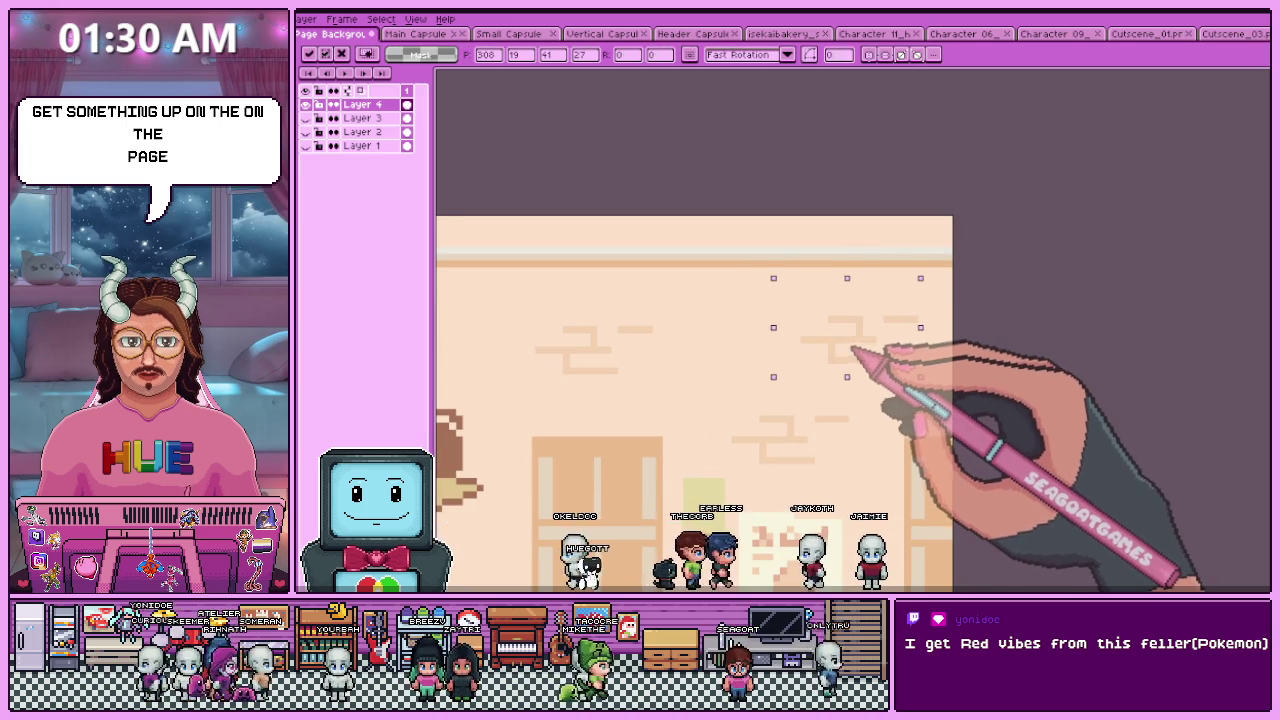
key("Return")
- Move a copy of an area upward and apply it, keeping the character outline selected
scroll(851, 345, "down", 3)
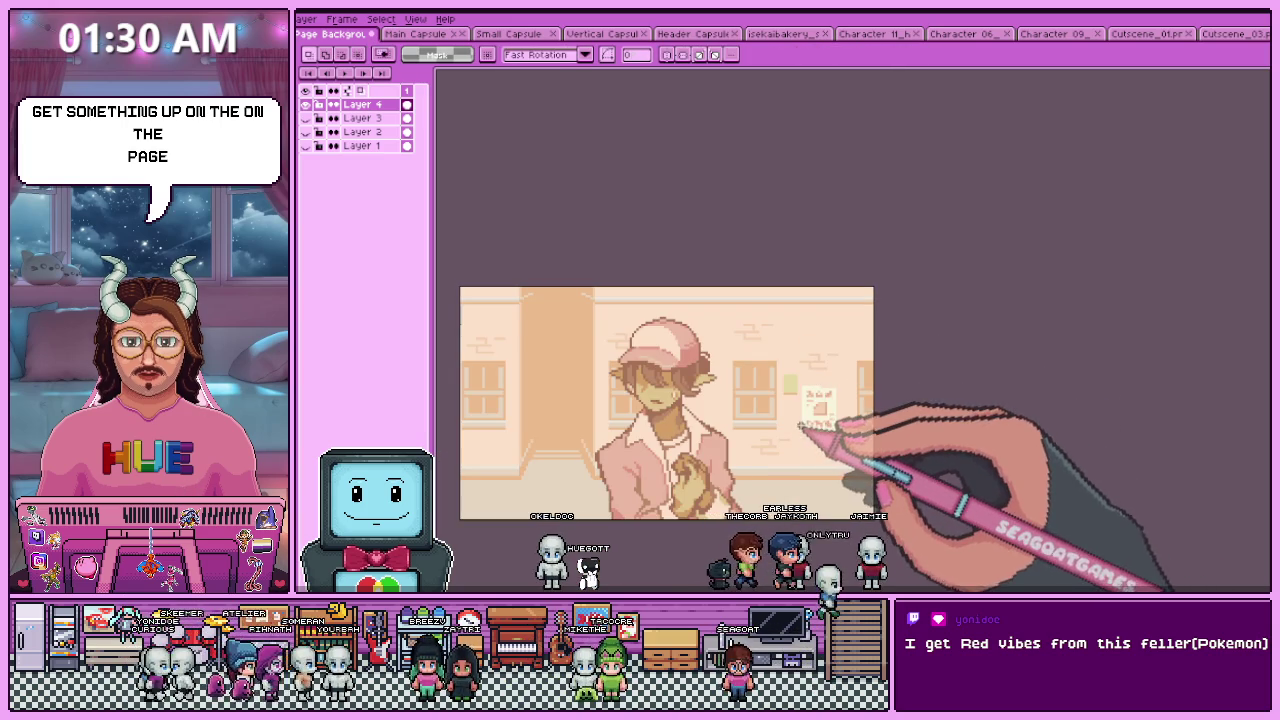
scroll(794, 396, "down", 3)
scroll(700, 385, "up", 3)
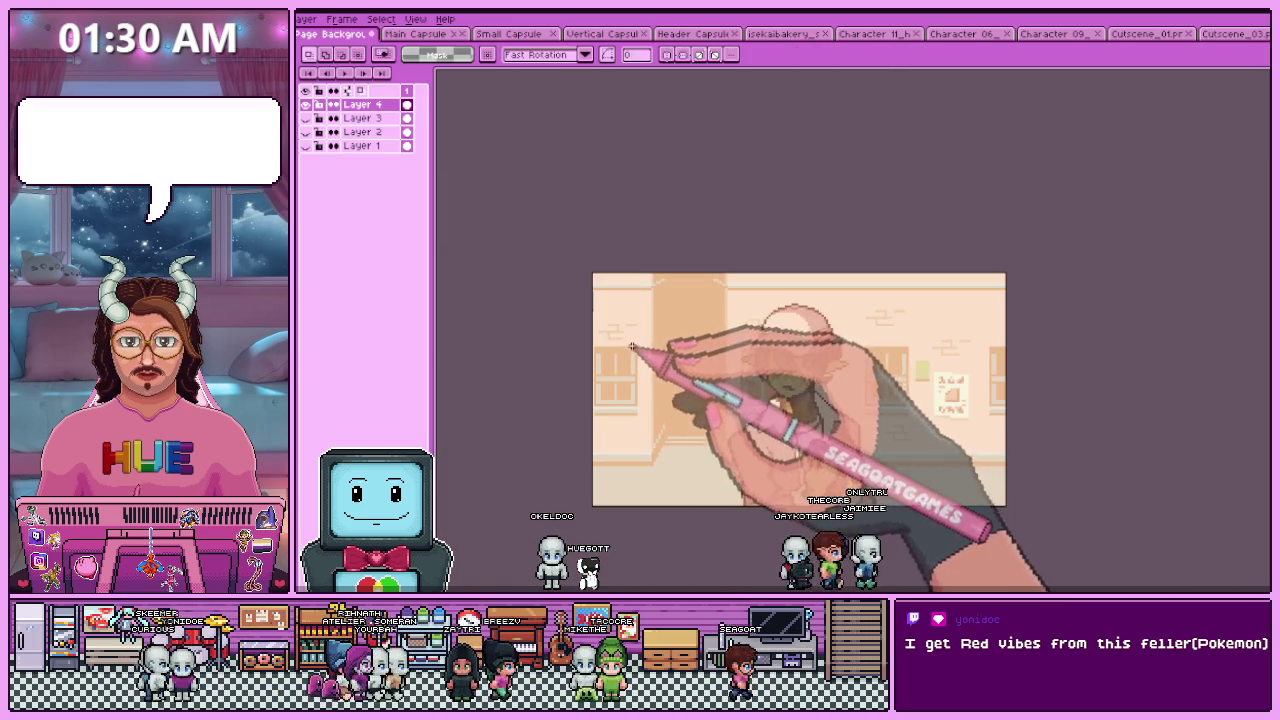
scroll(948, 318, "up", 2)
scroll(903, 349, "down", 2)
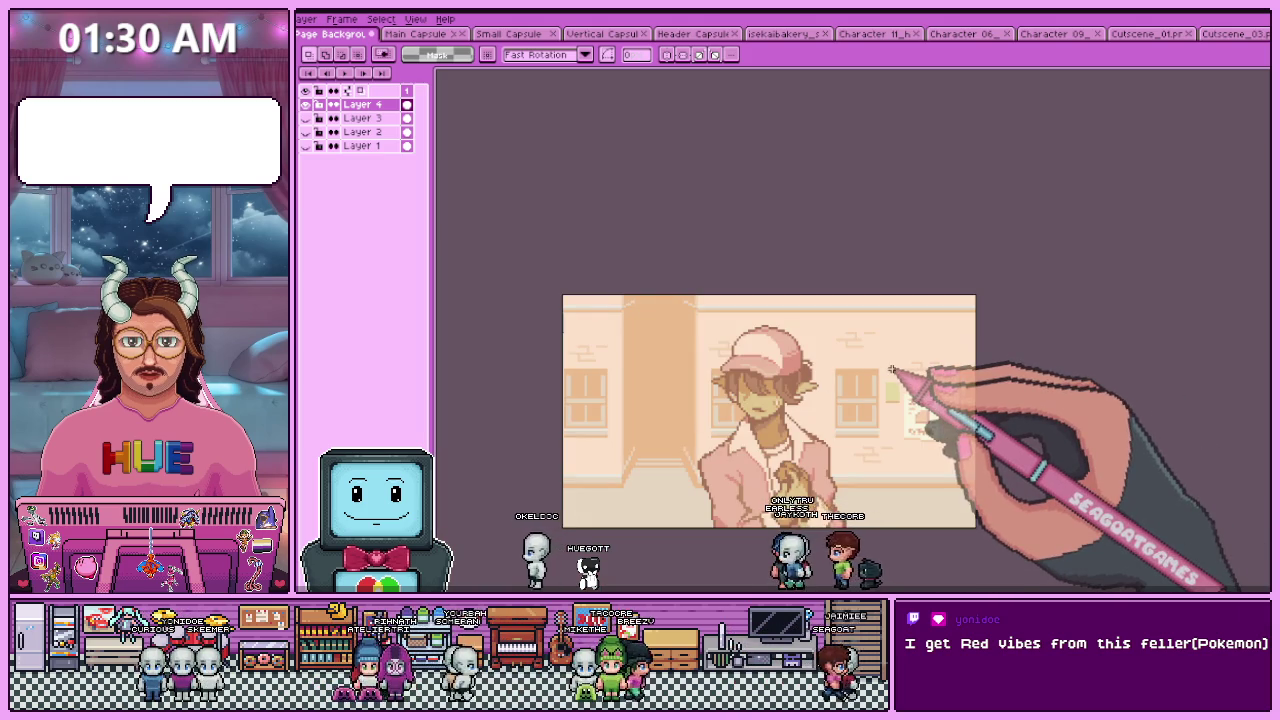
scroll(900, 350, "up", 2)
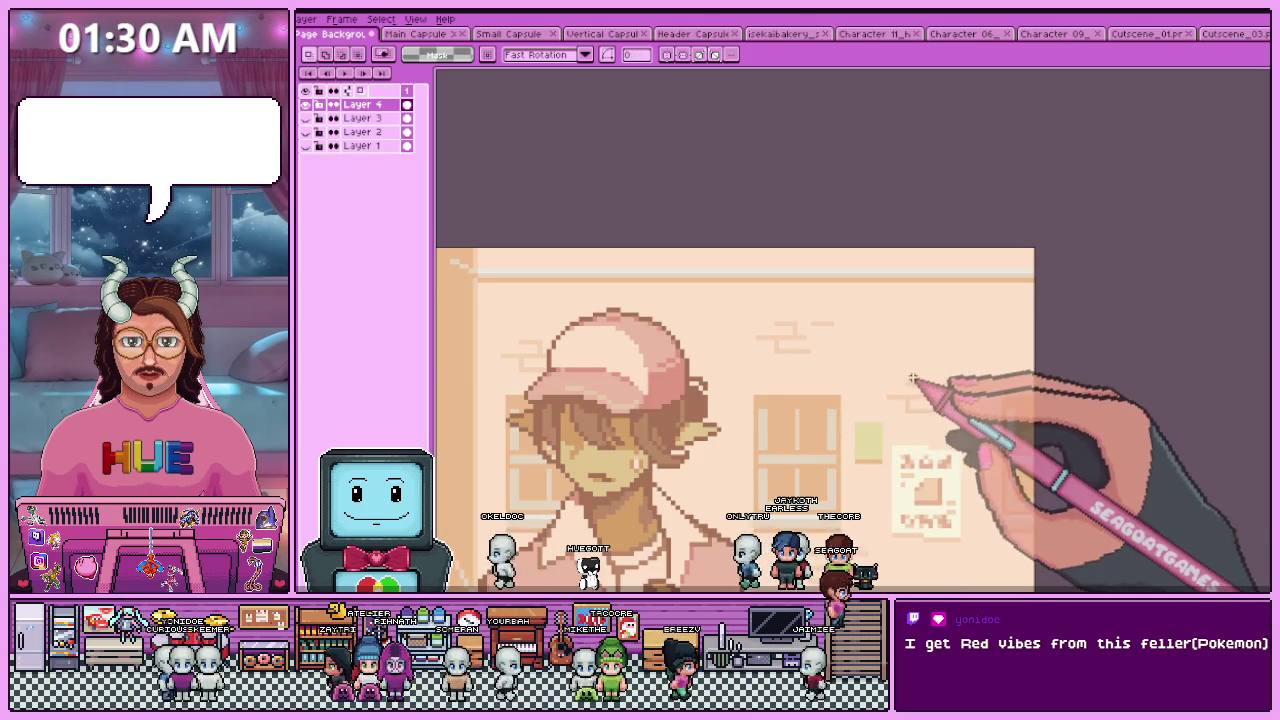
scroll(903, 381, "up", 1)
mouse_move(866, 376)
left_mouse_down()
mouse_move(966, 429)
mouse_move(952, 367)
left_mouse_up()
key("Return")
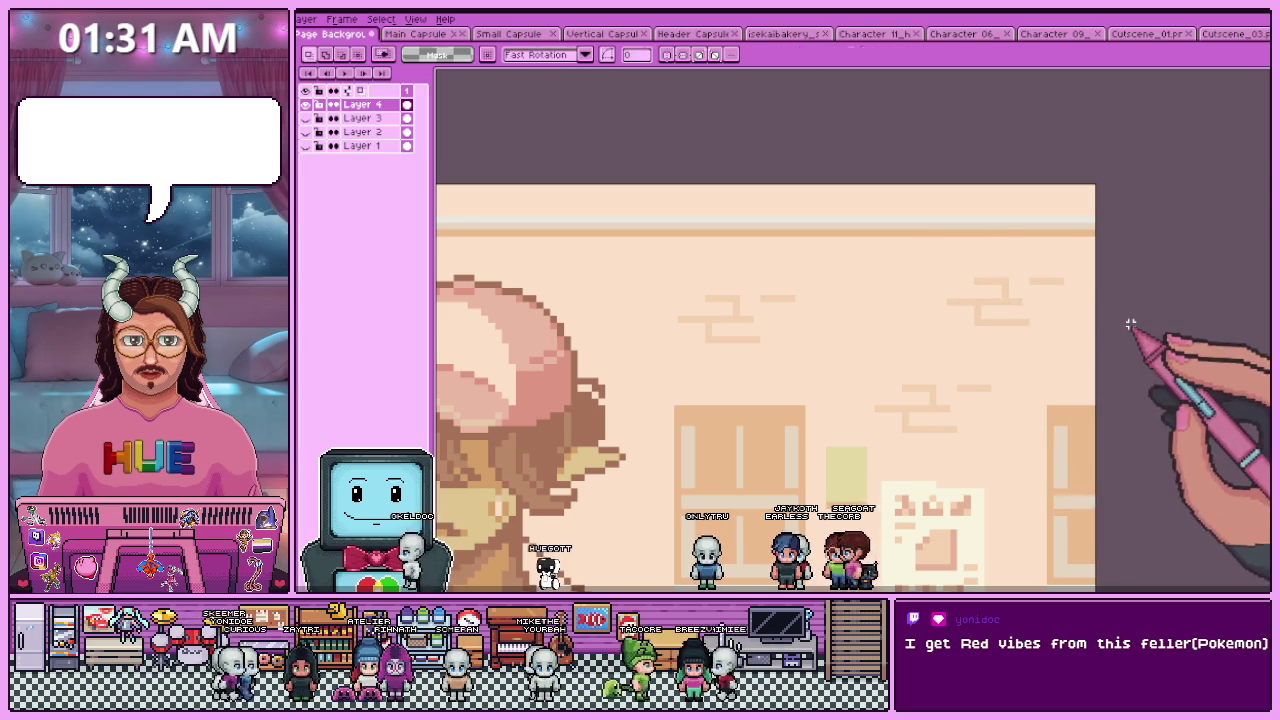
- Zoom out to view the whole patched street scene
scroll(845, 400, "down", 3)
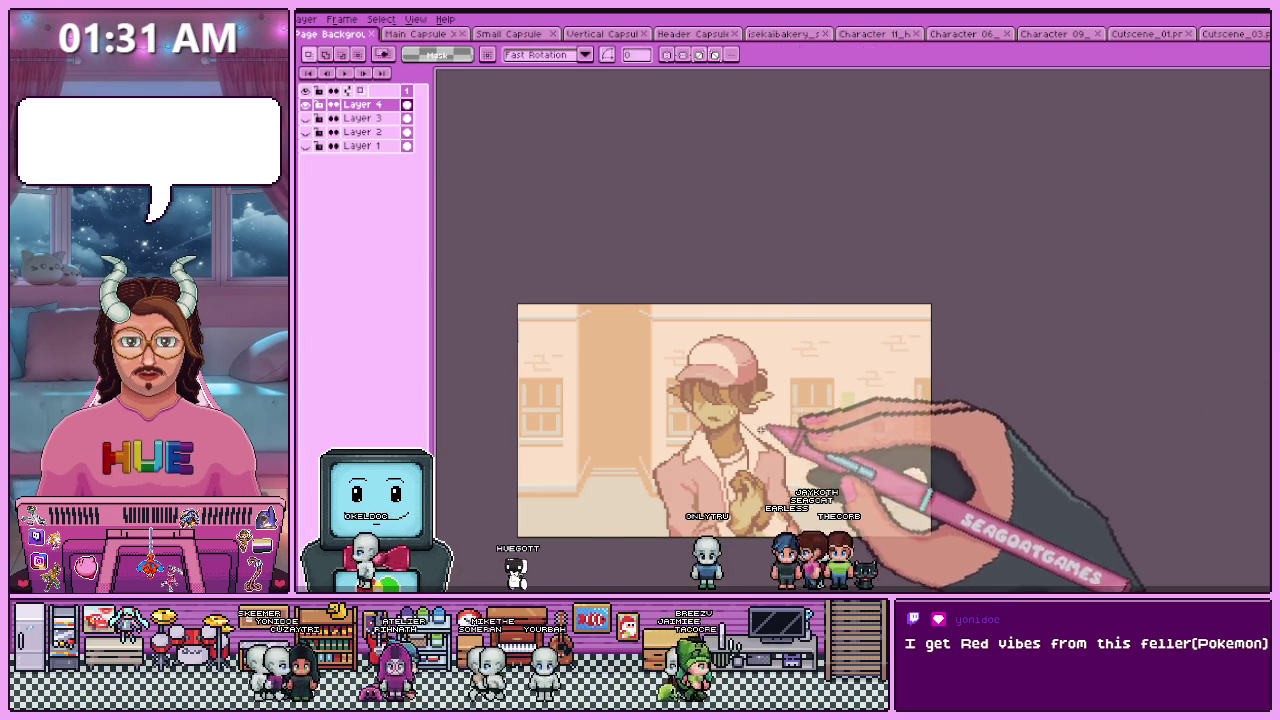
scroll(735, 474, "down", 1)
scroll(706, 504, "up", 1)
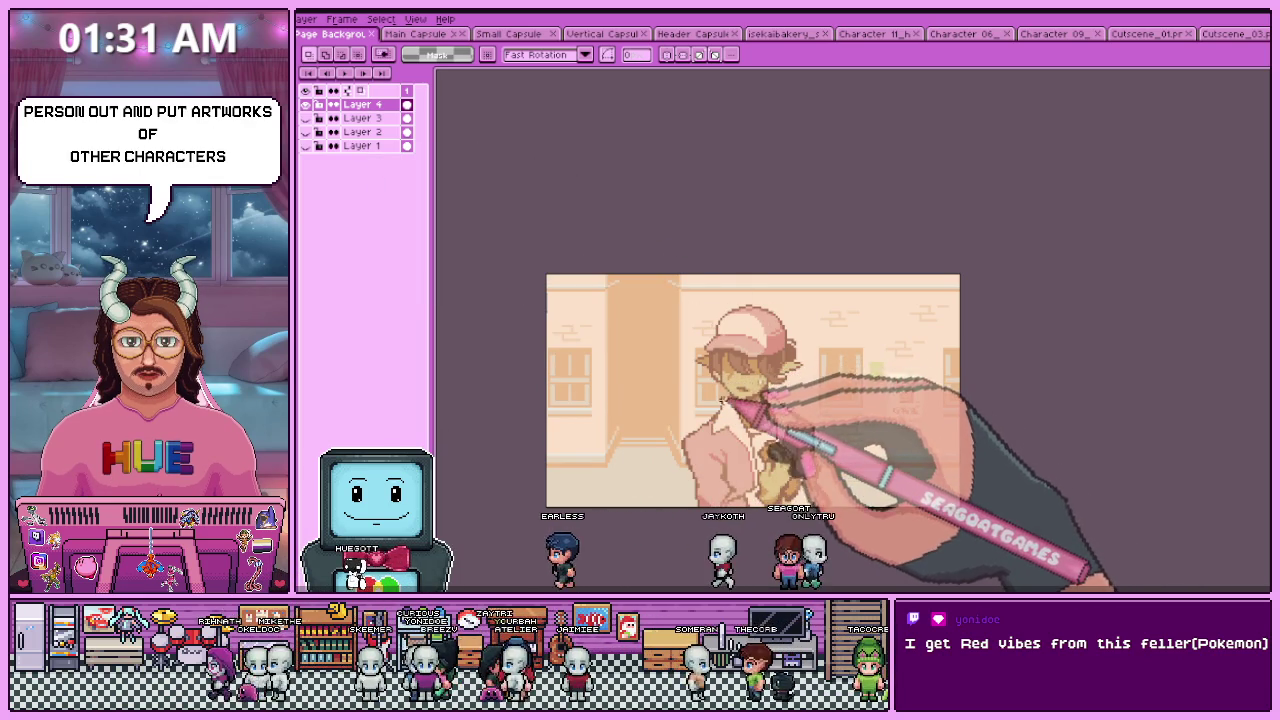
scroll(762, 370, "up", 2)
scroll(740, 350, "down", 2)
scroll(720, 333, "up", 2)
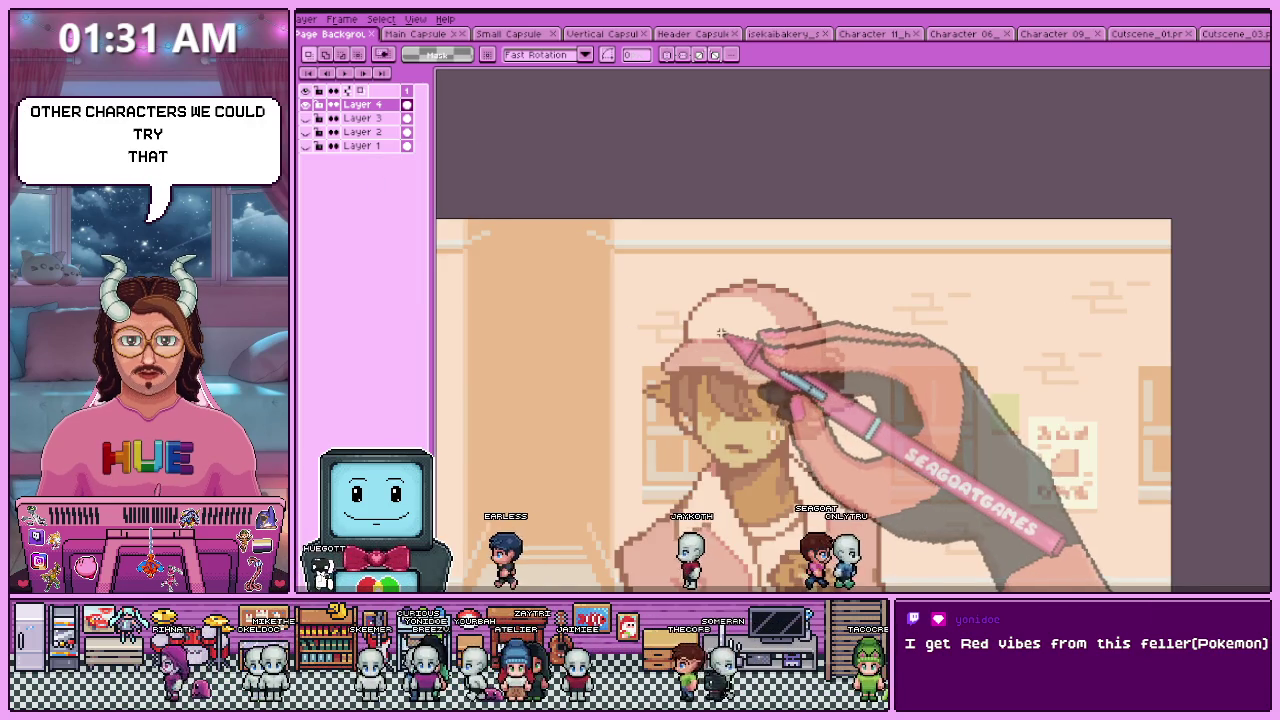
scroll(722, 327, "down", 3)
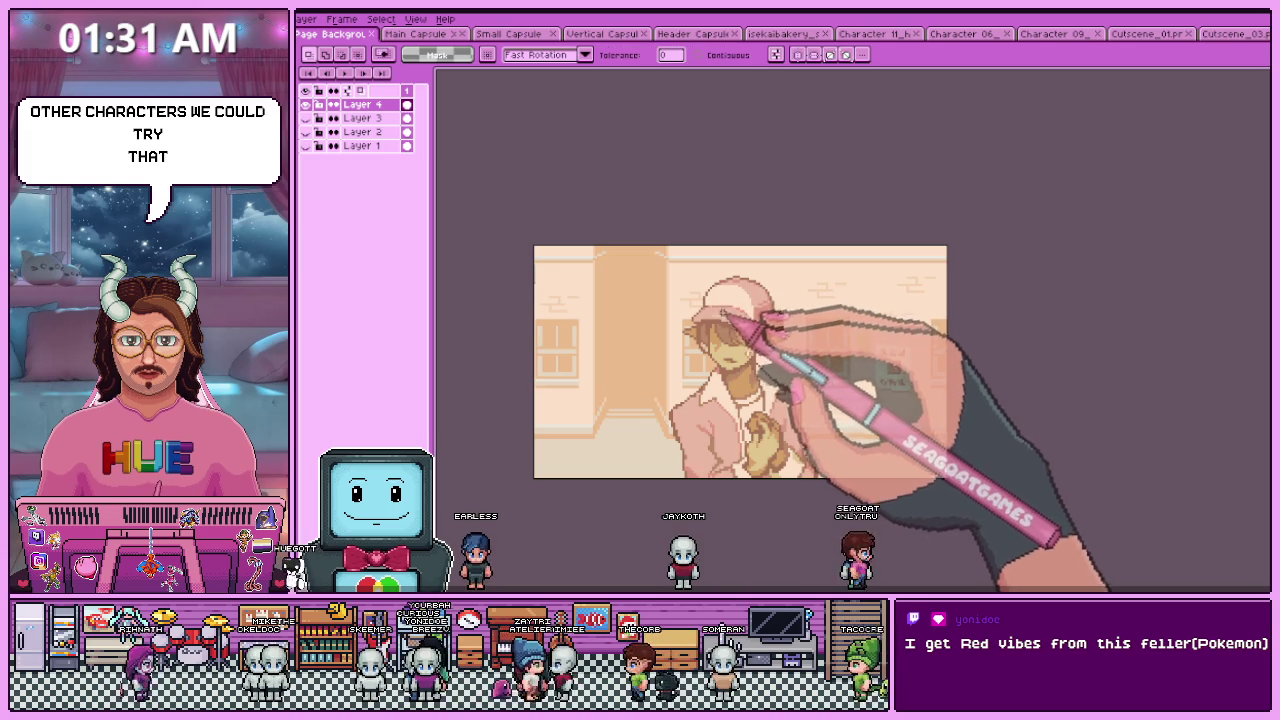
scroll(724, 316, "up", 3)
scroll(690, 322, "down", 1)
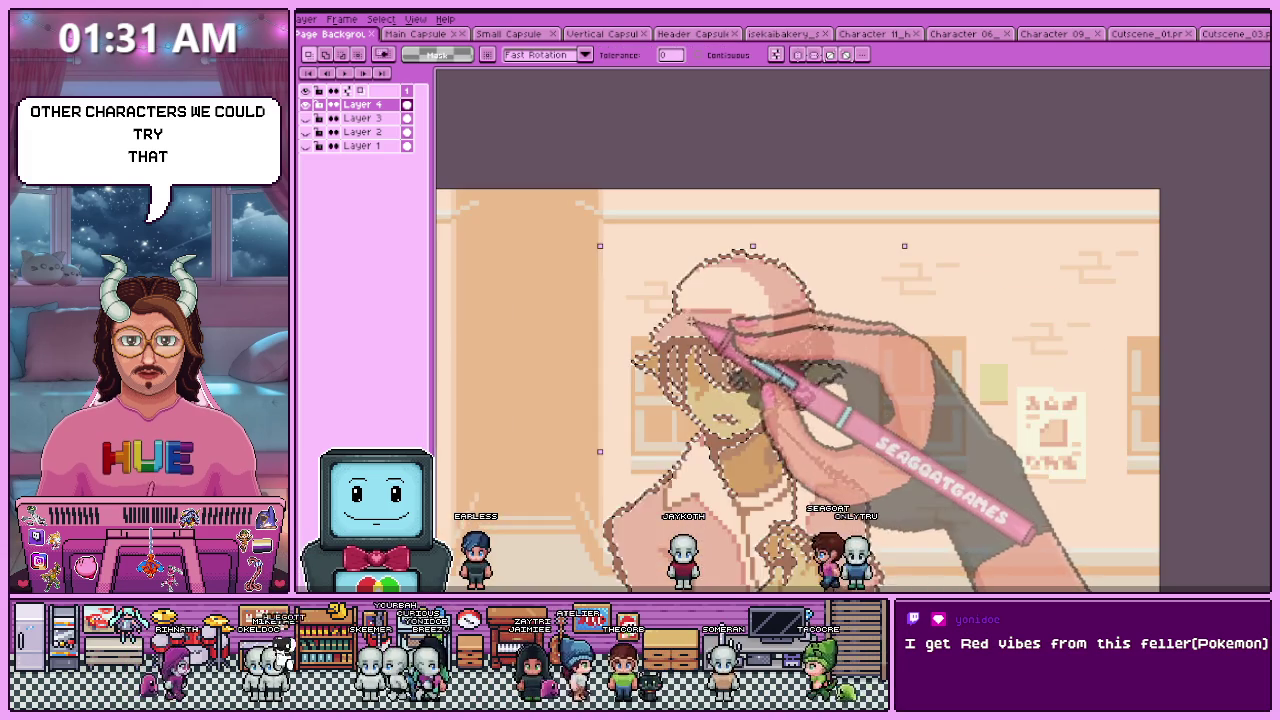
scroll(724, 336, "up", 2)
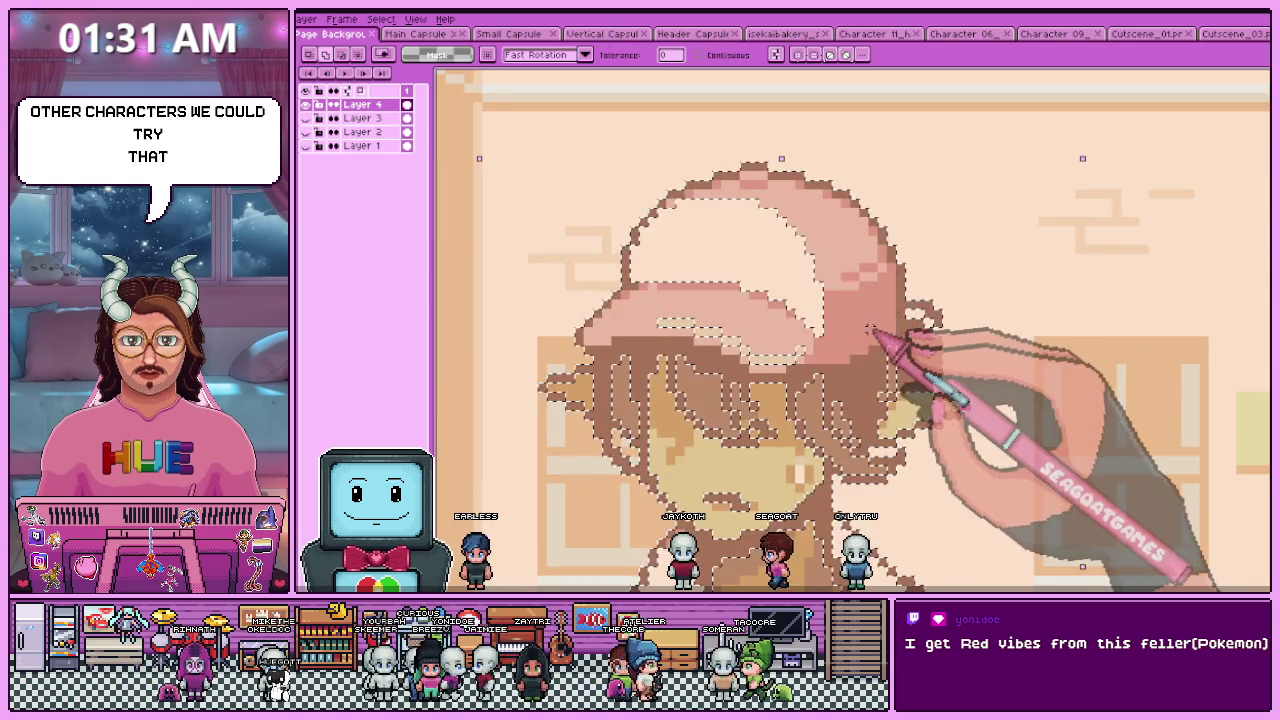
scroll(773, 279, "down", 2)
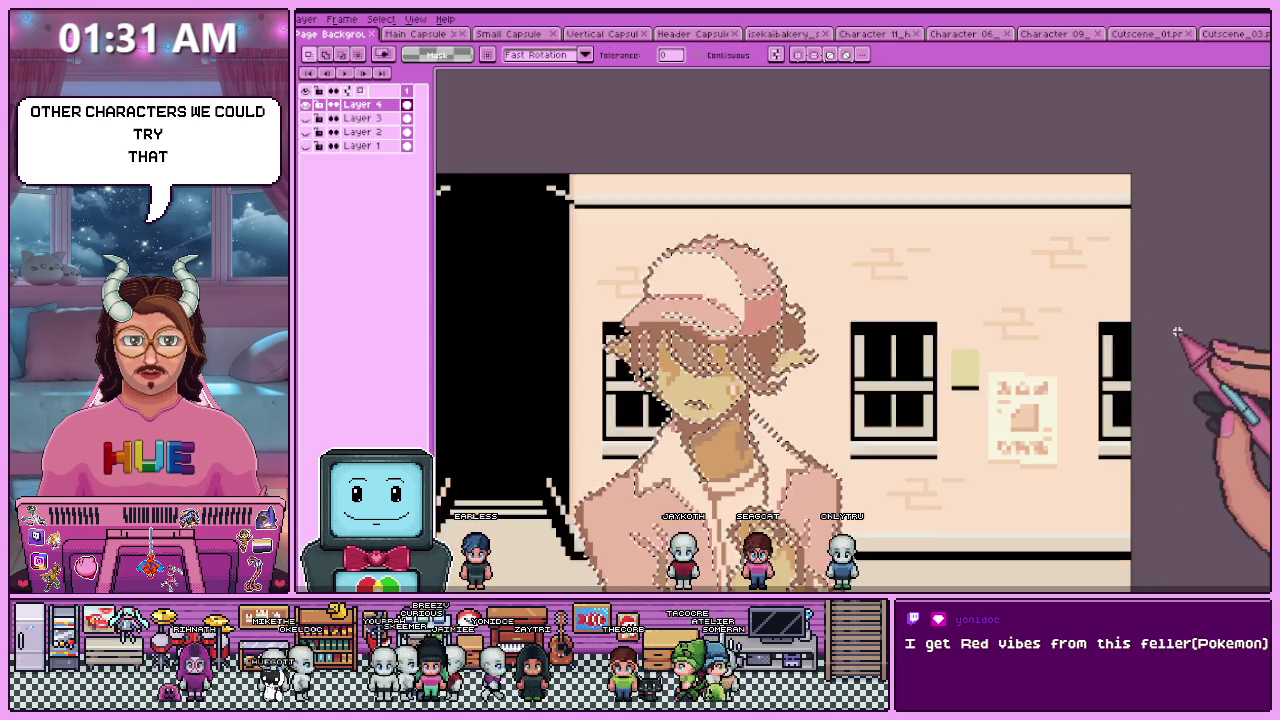
scroll(760, 190, "up", 1)
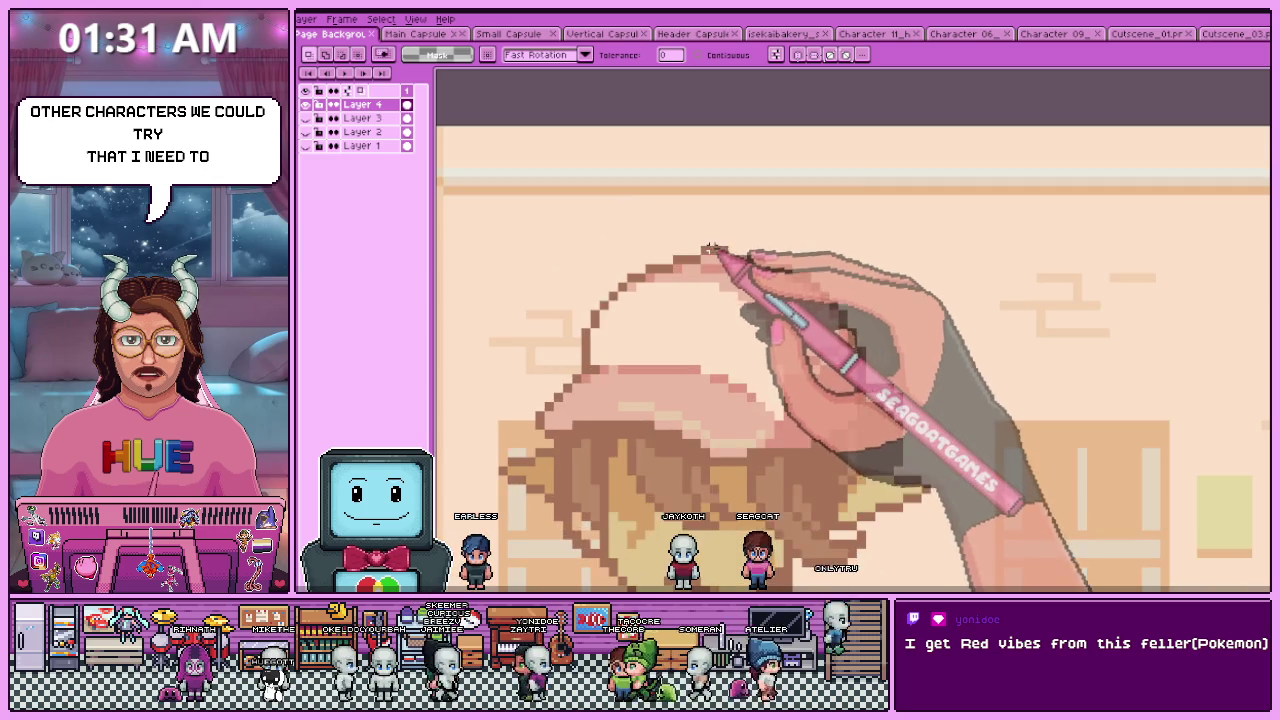
scroll(708, 253, "down", 4)
scroll(710, 252, "up", 4)
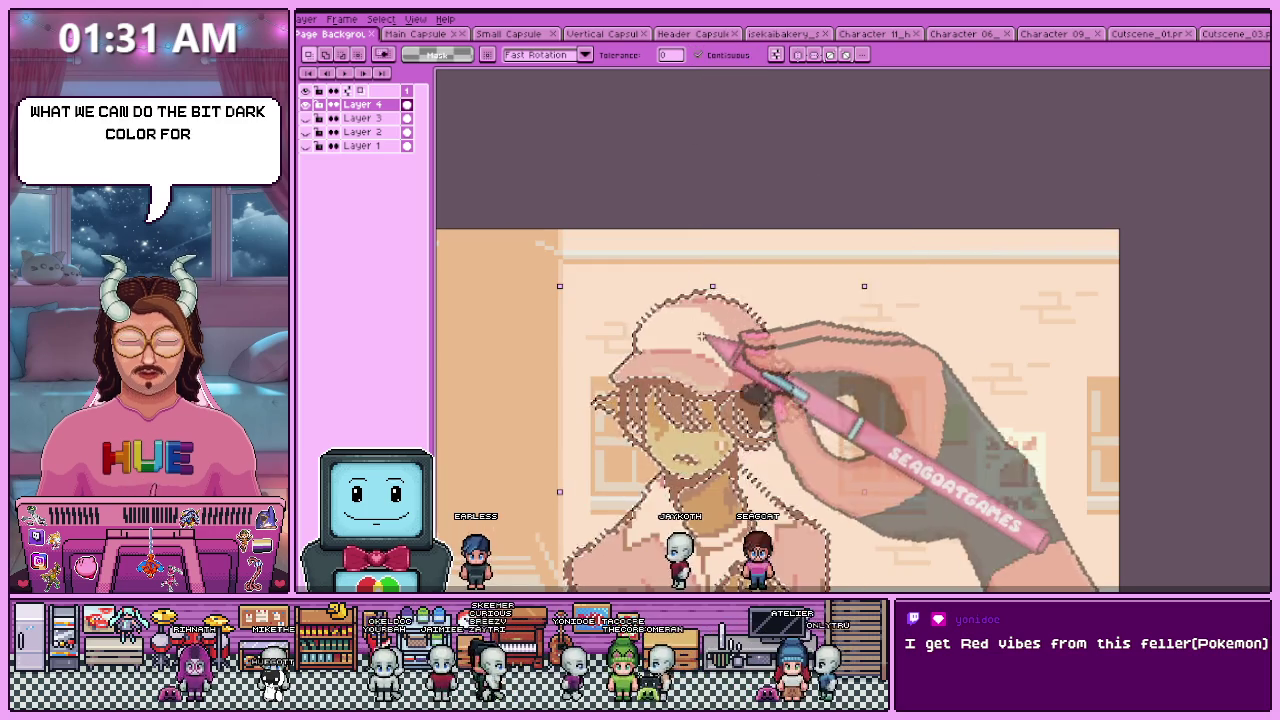
scroll(702, 343, "up", 1)
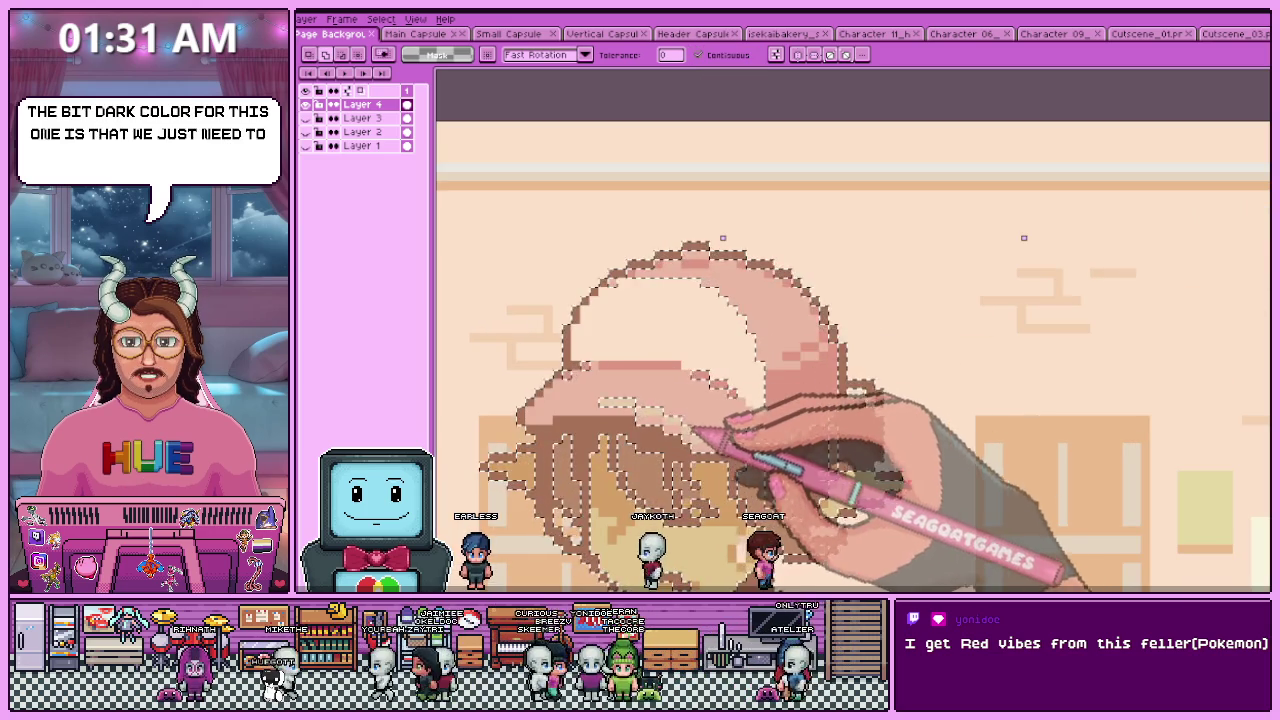
scroll(710, 443, "up", 1)
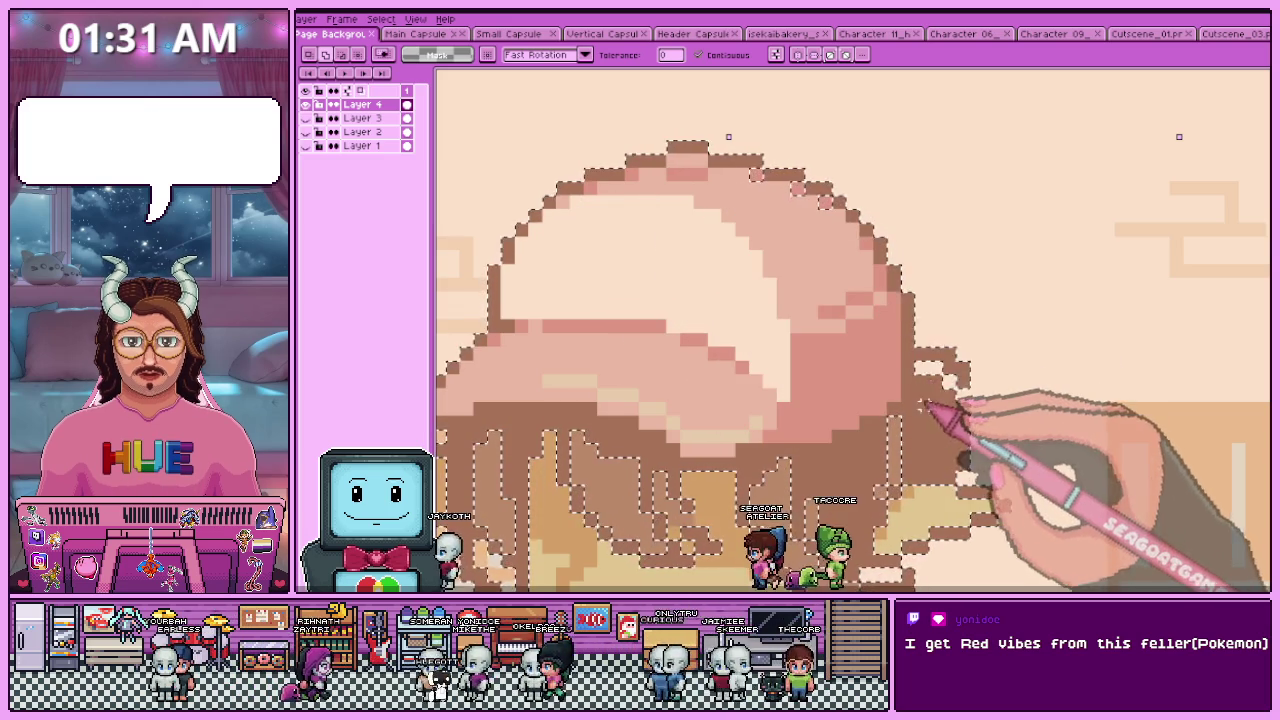
scroll(862, 412, "up", 1)
scroll(840, 425, "down", 3)
scroll(808, 445, "up", 2)
scroll(760, 385, "up", 1)
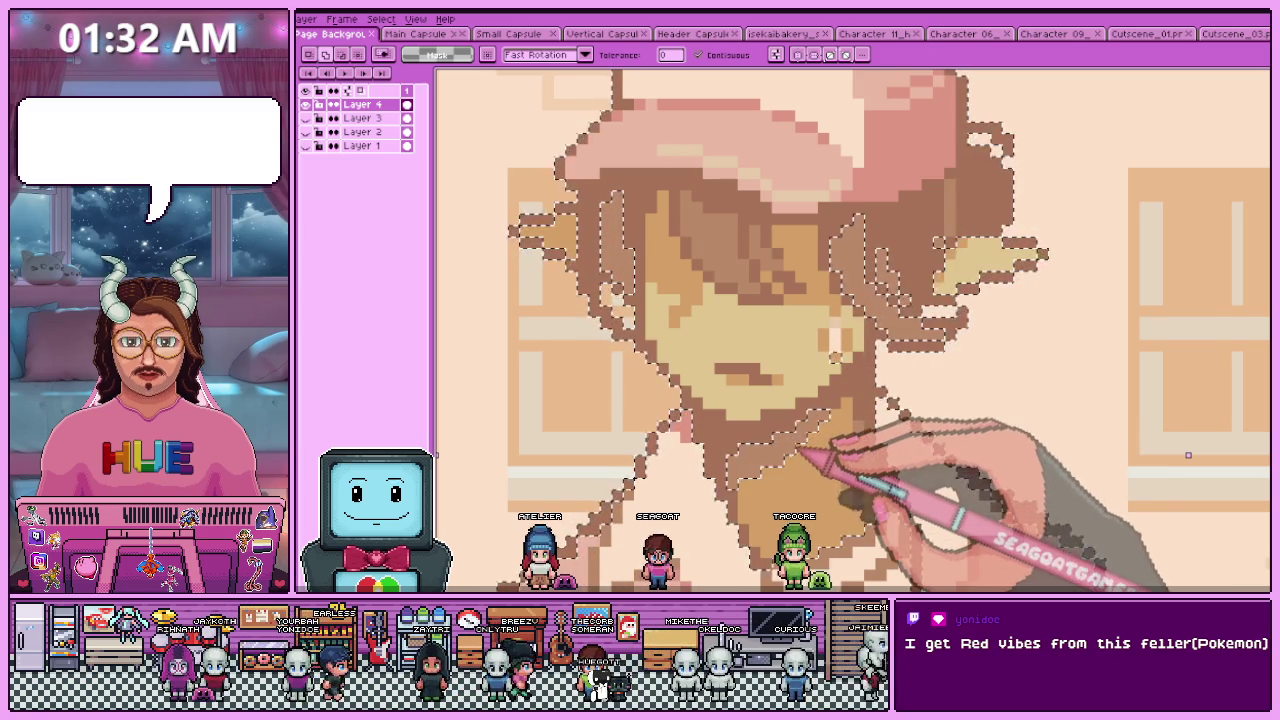
- Inspect the character's selection up close and add a first missing patch with the Magic Wand
scroll(808, 432, "up", 1)
scroll(808, 432, "up", 1)
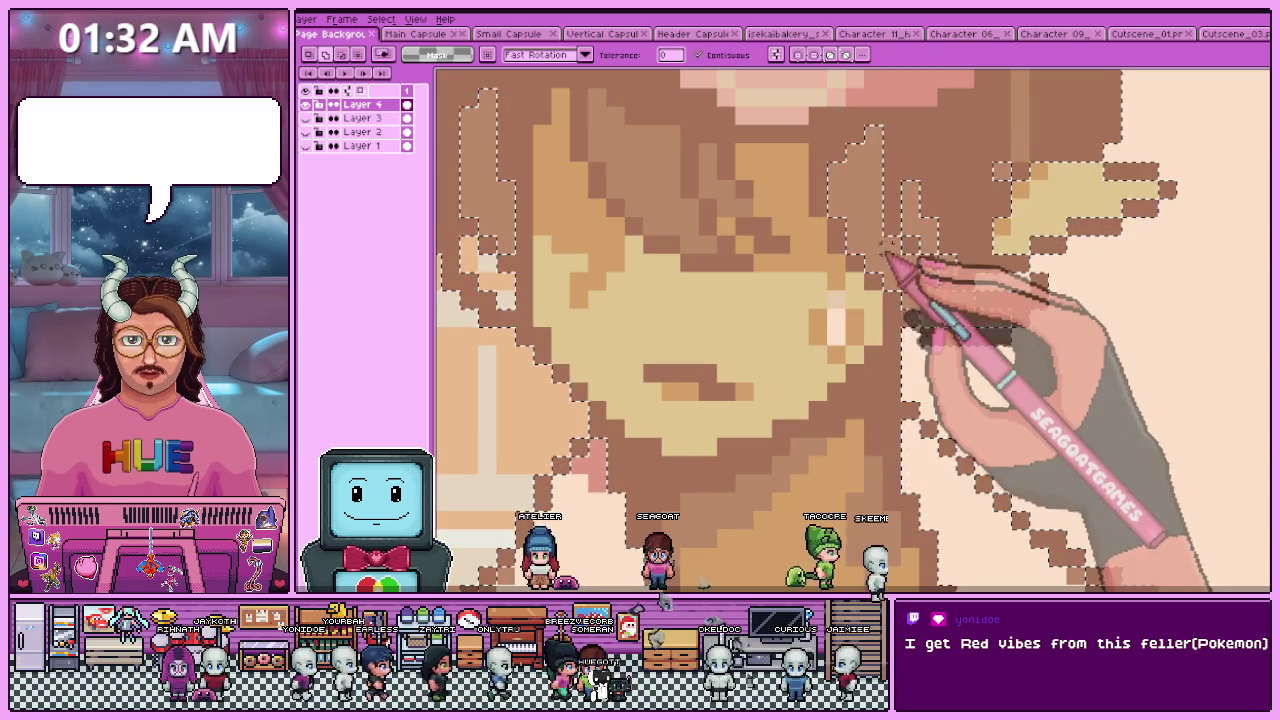
scroll(850, 280, "up", 1)
scroll(855, 278, "right", 2)
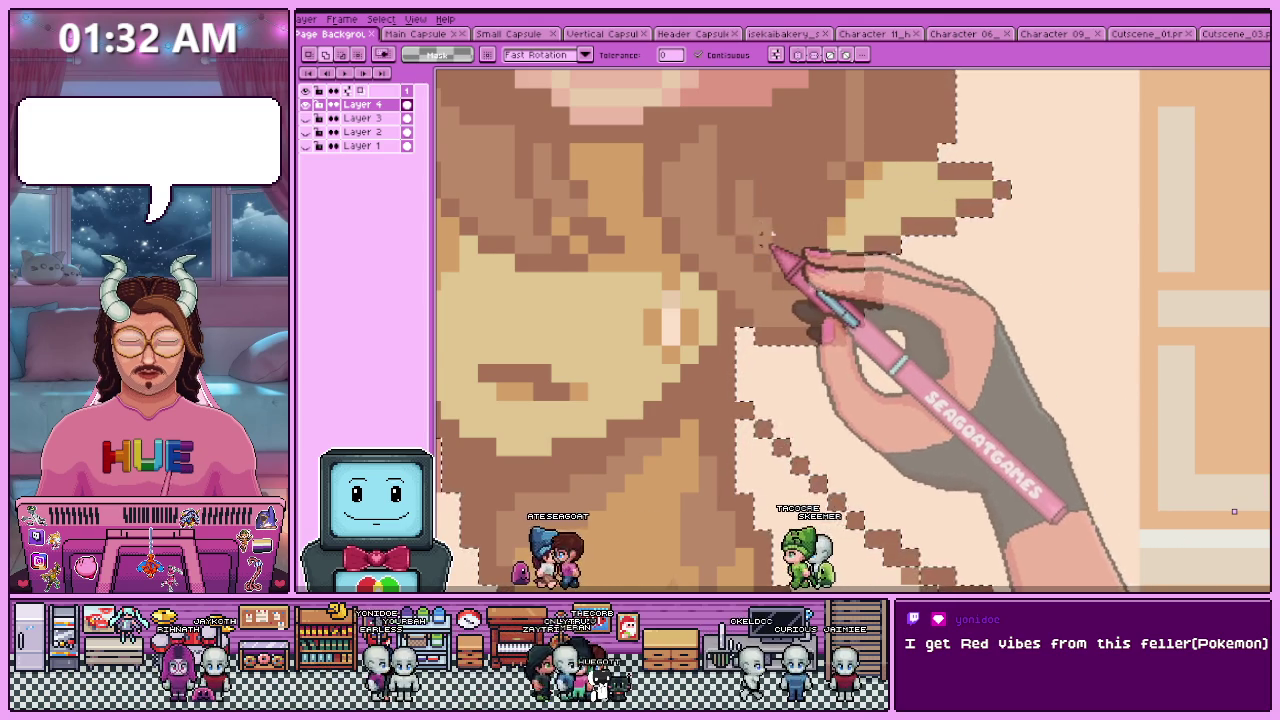
scroll(772, 254, "down", 1)
scroll(786, 290, "down", 1)
scroll(530, 214, "up", 1)
scroll(548, 205, "up", 1)
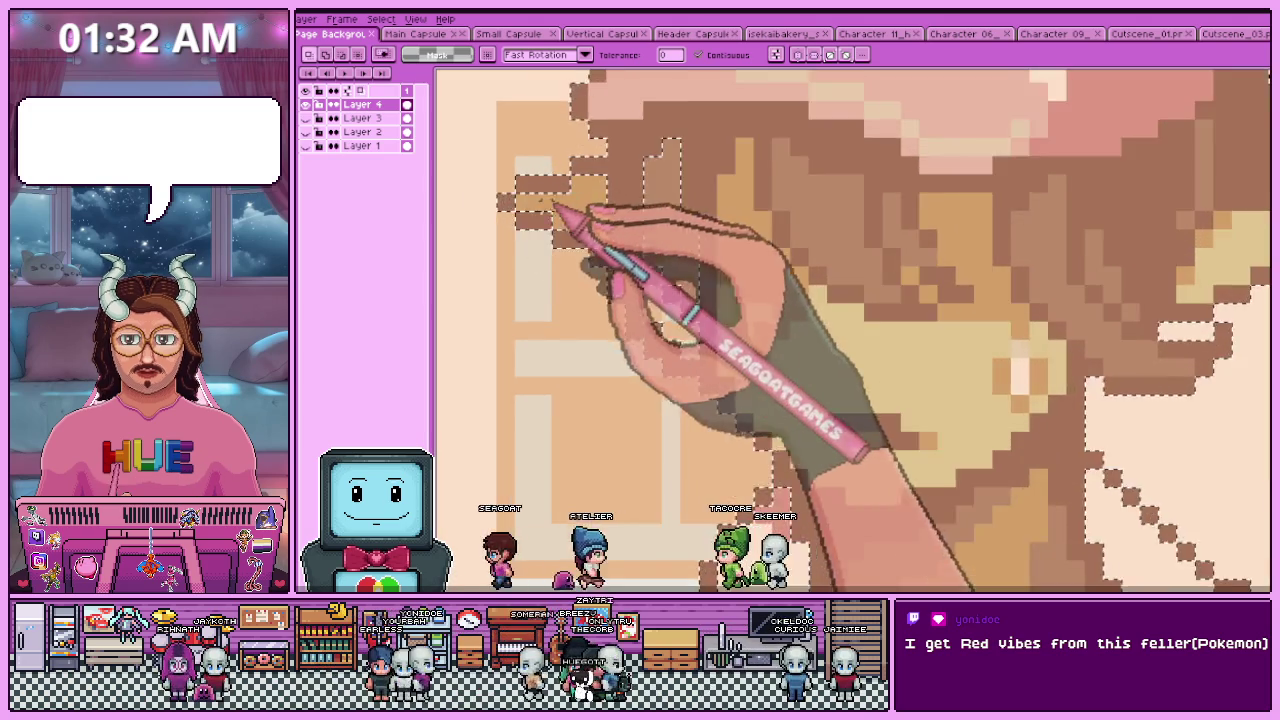
scroll(548, 205, "up", 1)
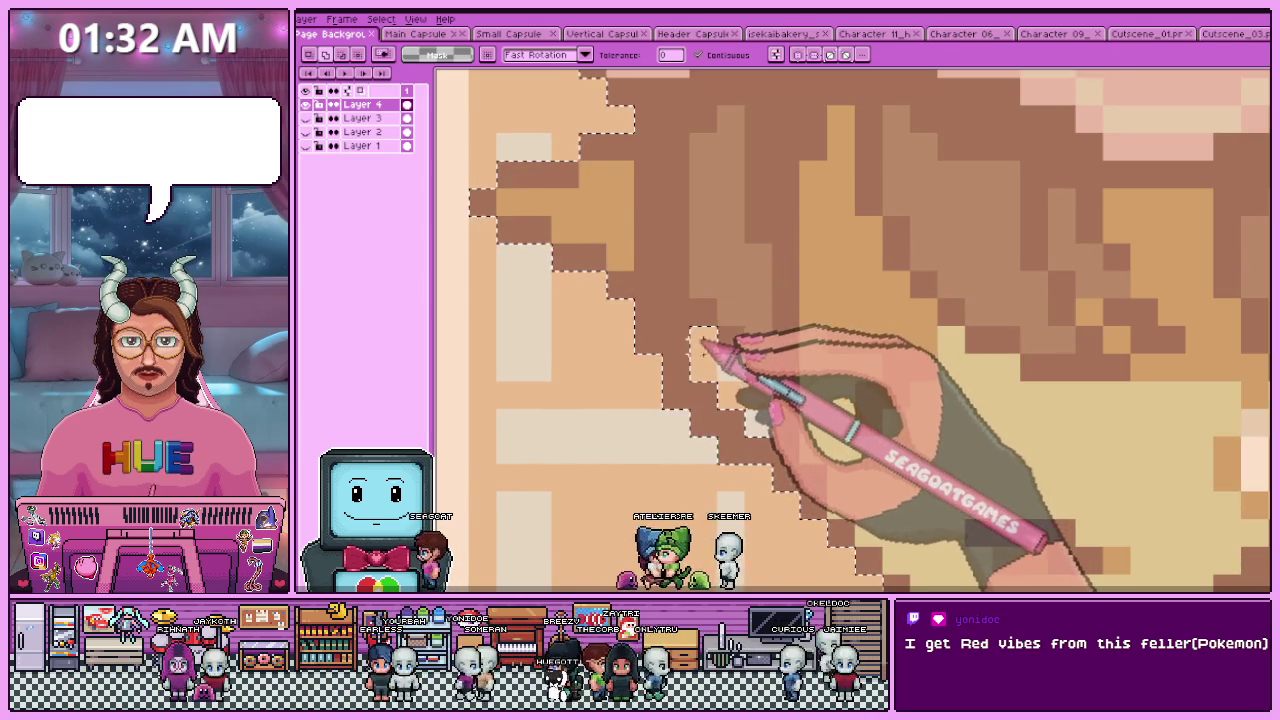
scroll(757, 423, "down", 2)
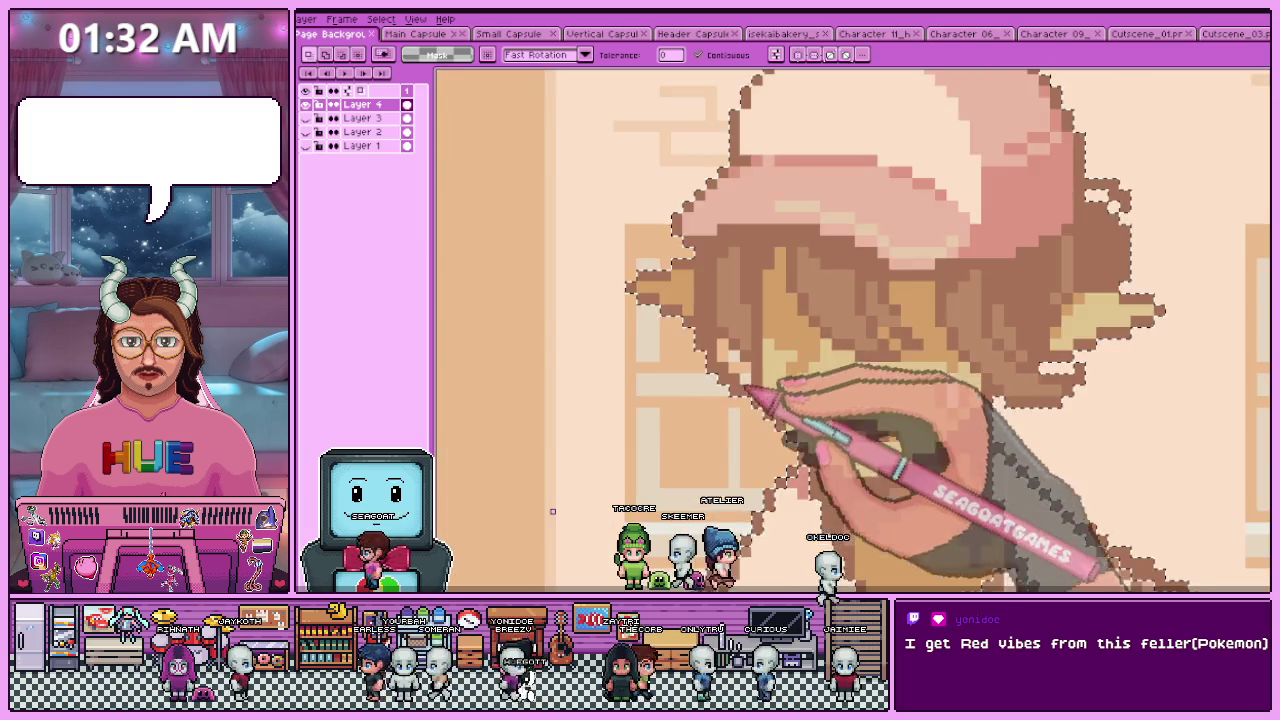
scroll(755, 400, "down", 1)
scroll(750, 380, "down", 2)
scroll(857, 354, "up", 2)
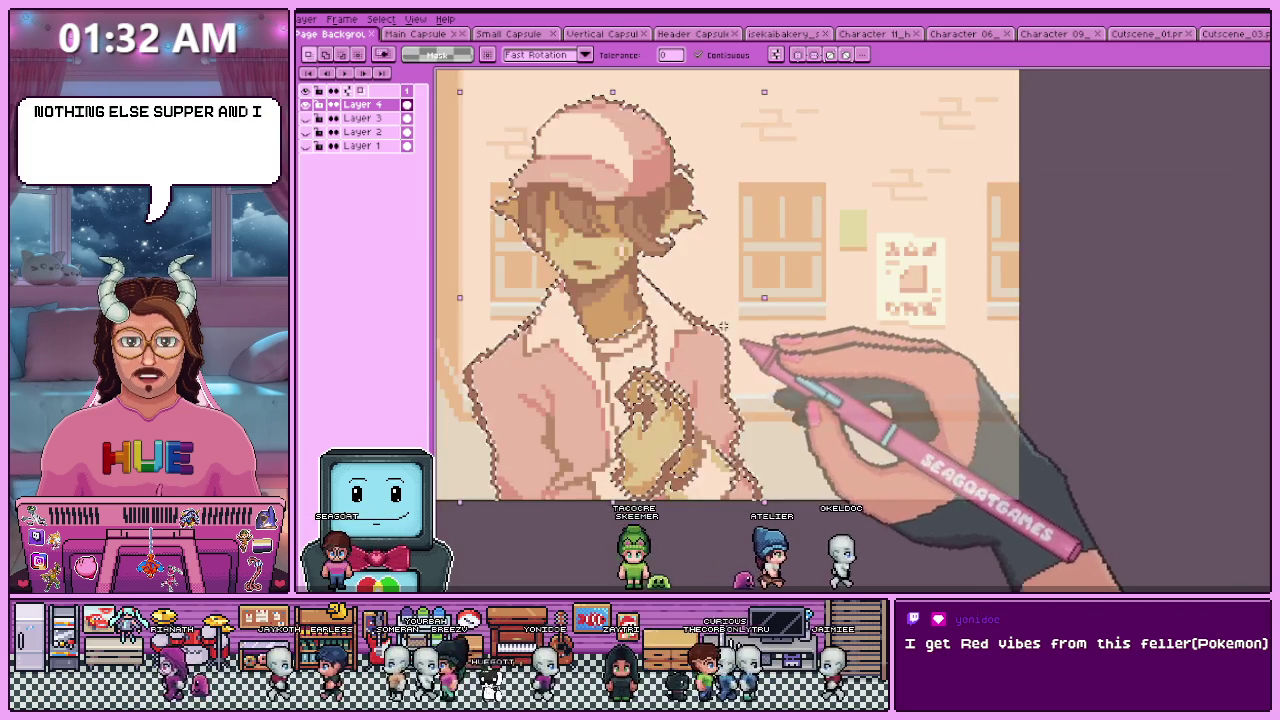
scroll(560, 314, "up", 1)
scroll(777, 366, "up", 1)
scroll(660, 385, "up", 1)
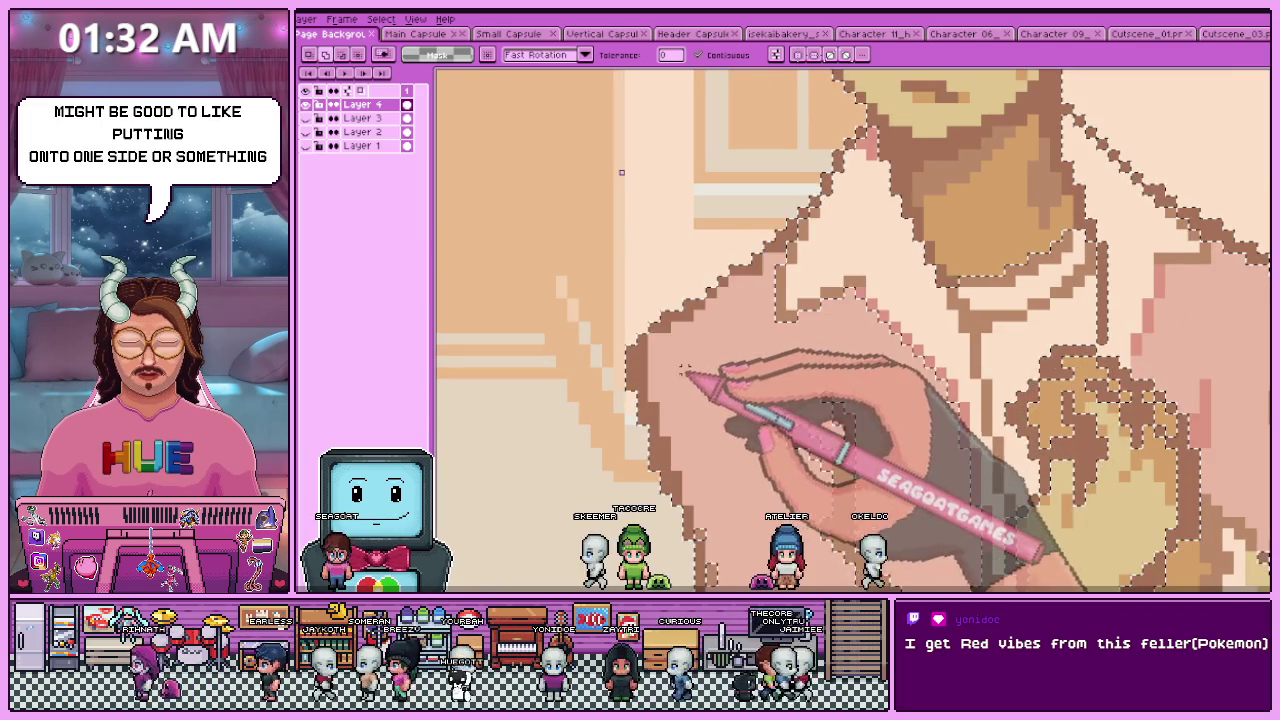
scroll(785, 285, "up", 1)
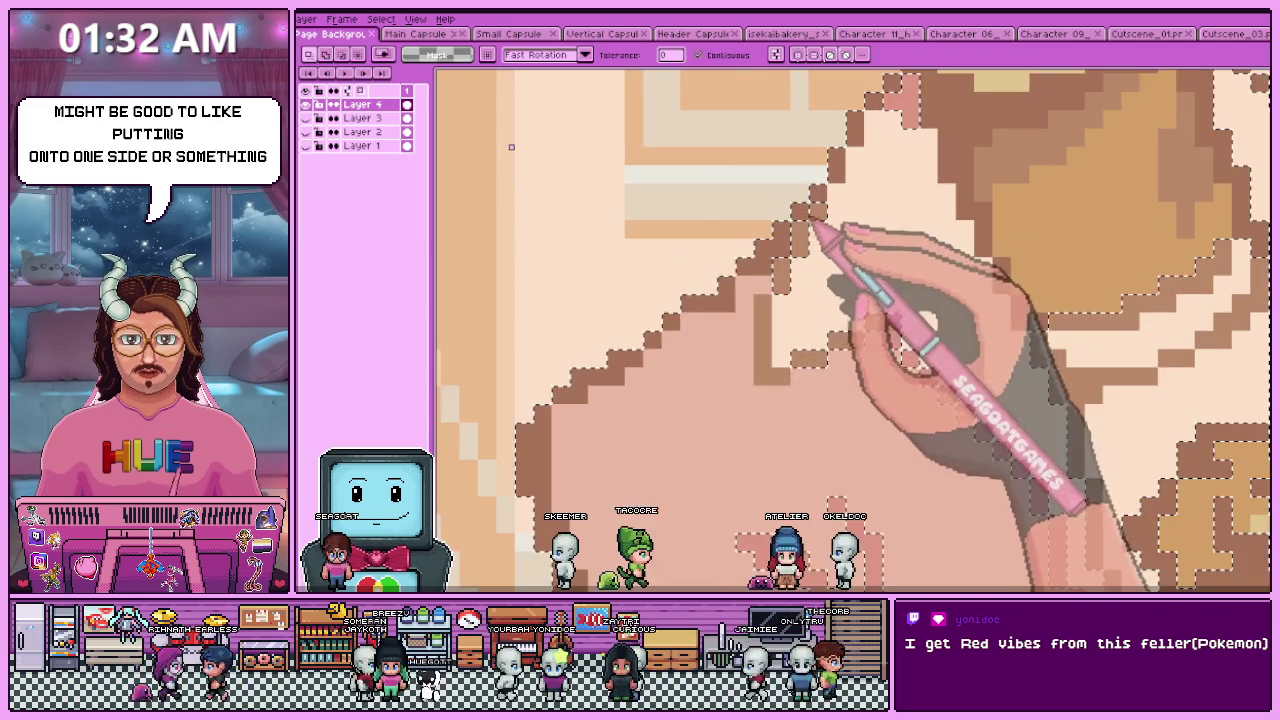
scroll(780, 270, "up", 1)
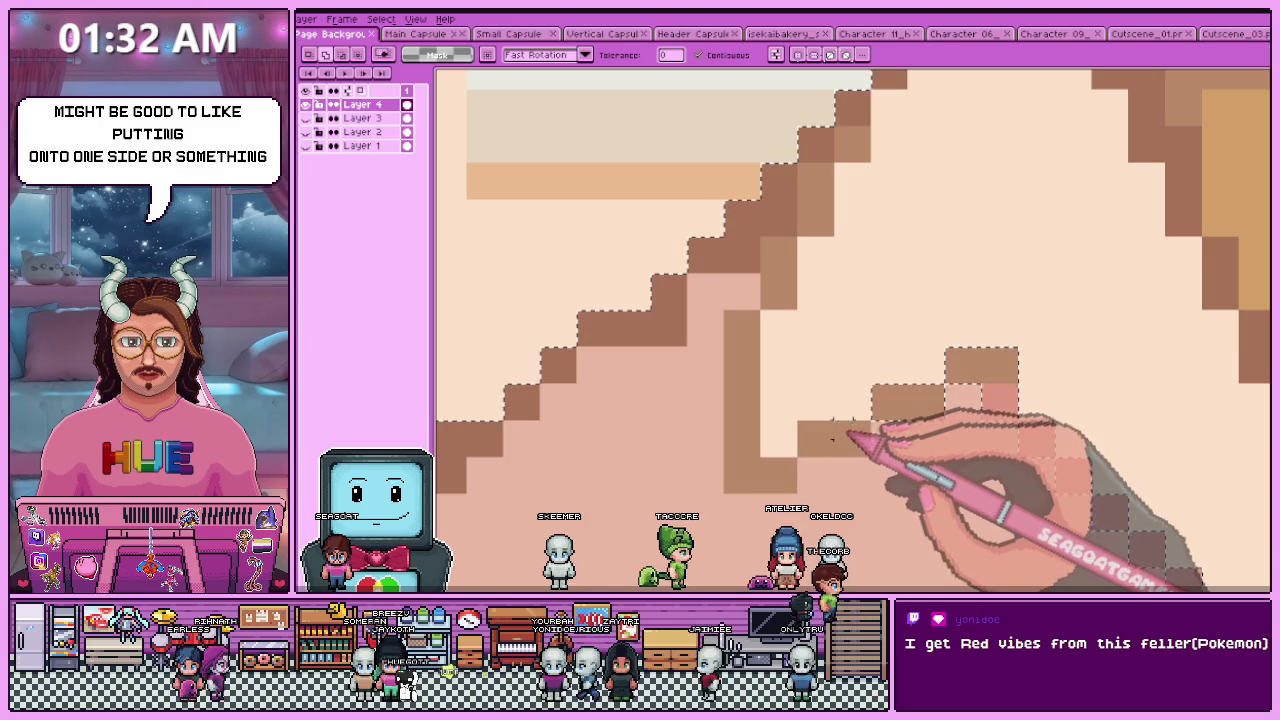
scroll(777, 259, "down", 2)
scroll(790, 470, "down", 1)
scroll(790, 481, "up", 2)
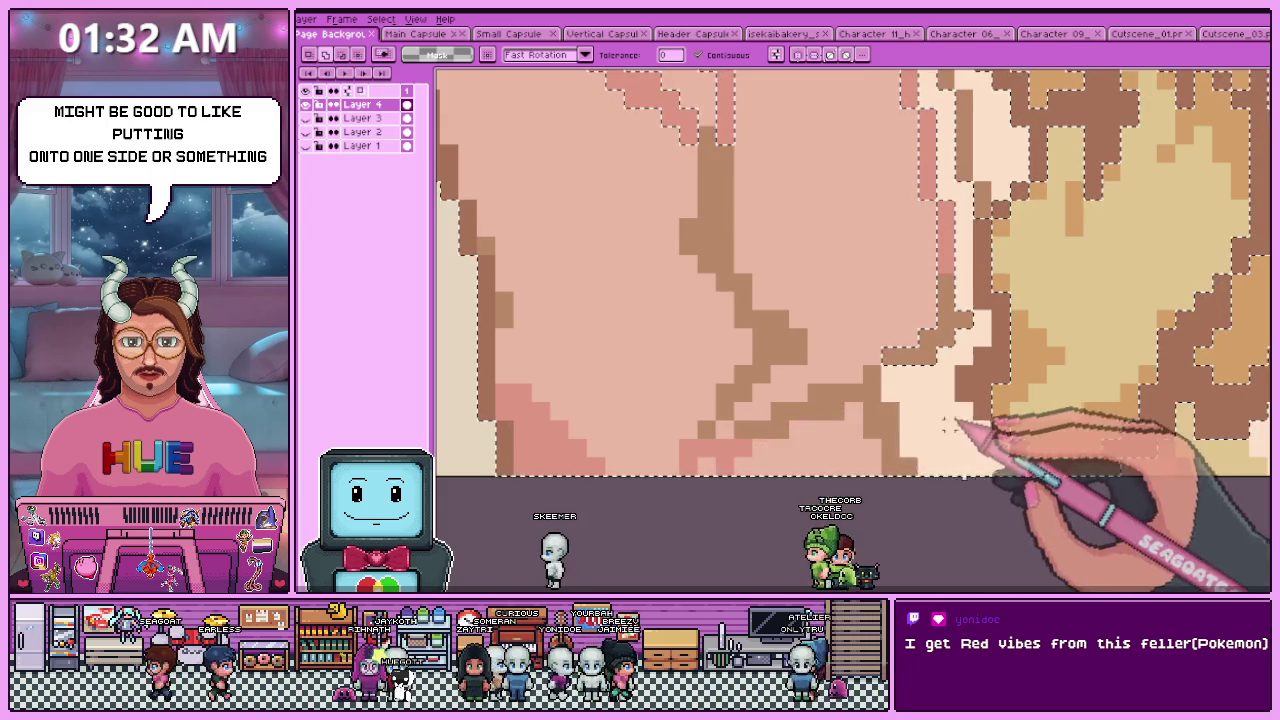
scroll(800, 450, "right", 5)
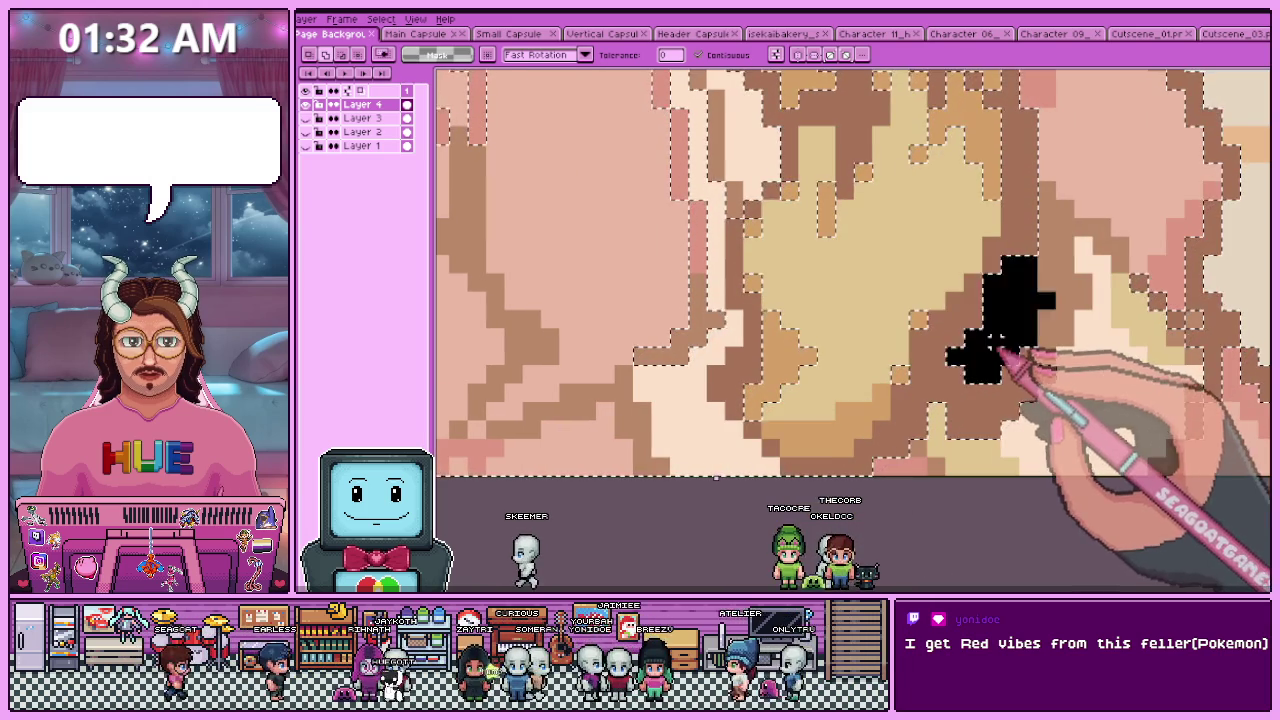
scroll(943, 429, "down", 1)
scroll(835, 440, "right", 3)
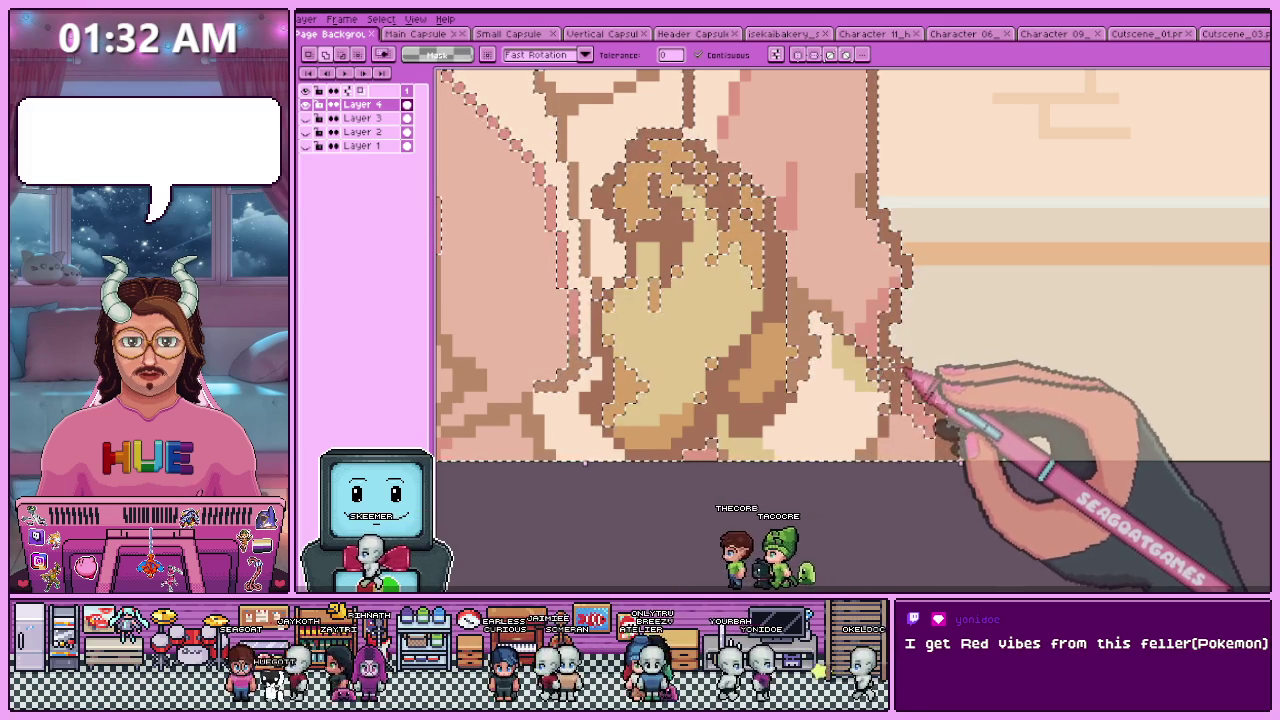
scroll(886, 371, "down", 2)
scroll(871, 429, "down", 2)
scroll(771, 429, "down", 2)
scroll(686, 352, "up", 2)
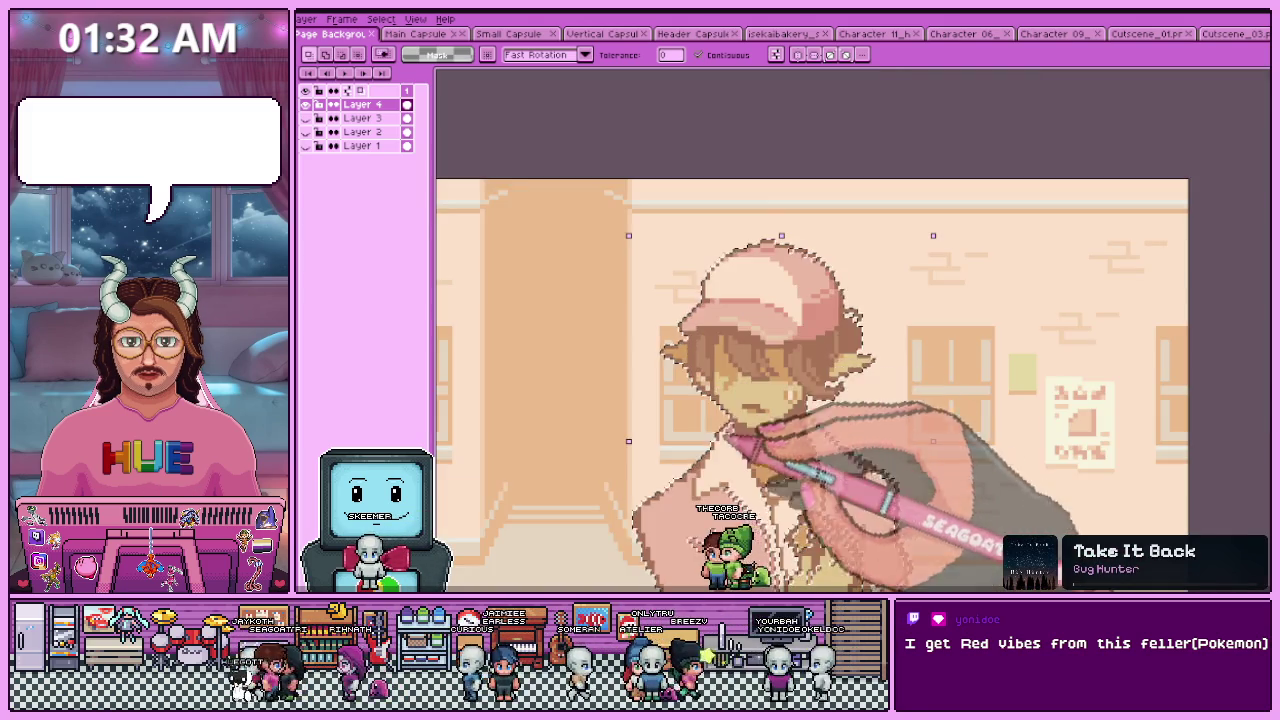
scroll(729, 423, "up", 2)
scroll(718, 372, "up", 2)
scroll(708, 362, "down", 2)
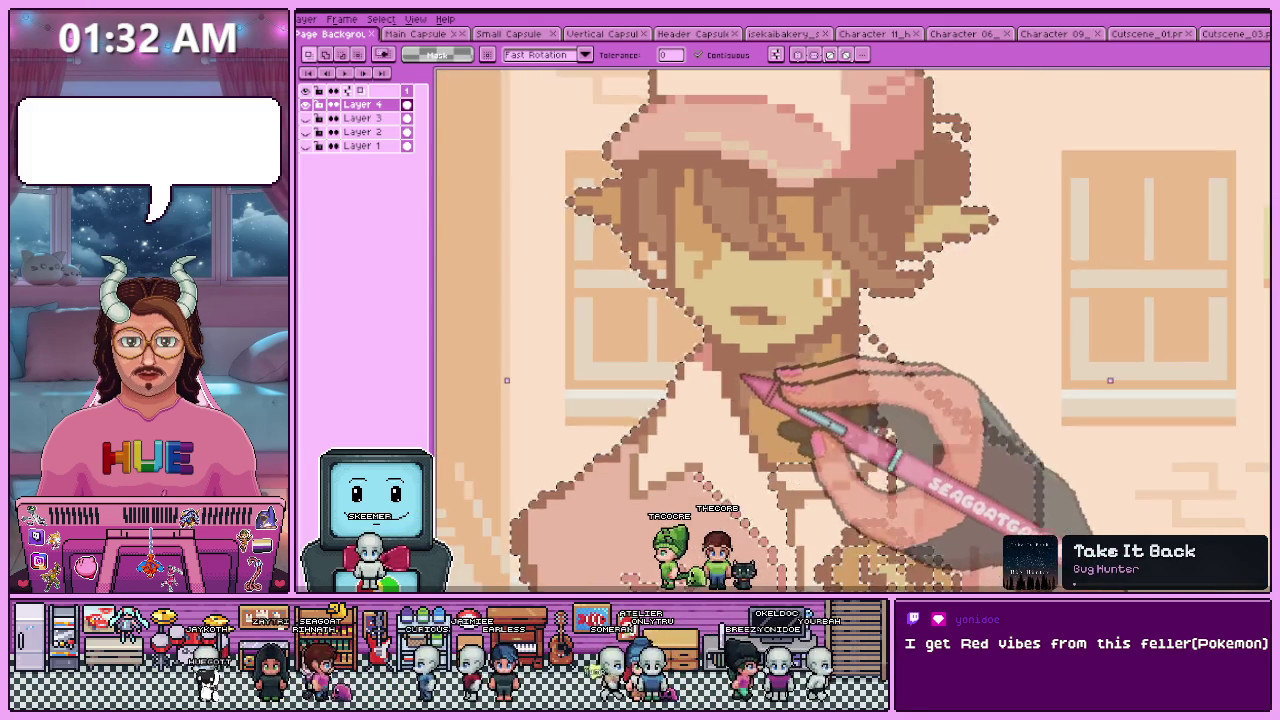
scroll(737, 380, "down", 2)
scroll(780, 460, "up", 2)
scroll(780, 460, "up", 2)
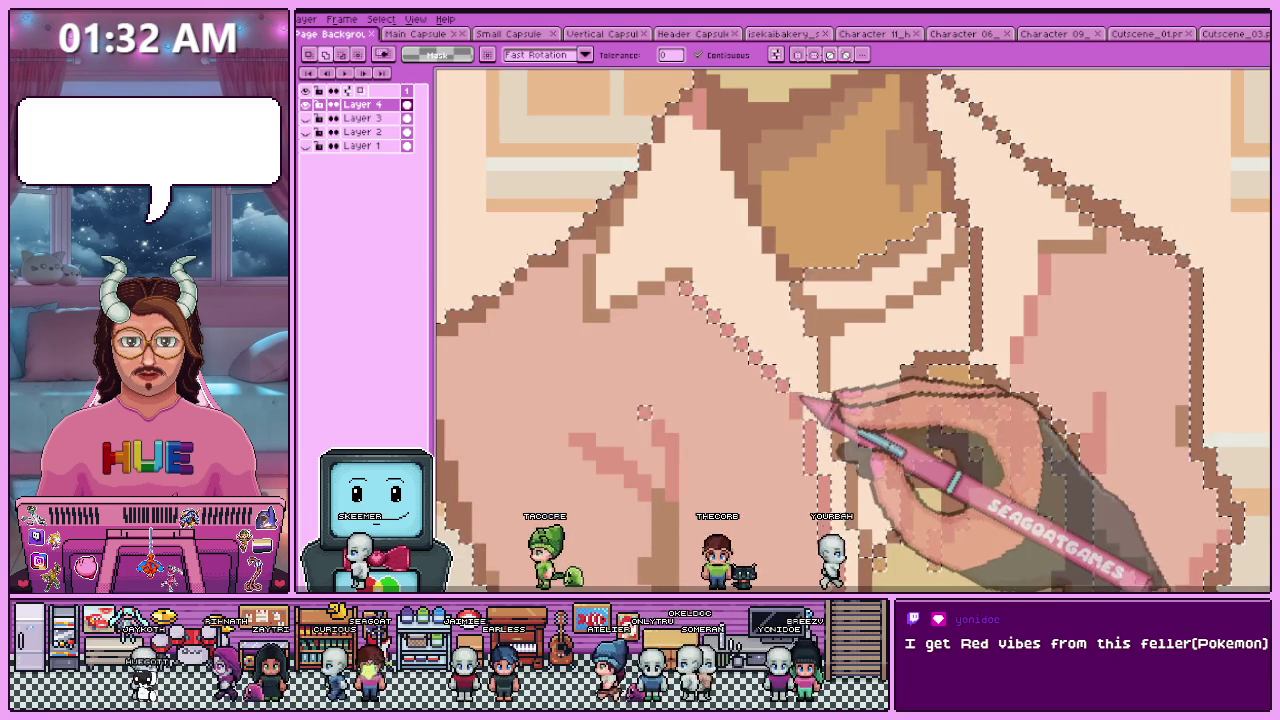
scroll(712, 295, "up", 1)
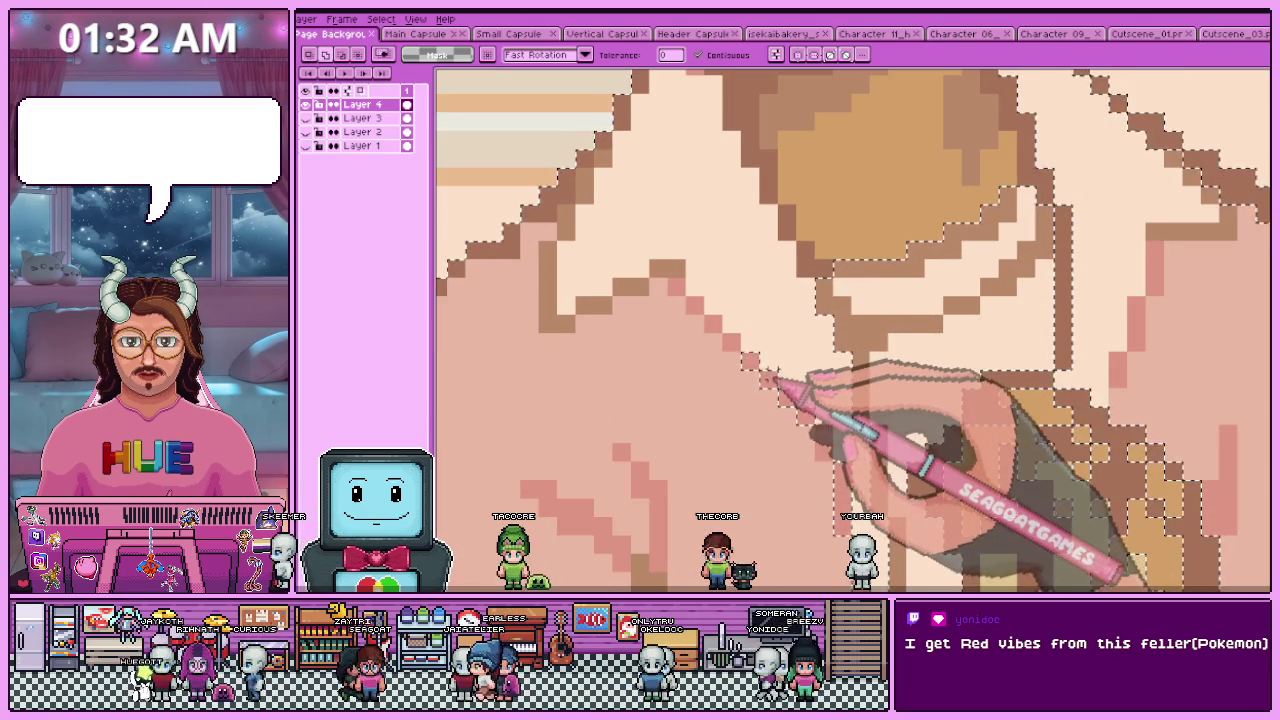
scroll(806, 416, "down", 2)
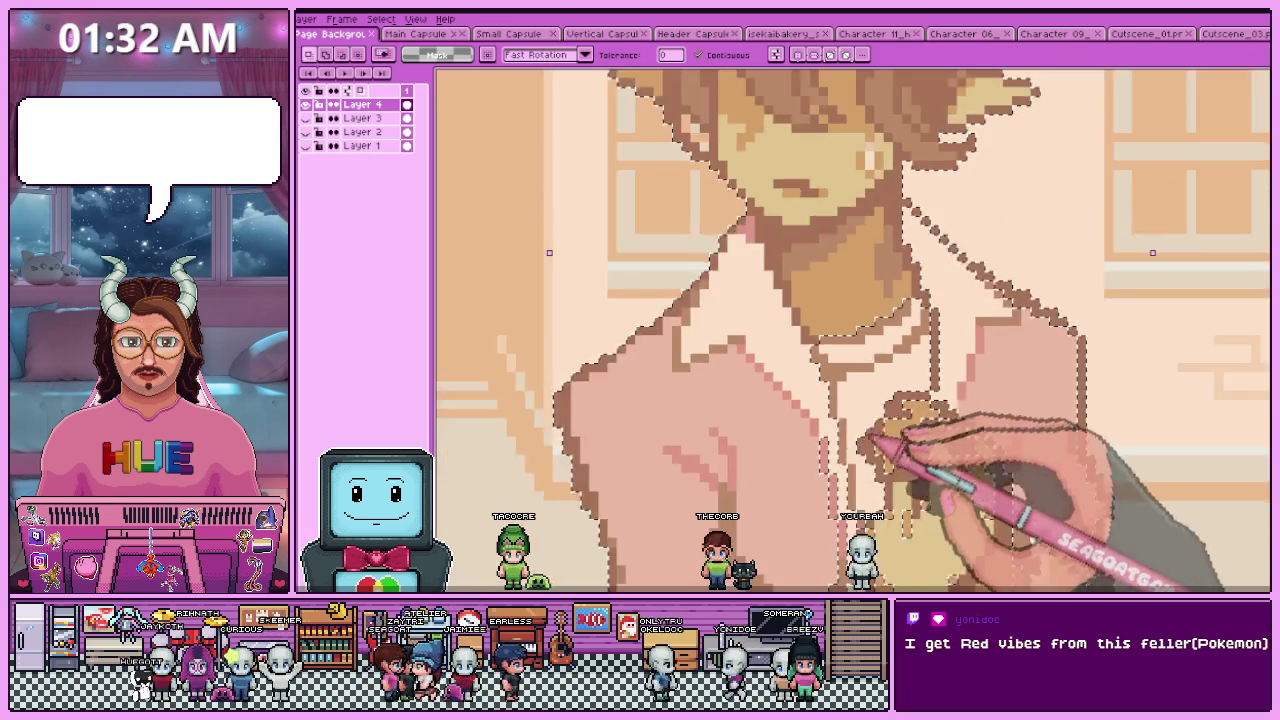
scroll(850, 368, "up", 2)
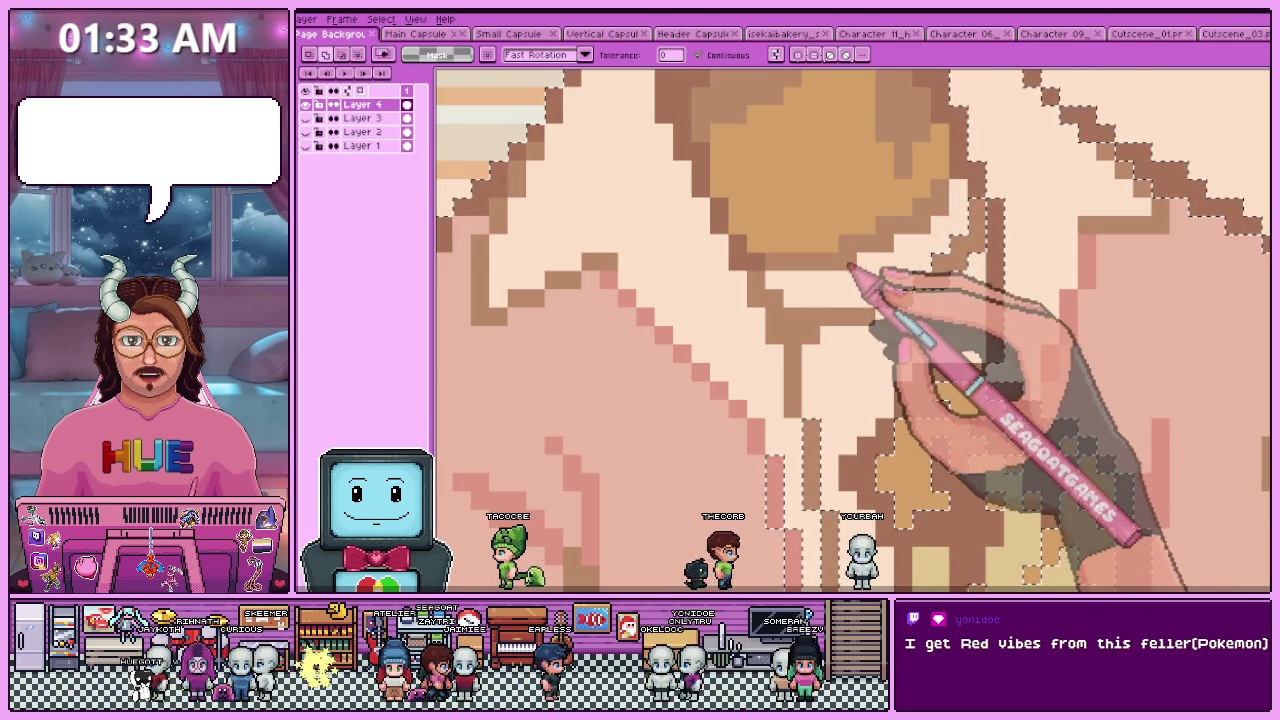
scroll(925, 282, "down", 2)
scroll(900, 275, "up", 2)
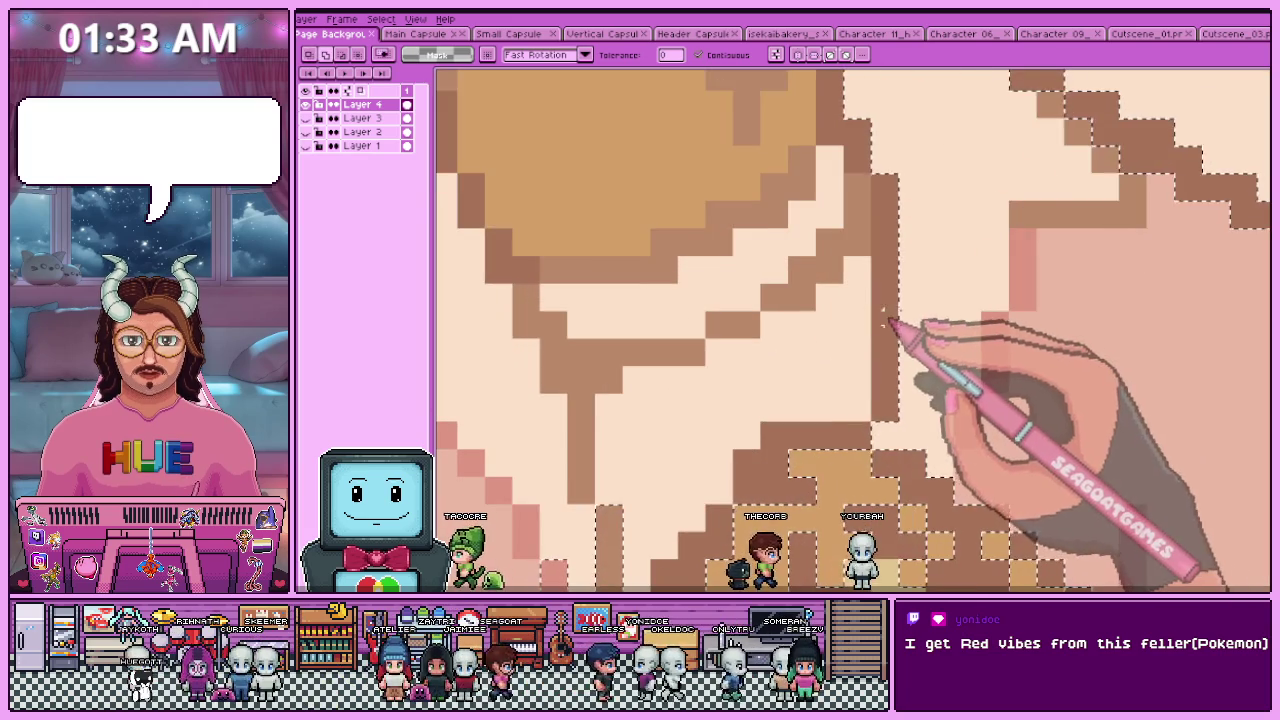
scroll(880, 265, "down", 1)
scroll(860, 255, "up", 1)
left_click(893, 322, "shift")
- Add the missing flower pixels and remaining small gaps to the character selection
scroll(935, 285, "left", 2)
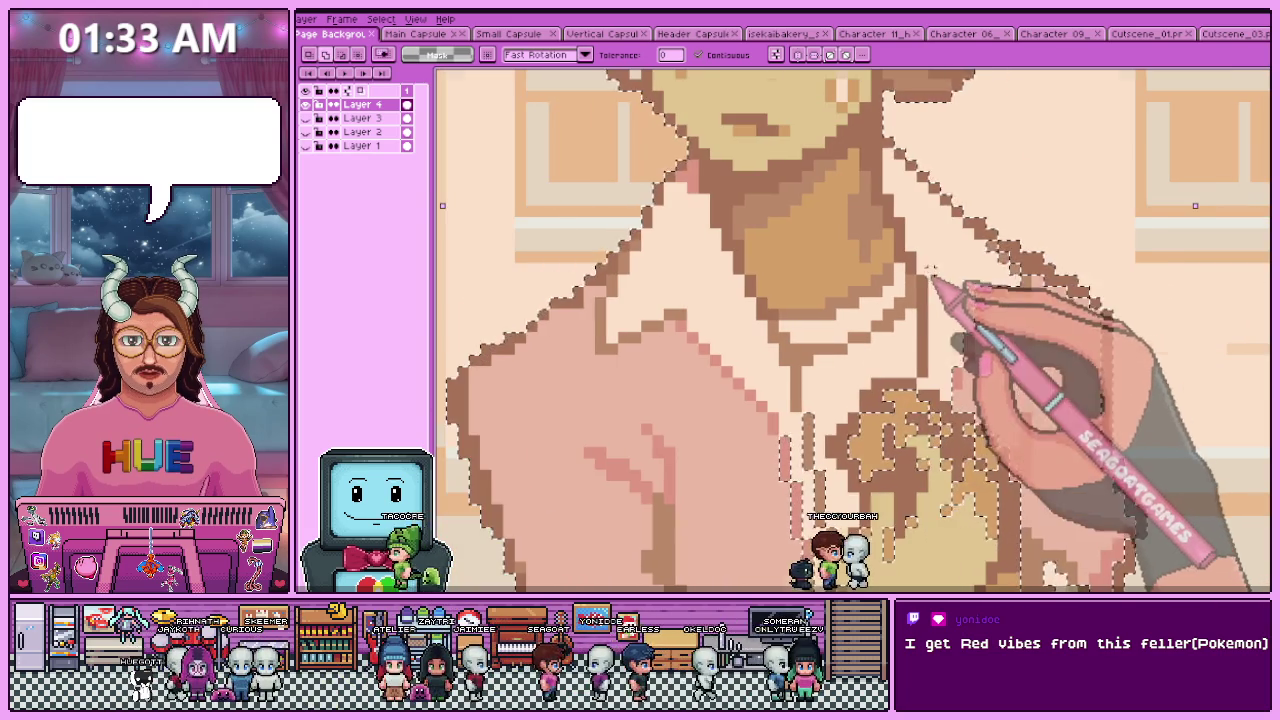
scroll(918, 350, "down", 1)
scroll(925, 345, "up", 1)
scroll(936, 333, "up", 1)
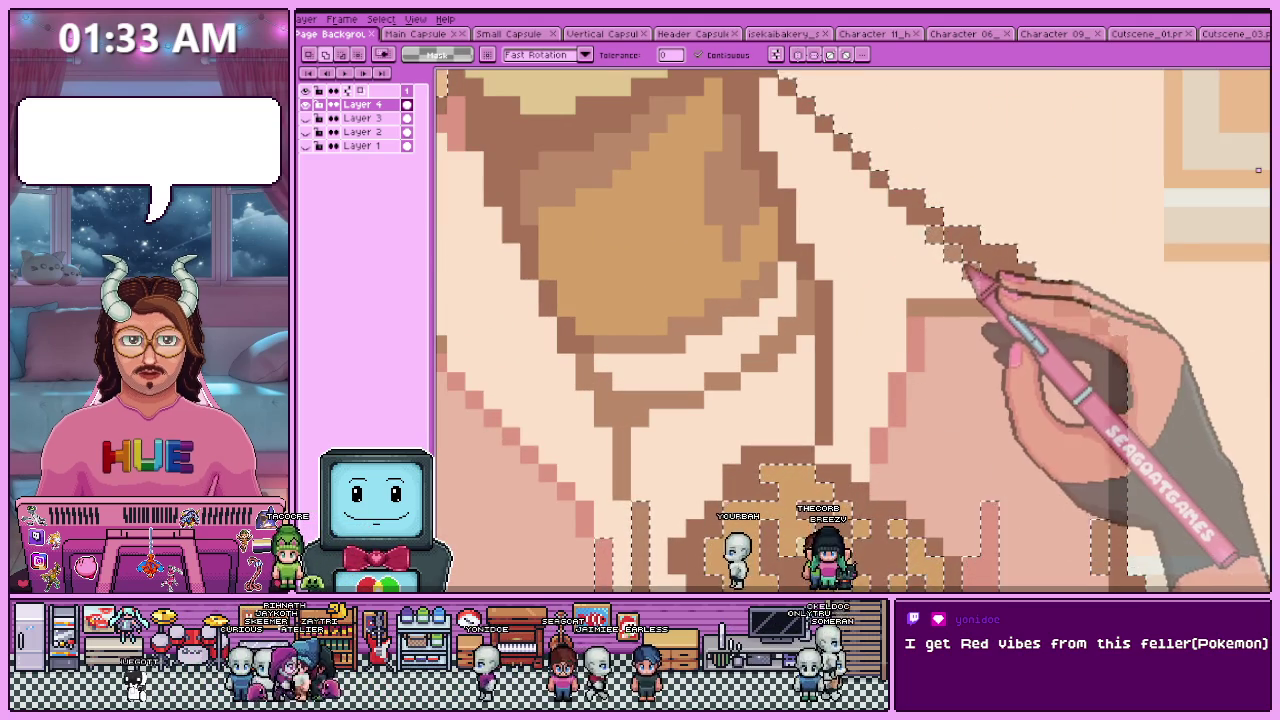
scroll(845, 287, "down", 1)
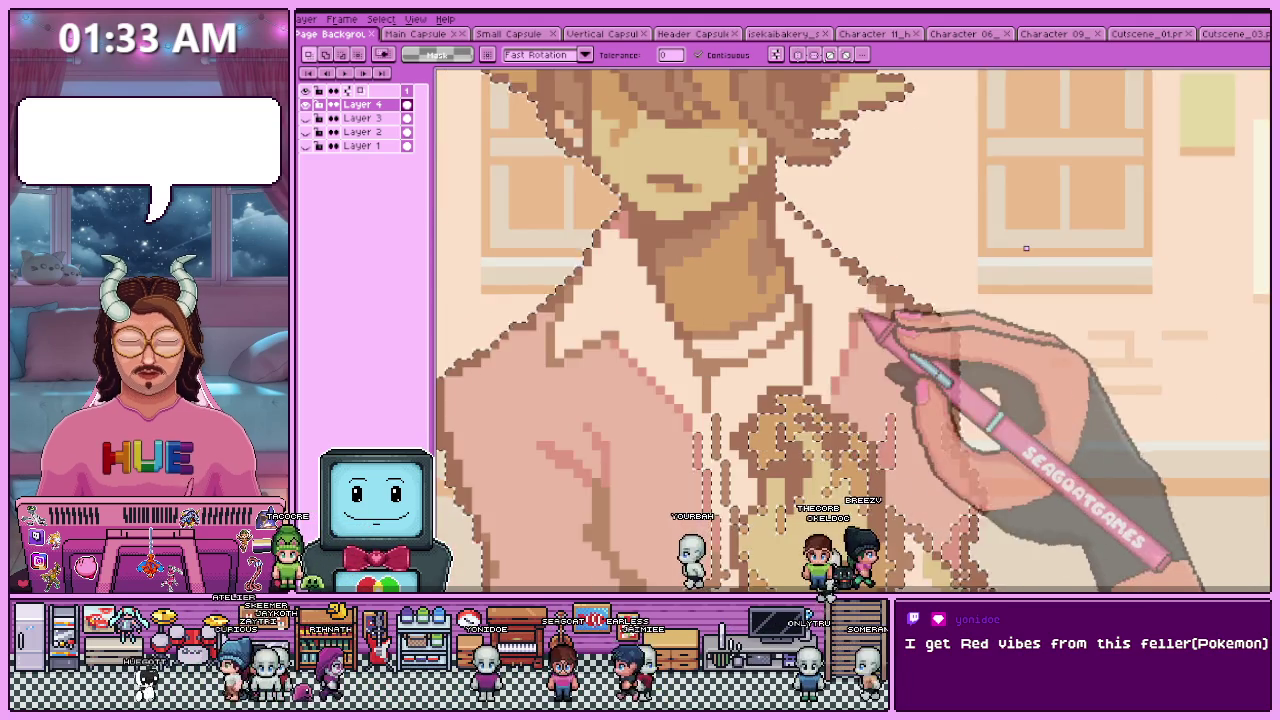
scroll(850, 320, "up", 1)
scroll(870, 480, "down", 2)
scroll(870, 500, "up", 1)
scroll(840, 490, "up", 1)
scroll(800, 480, "up", 1)
scroll(767, 459, "up", 1)
scroll(772, 459, "up", 1)
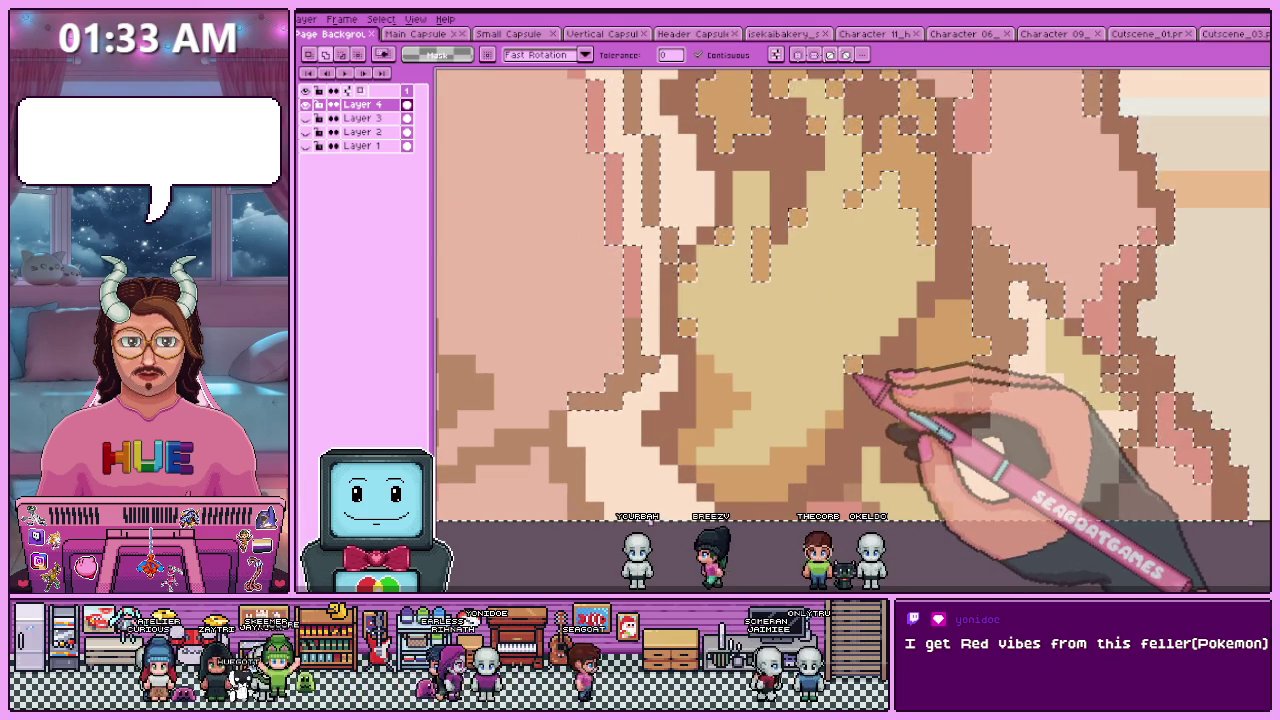
scroll(628, 290, "up", 3)
scroll(625, 283, "up", 1)
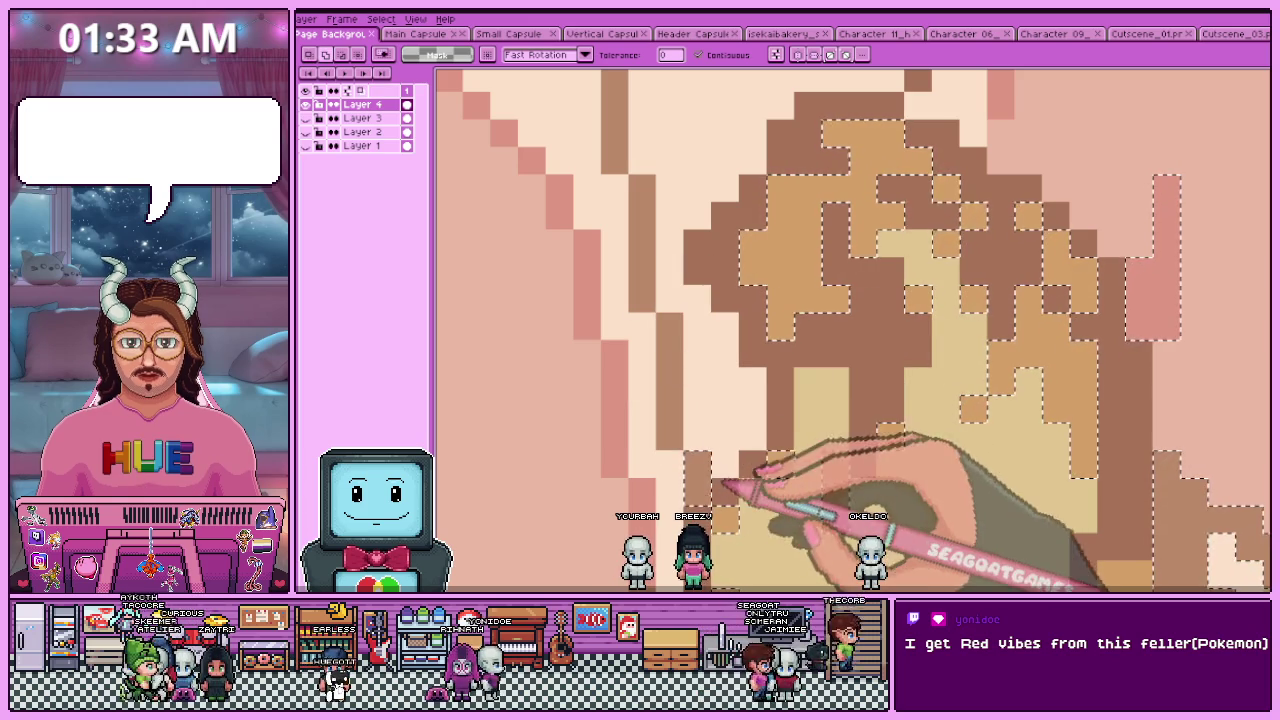
left_click(787, 374, "alt")
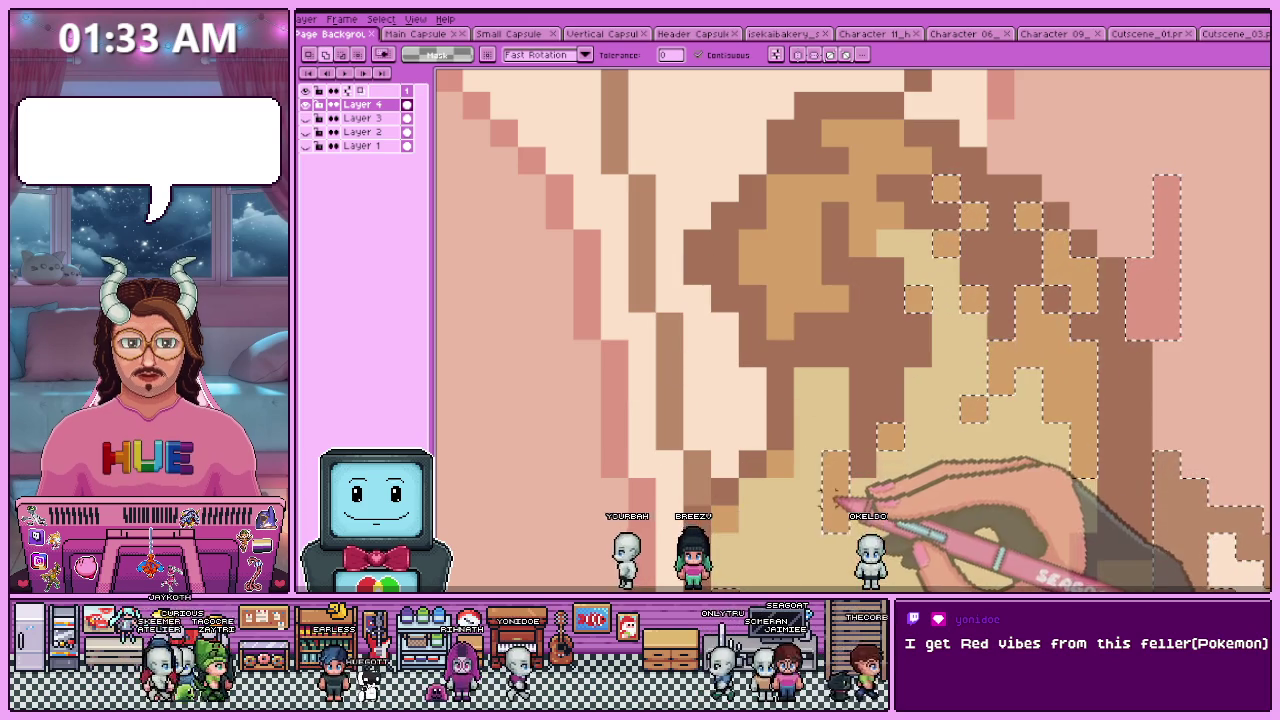
left_click(970, 408, "alt")
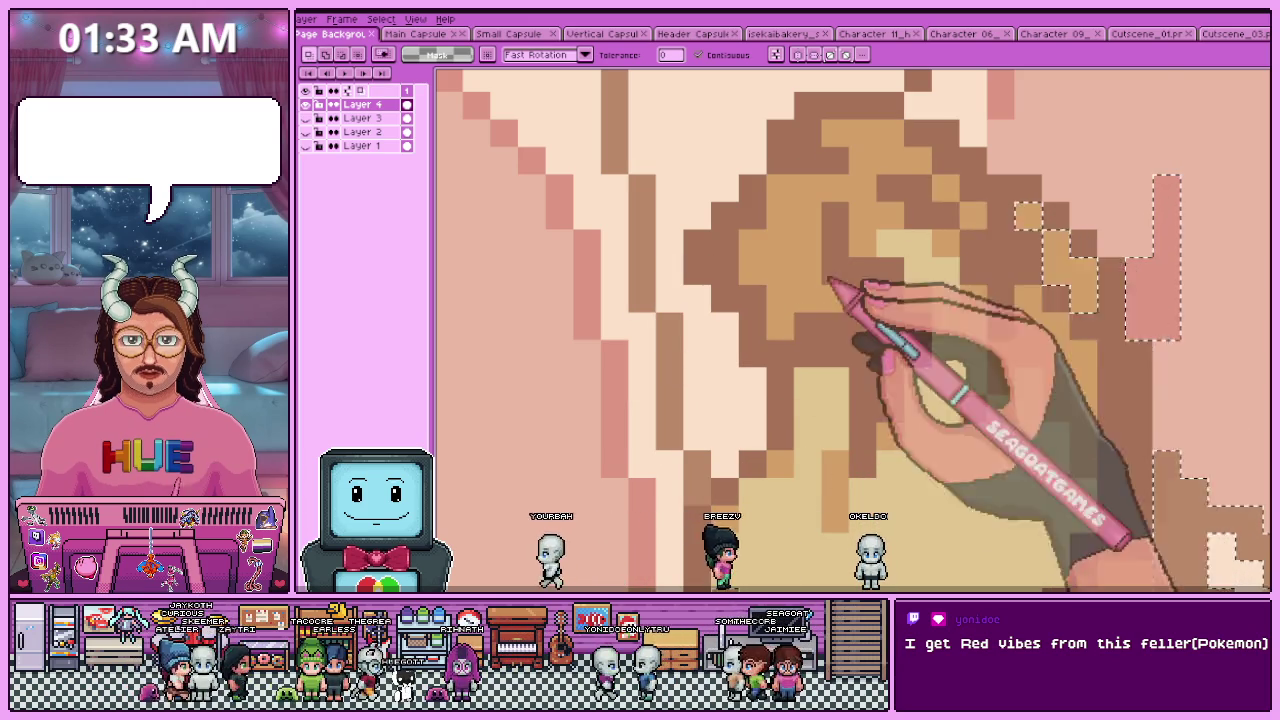
- Add the missing edge and shirt-edge pixels to the selection
scroll(891, 249, "up", 1)
scroll(908, 291, "up", 1)
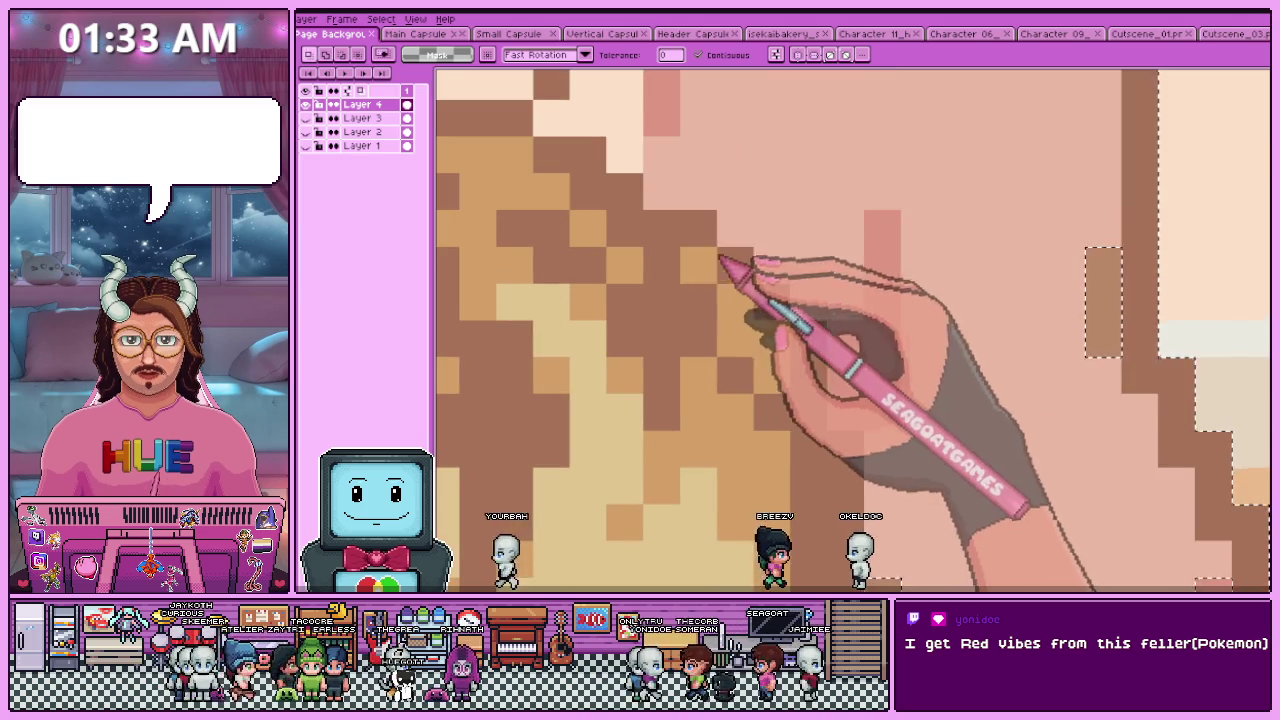
scroll(750, 320, "down", 1)
scroll(770, 440, "down", 1)
scroll(766, 425, "up", 1)
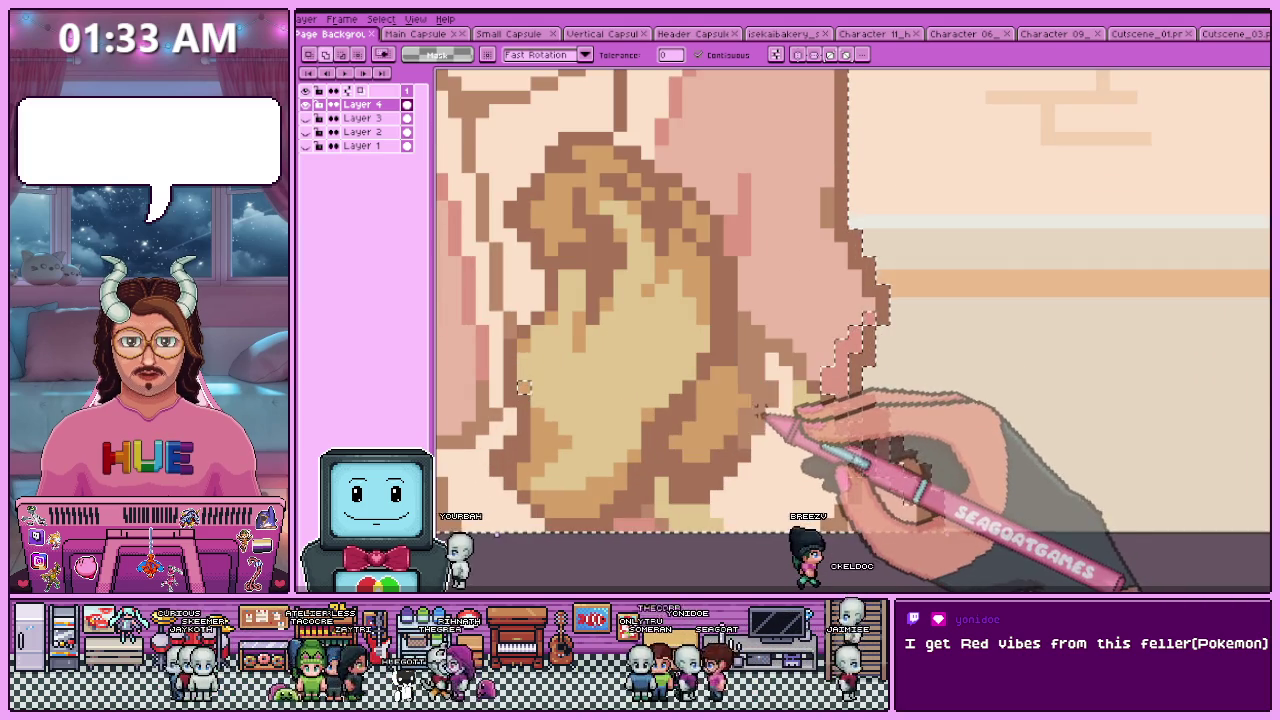
scroll(872, 400, "up", 1)
left_click(868, 404)
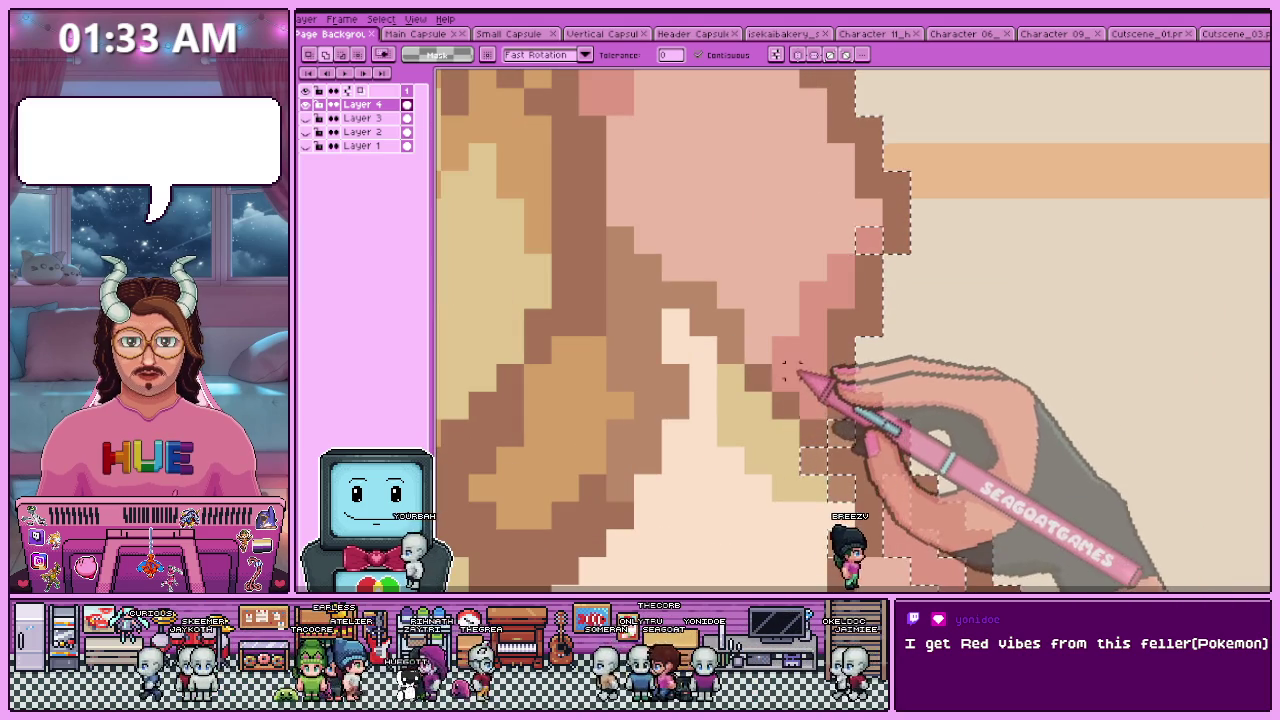
scroll(825, 525, "down", 1)
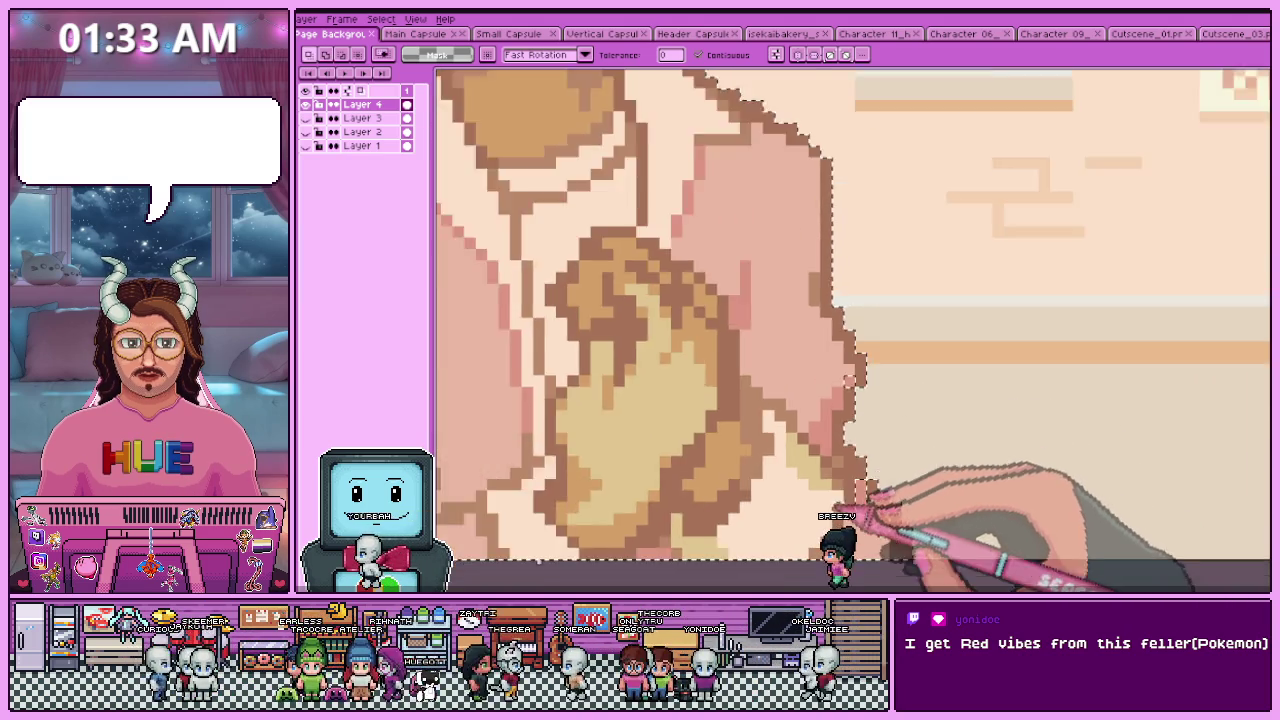
scroll(848, 495, "up", 2)
left_click(940, 488)
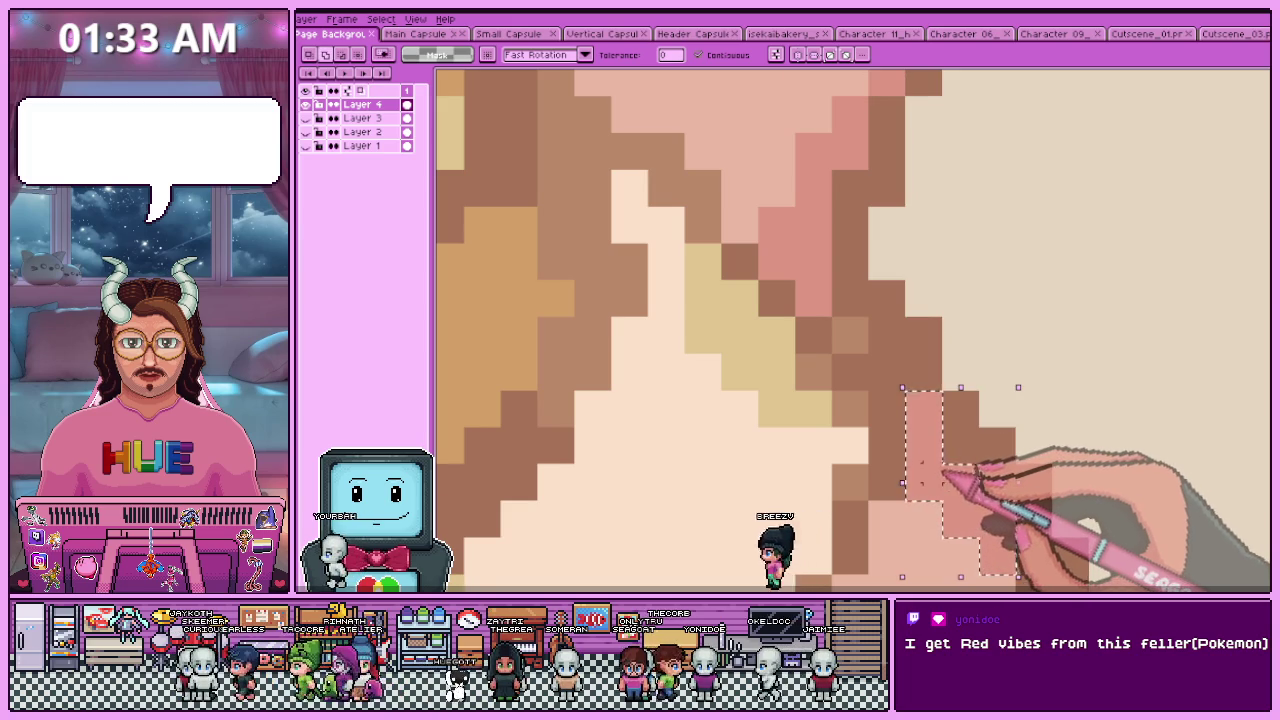
- Delete the selected character from the Layer 4 background
scroll(942, 480, "down", 2)
scroll(885, 475, "down", 1)
scroll(850, 477, "down", 1)
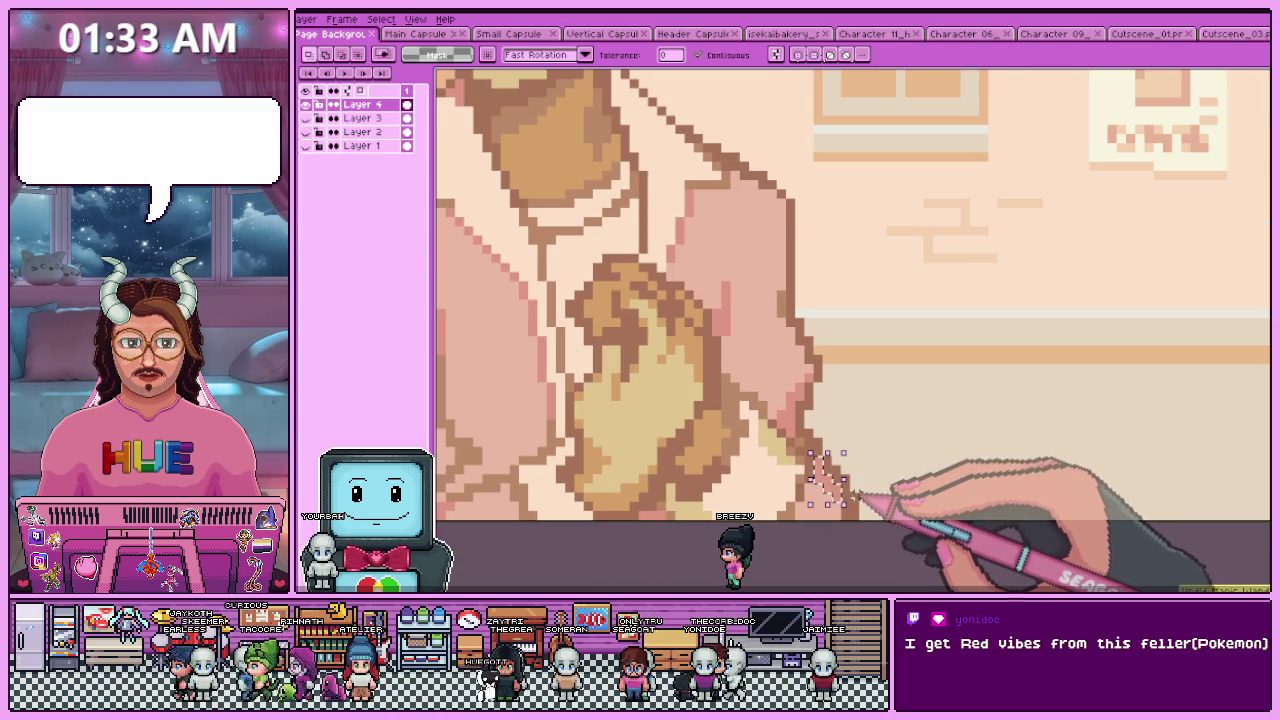
scroll(826, 490, "down", 1)
scroll(815, 535, "down", 2)
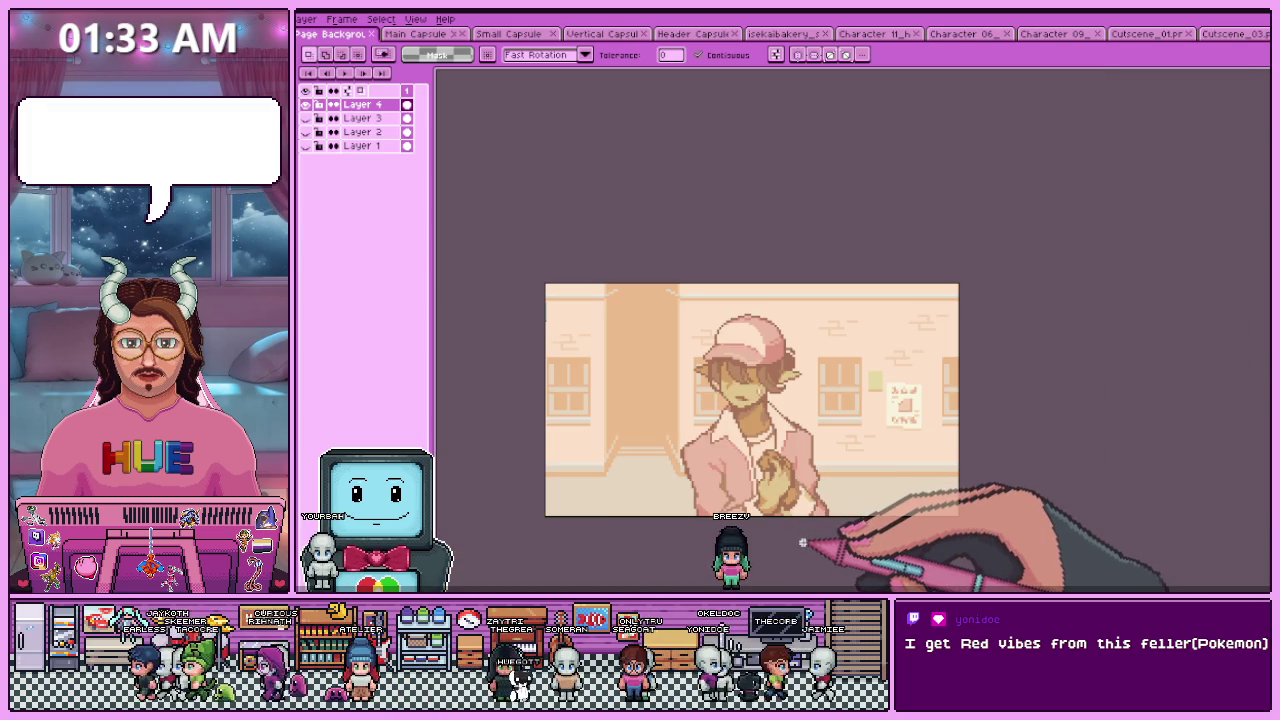
scroll(813, 540, "up", 3)
scroll(825, 525, "up", 2)
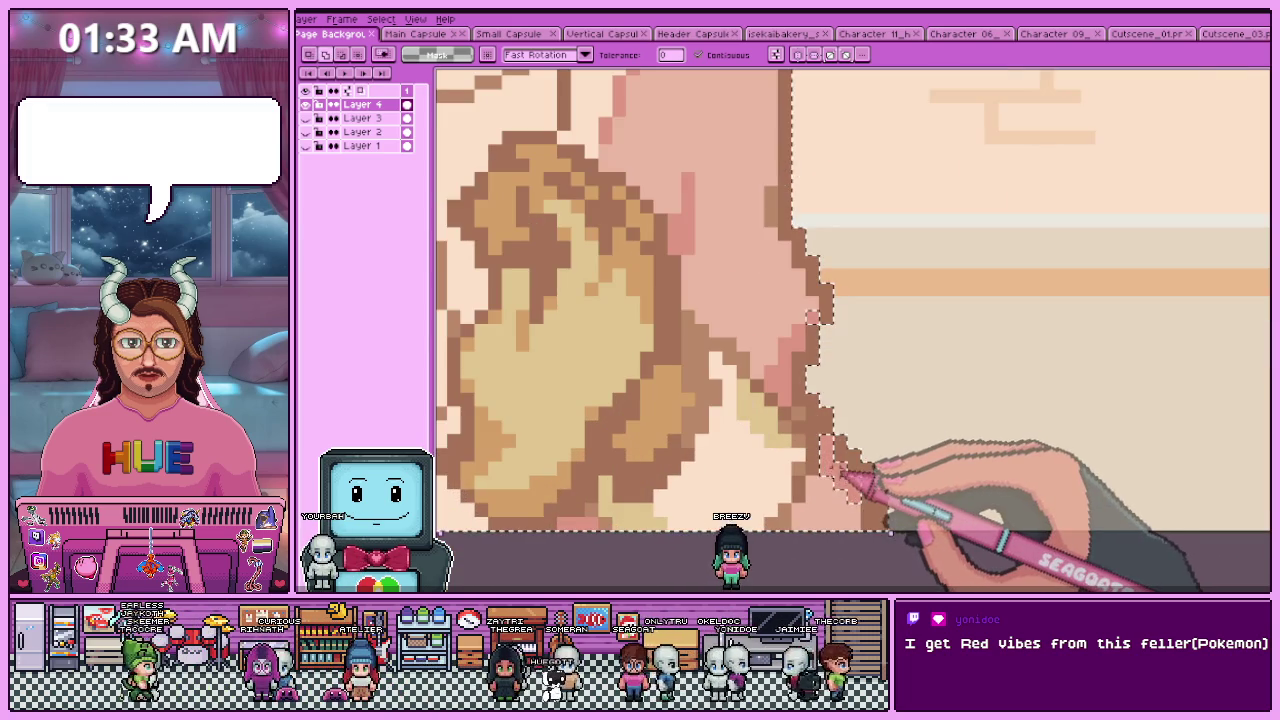
scroll(840, 492, "down", 1)
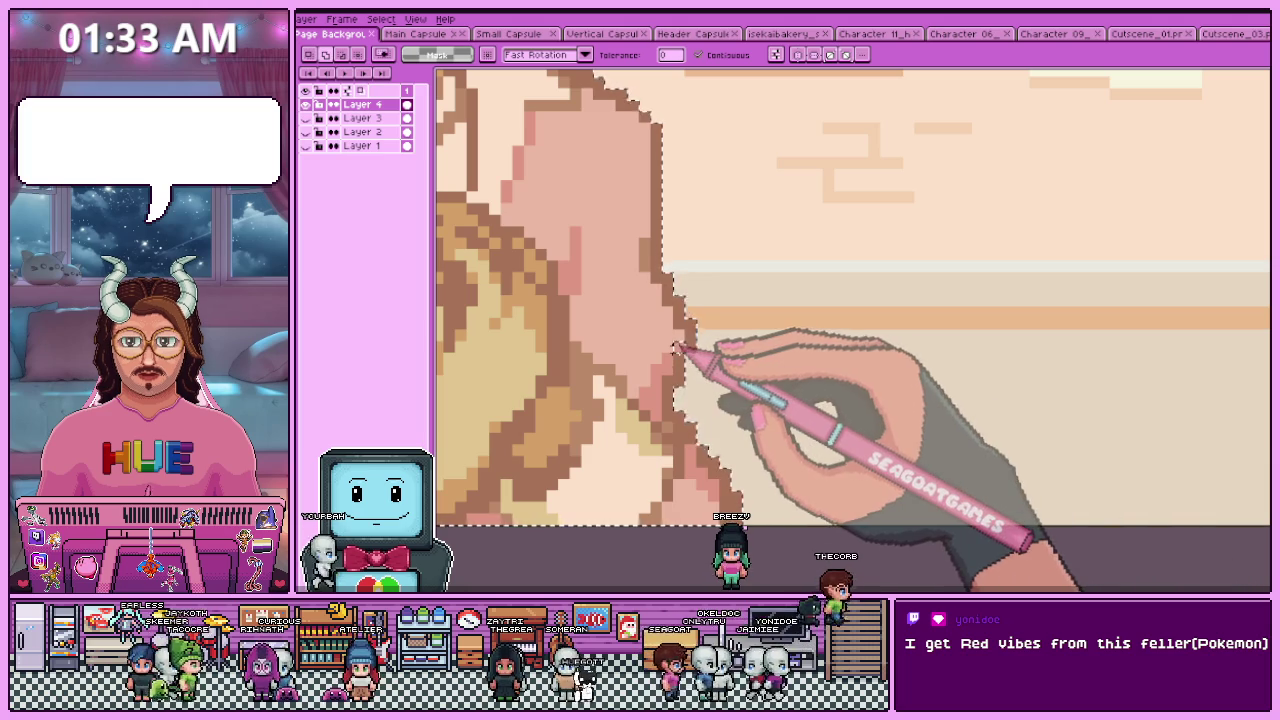
scroll(807, 466, "down", 2)
scroll(700, 440, "down", 2)
scroll(590, 413, "up", 2)
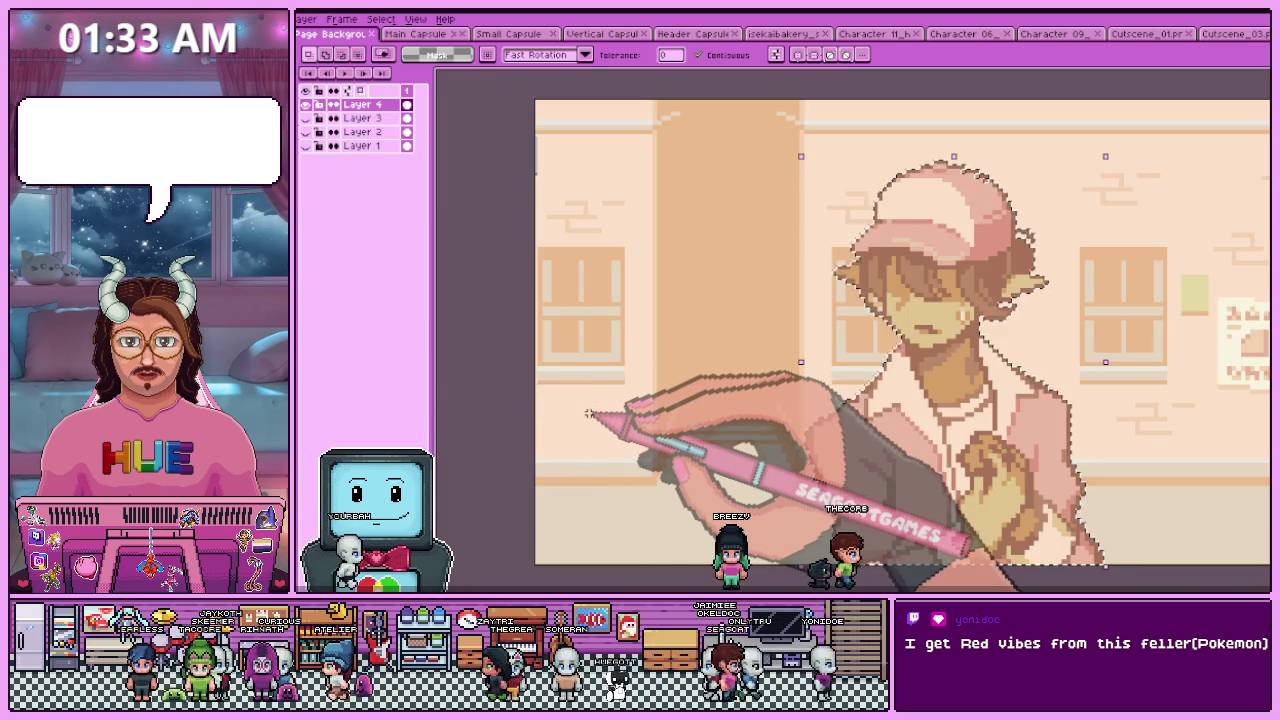
key("Delete")
- Undo and redo the character deletion while checking the cut-out
key("ctrl+z")
scroll(612, 340, "down", 4)
key("ctrl+y")
scroll(658, 348, "up", 3)
scroll(756, 366, "down", 3)
scroll(752, 417, "down", 2)
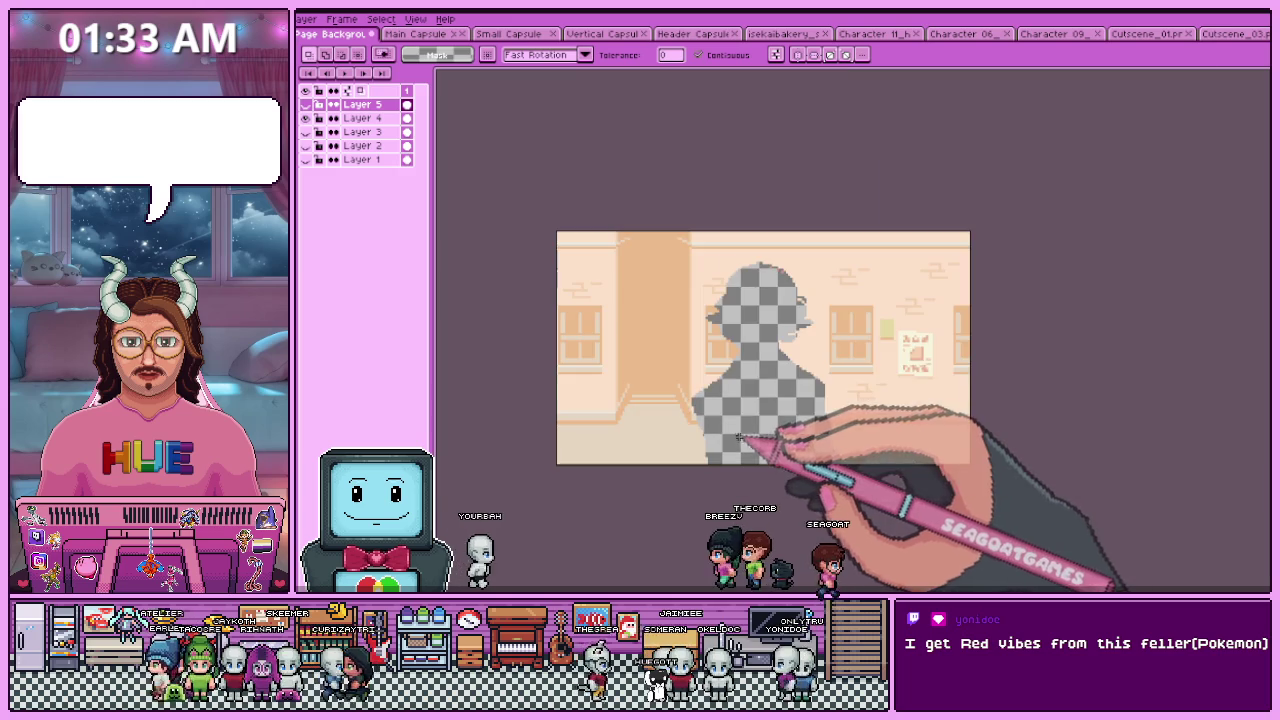
scroll(740, 360, "up", 2)
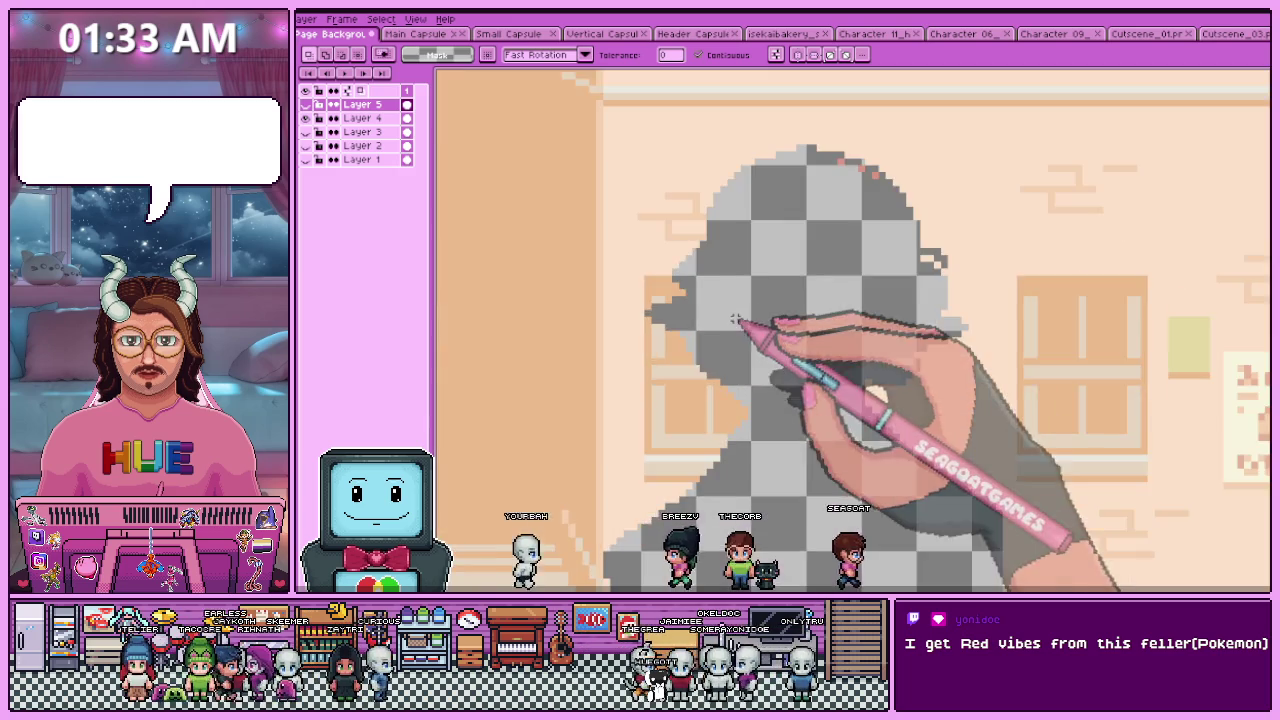
scroll(749, 330, "down", 2)
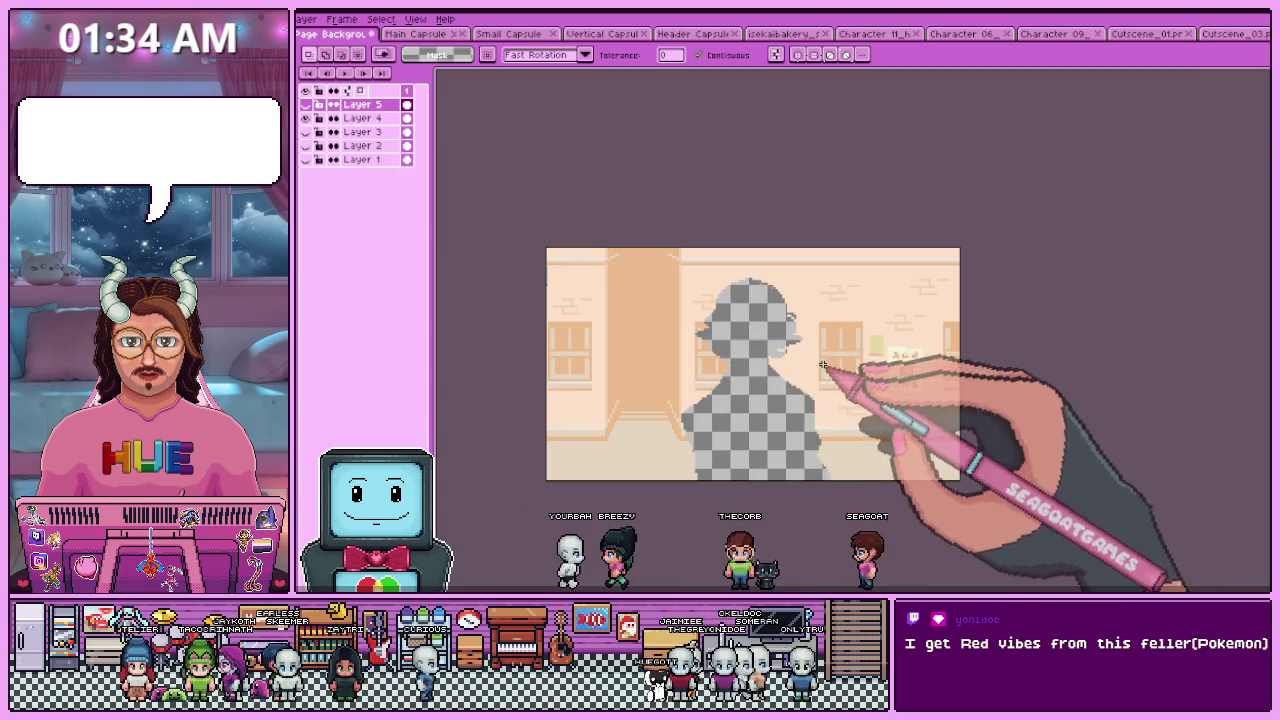
scroll(823, 366, "up", 1)
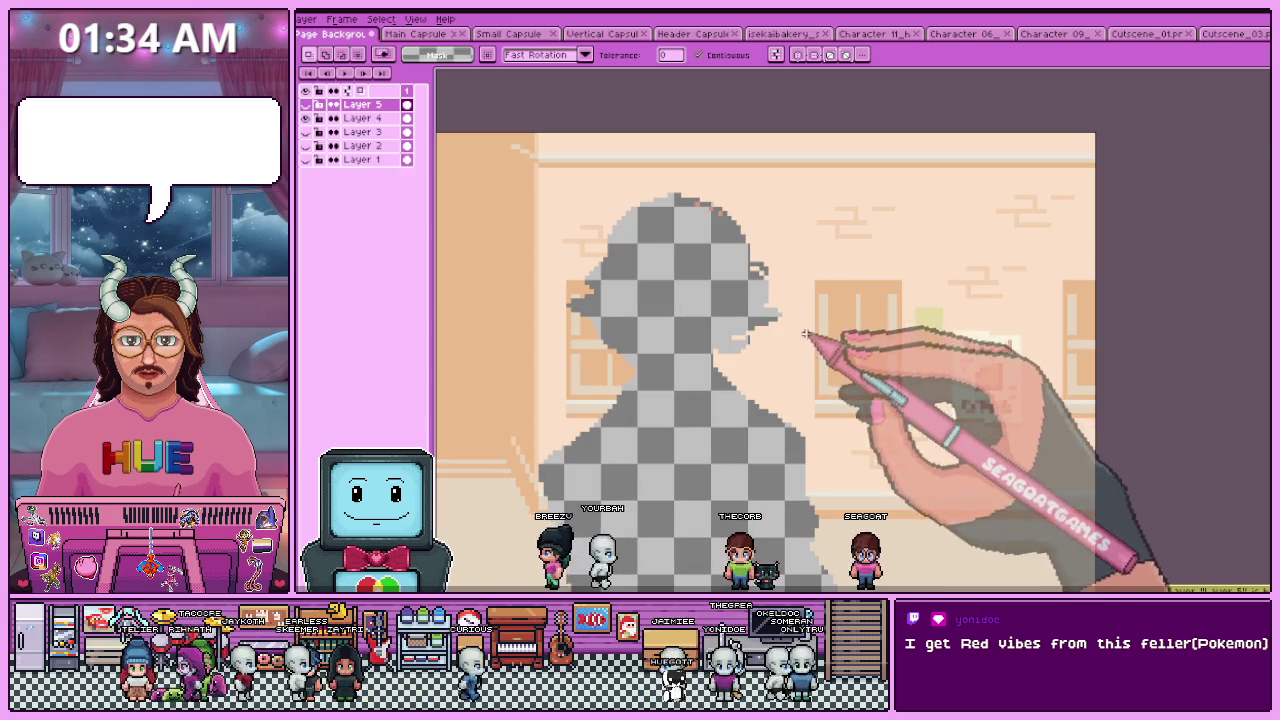
scroll(808, 290, "down", 1)
scroll(812, 320, "up", 2)
scroll(817, 347, "up", 1)
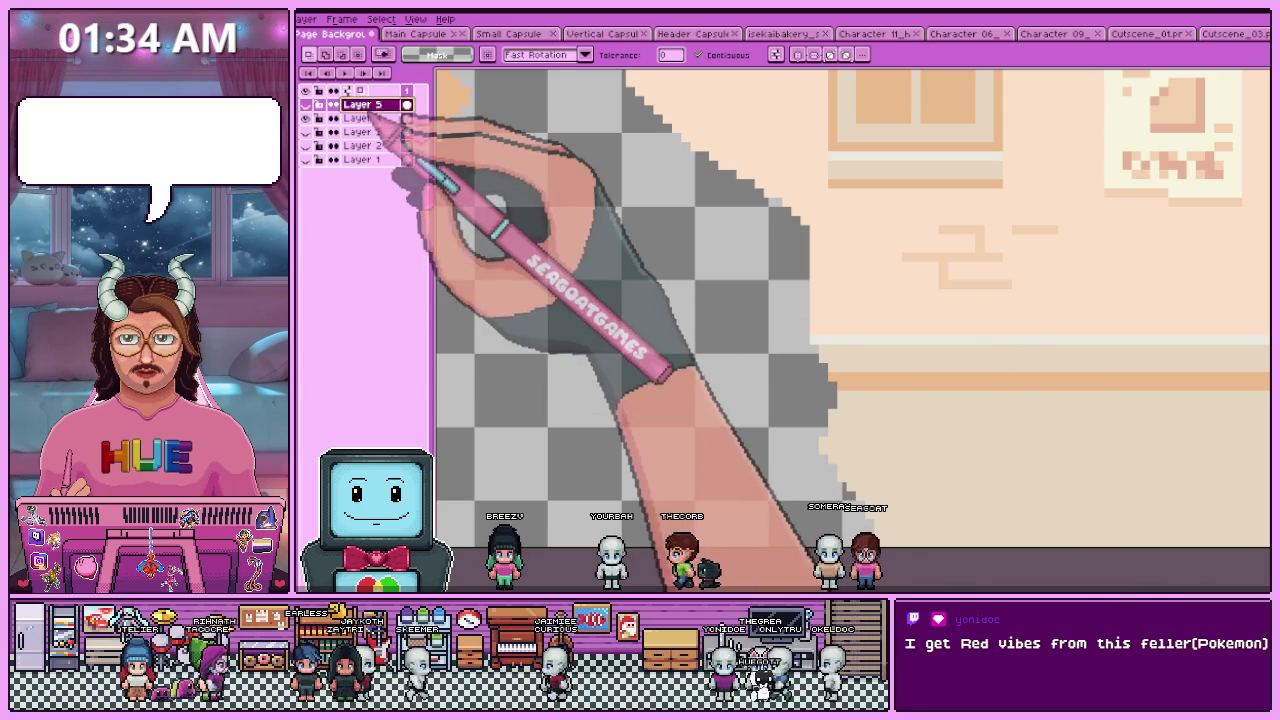
- Make Layer 4, the background layer, the active layer
left_click(365, 118)
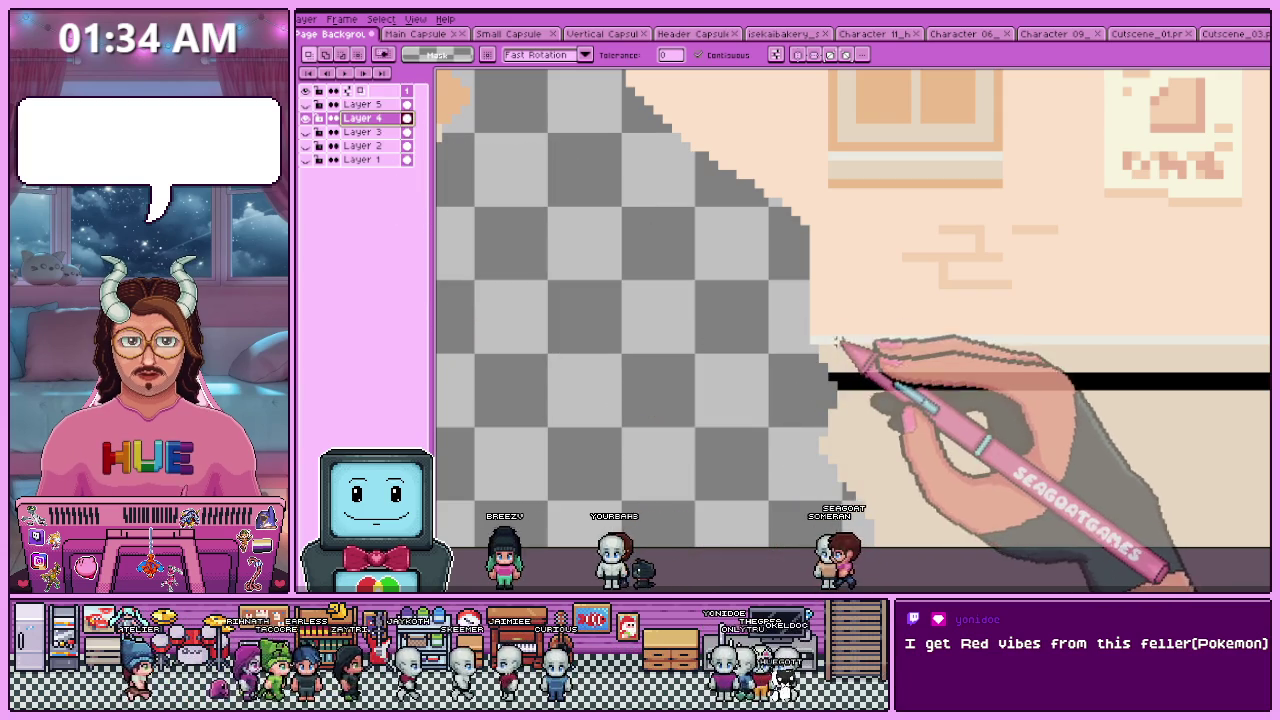
scroll(838, 342, "down", 1)
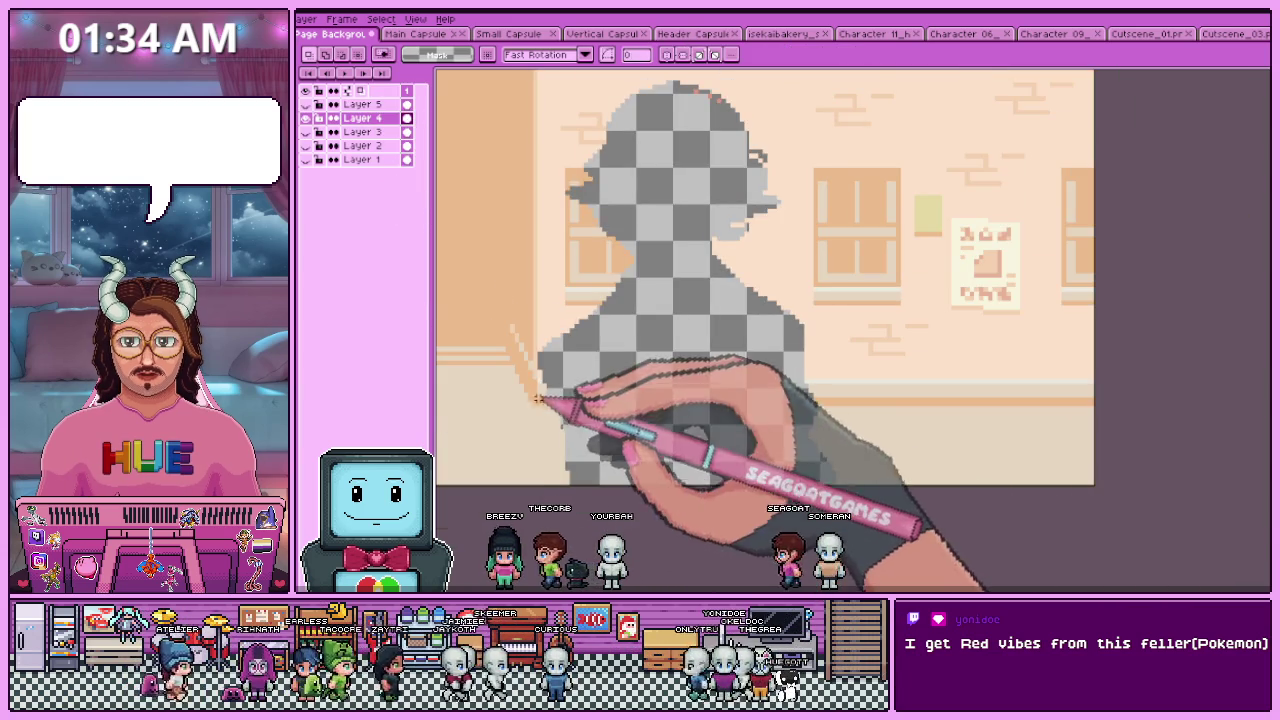
scroll(538, 398, "up", 1)
scroll(886, 451, "down", 1)
scroll(848, 405, "up", 1)
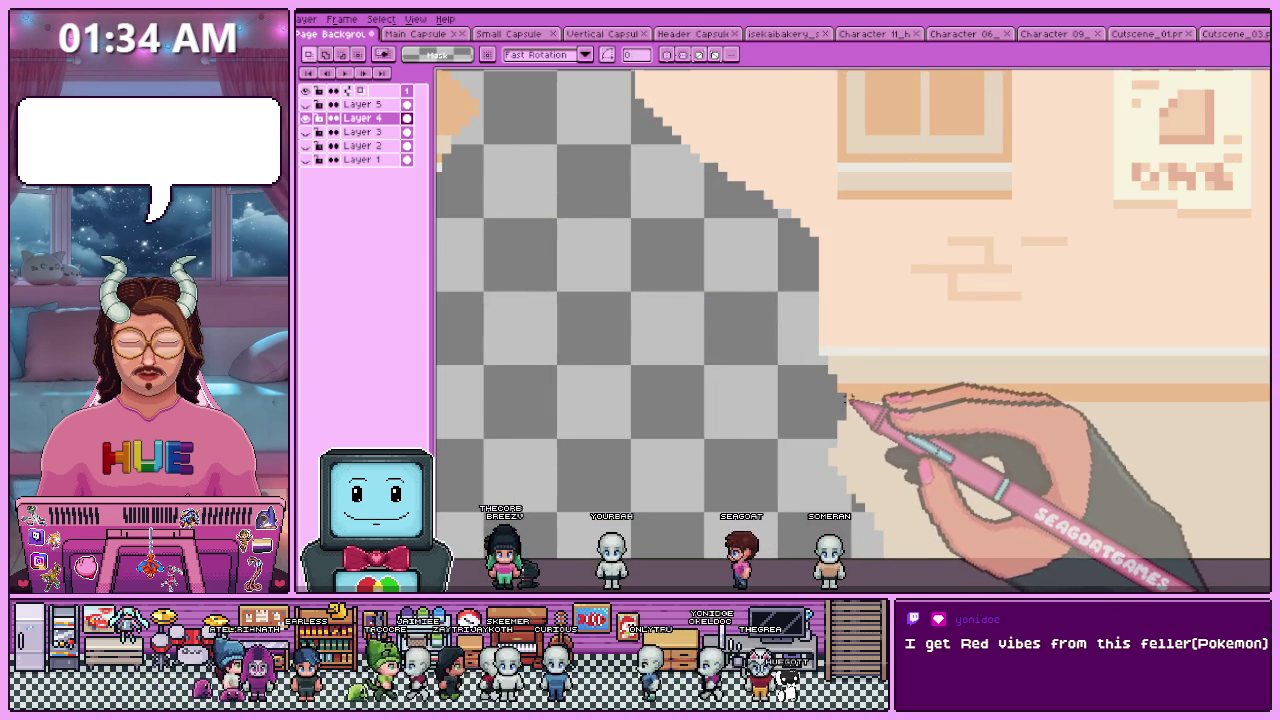
- Stretch the wall strip across the hole and commit the transform
mouse_move(848, 375)
left_mouse_down()
mouse_move(594, 371)
mouse_move(746, 386)
left_mouse_up()
scroll(614, 366, "down", 2)
scroll(548, 380, "up", 2)
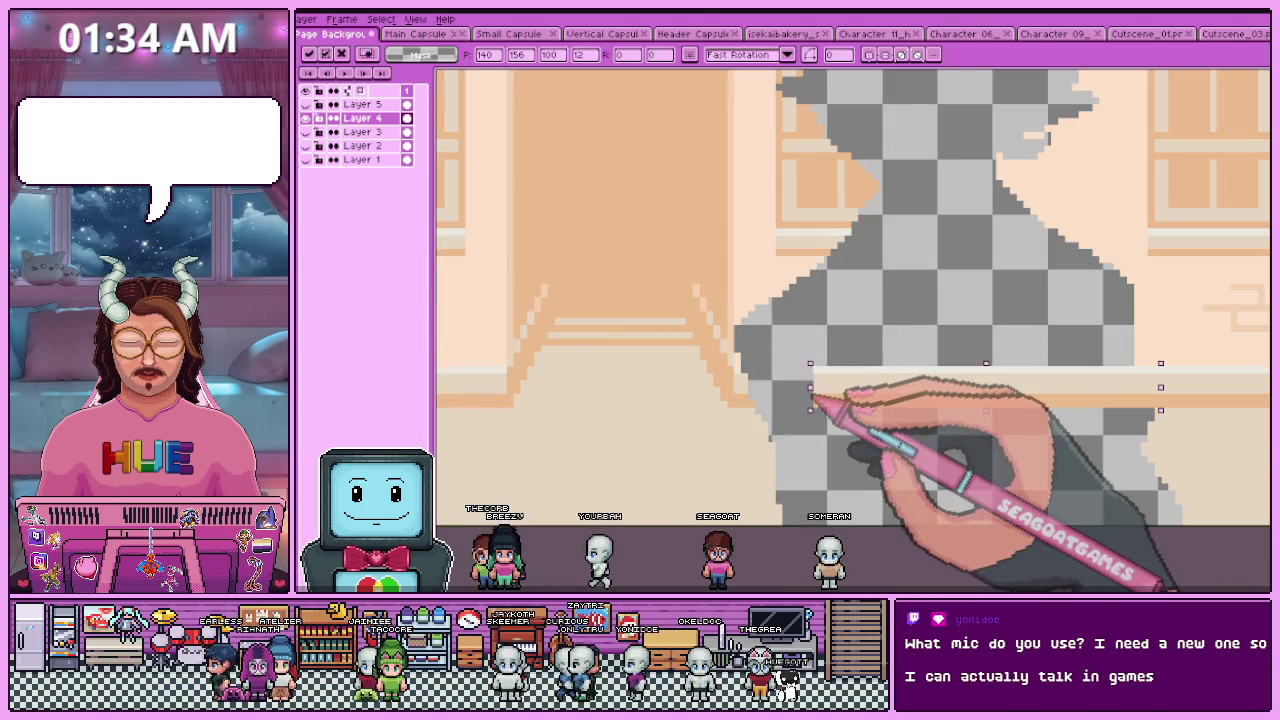
scroll(748, 400, "up", 1)
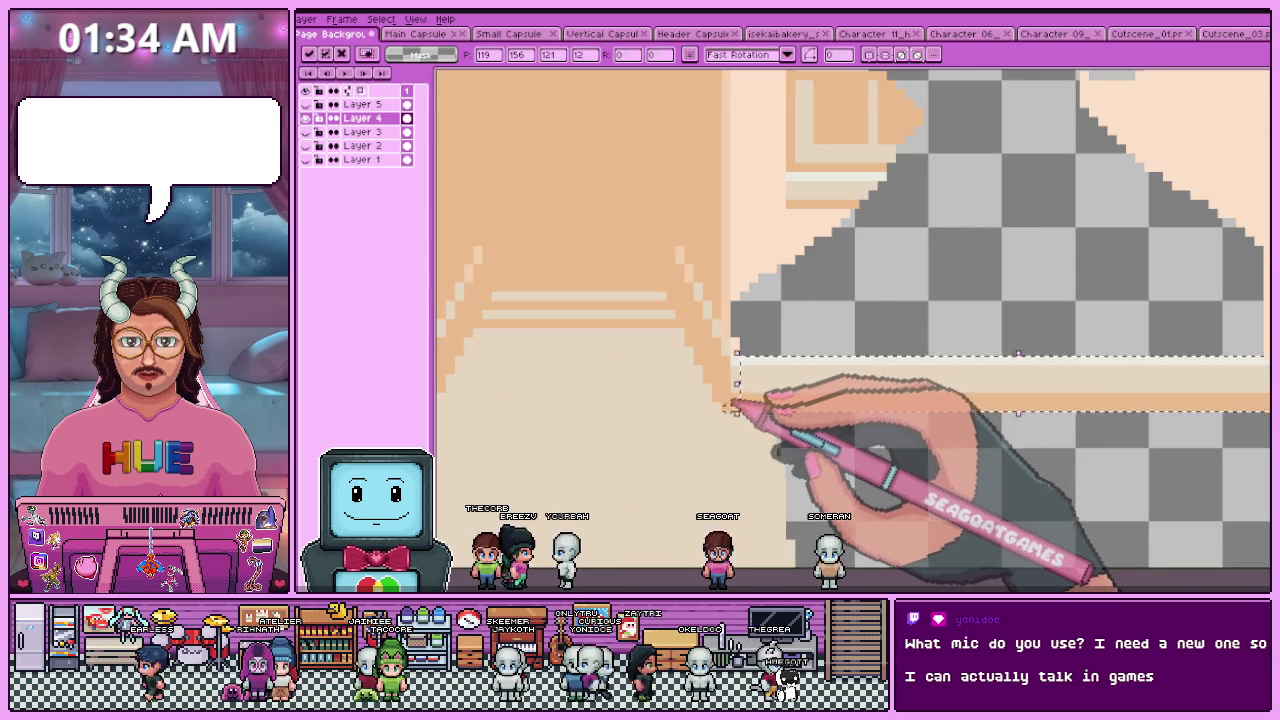
scroll(733, 400, "down", 2)
key("Return")
scroll(809, 466, "down", 1)
scroll(814, 429, "up", 2)
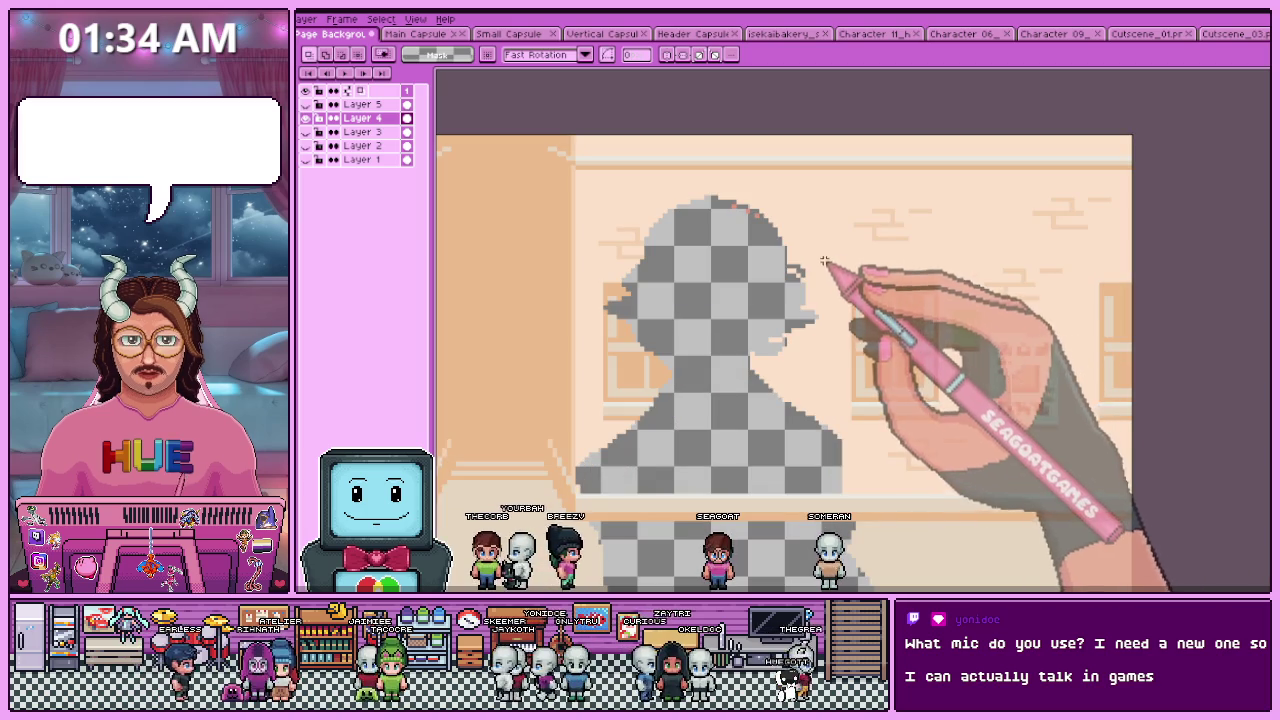
- Copy the right-hand window and place the copy over the silhouette's left side
mouse_move(831, 270)
left_mouse_down()
mouse_move(930, 416)
mouse_move(680, 405)
mouse_move(688, 432)
left_mouse_up()
scroll(650, 410, "up", 1)
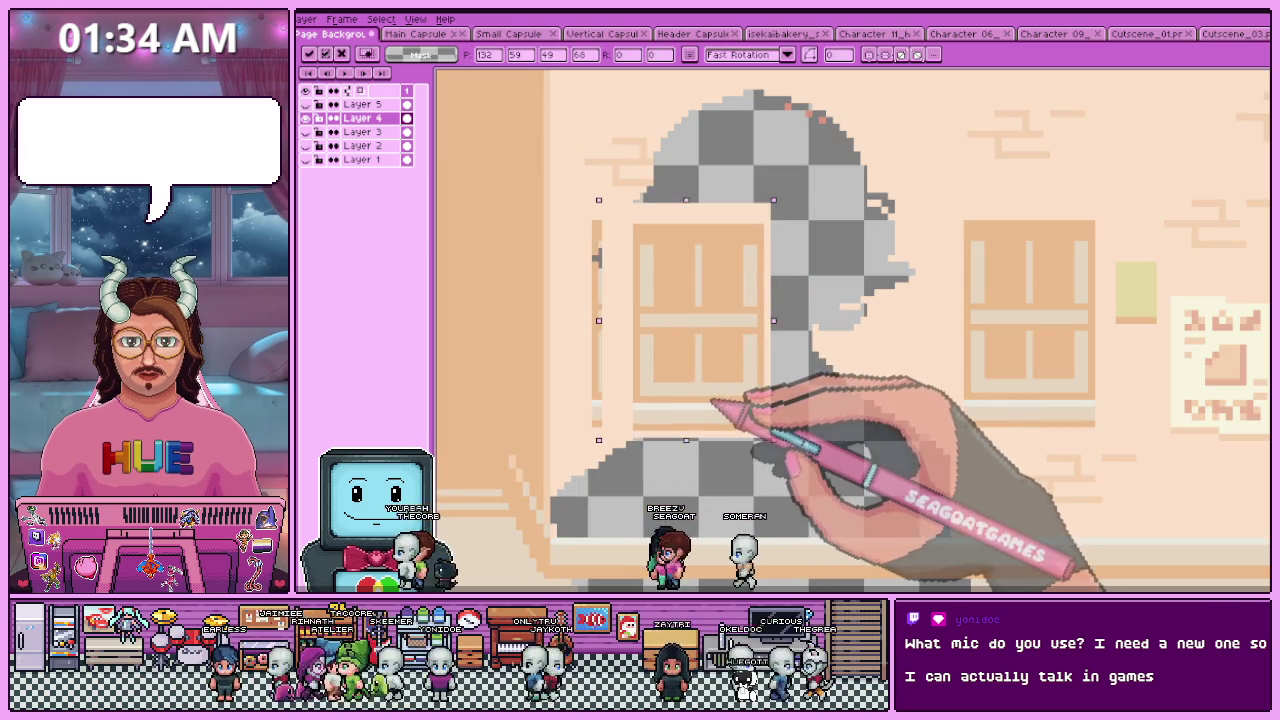
key("Escape")
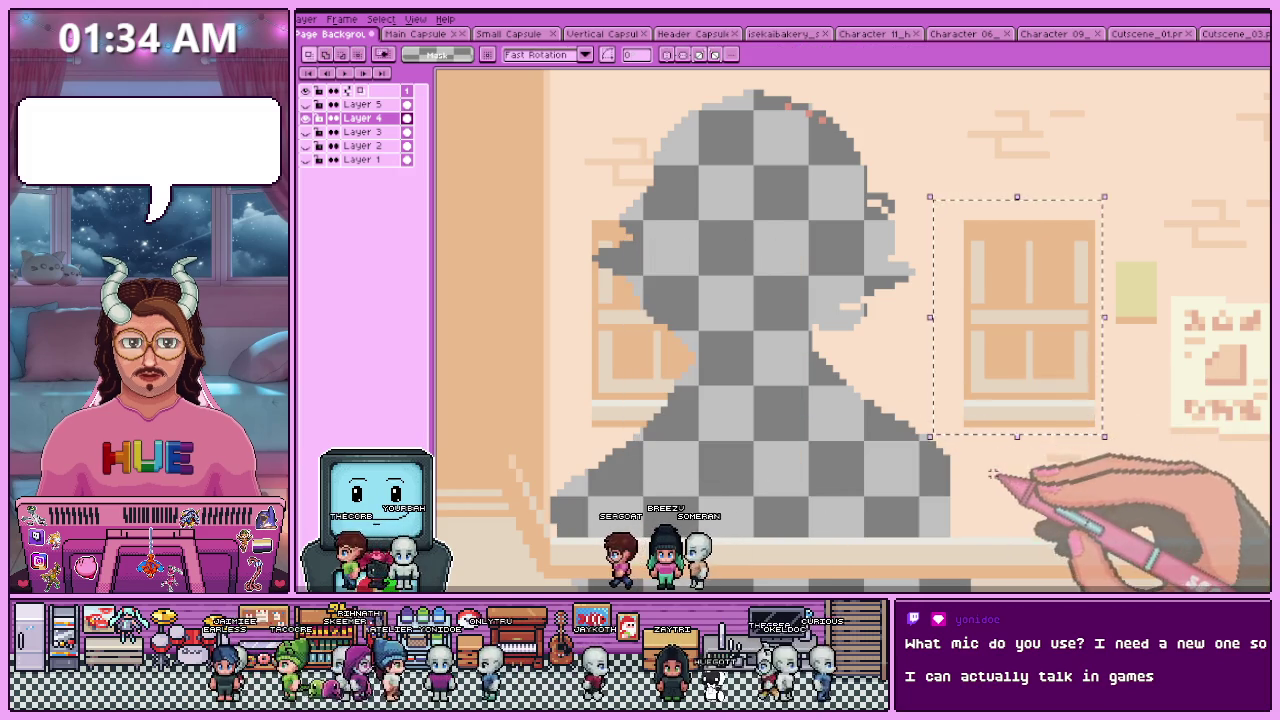
left_click_drag(966, 222, 1092, 424)
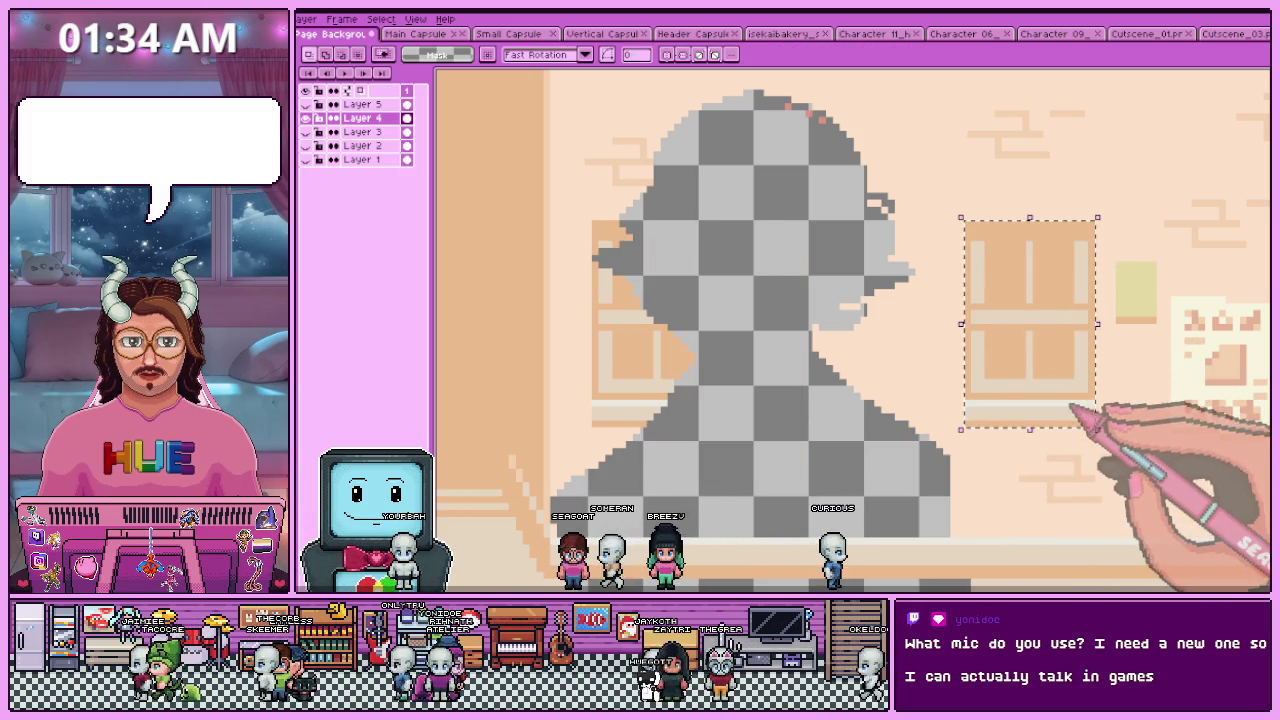
key("ctrl+c")
key("ctrl+v")
left_click_drag(1063, 397, 697, 393)
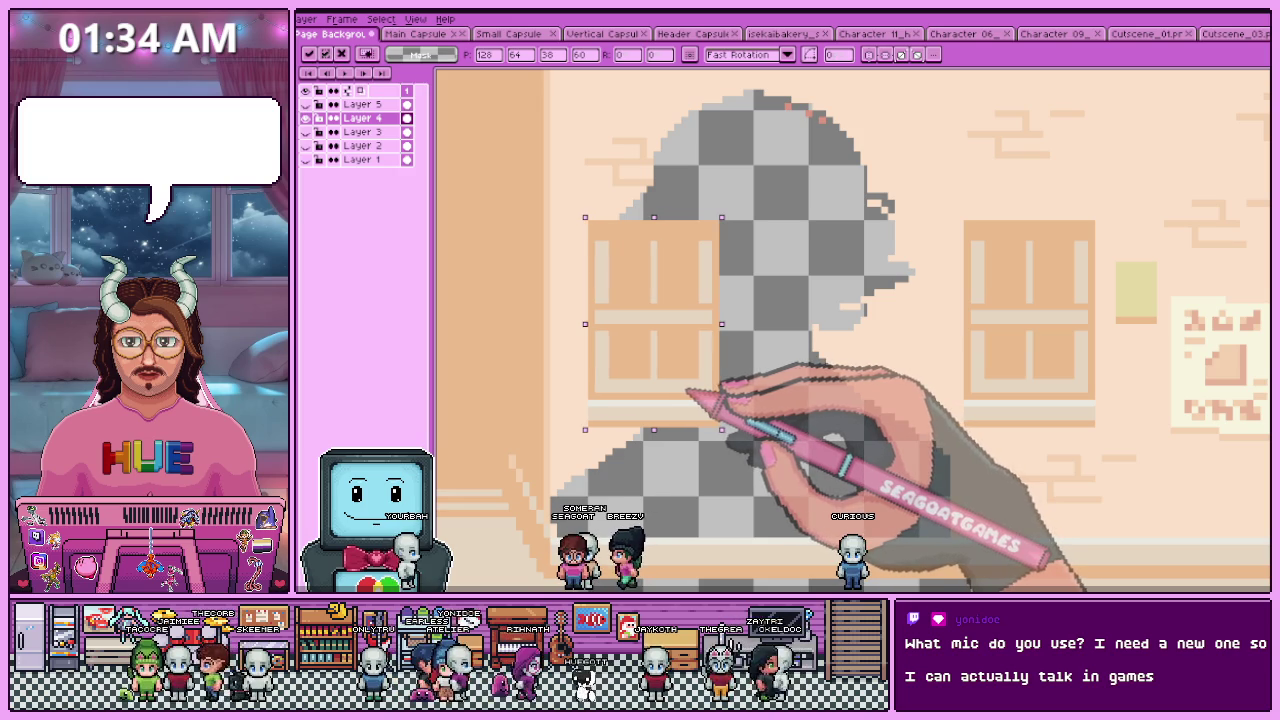
key("Return")
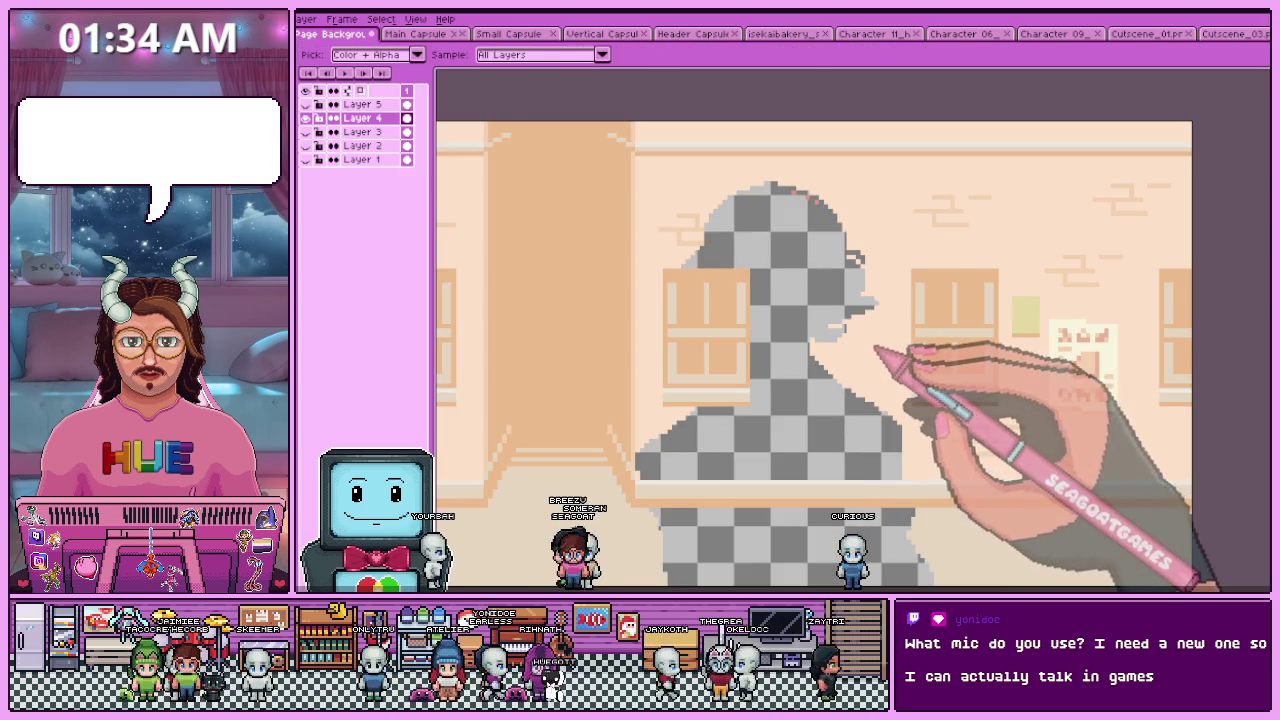
scroll(667, 215, "up", 3)
- Make Layer 5 active, toggling layer visibility to view the character alone
left_click(305, 118)
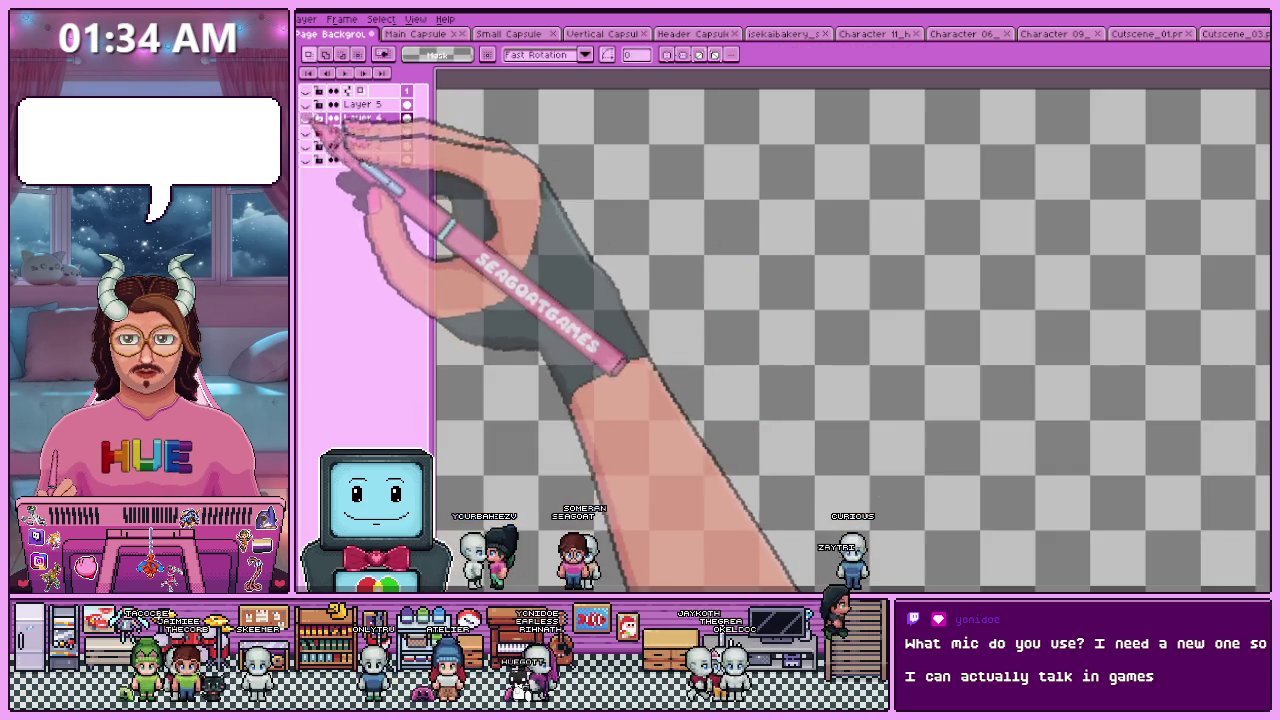
left_click(305, 132)
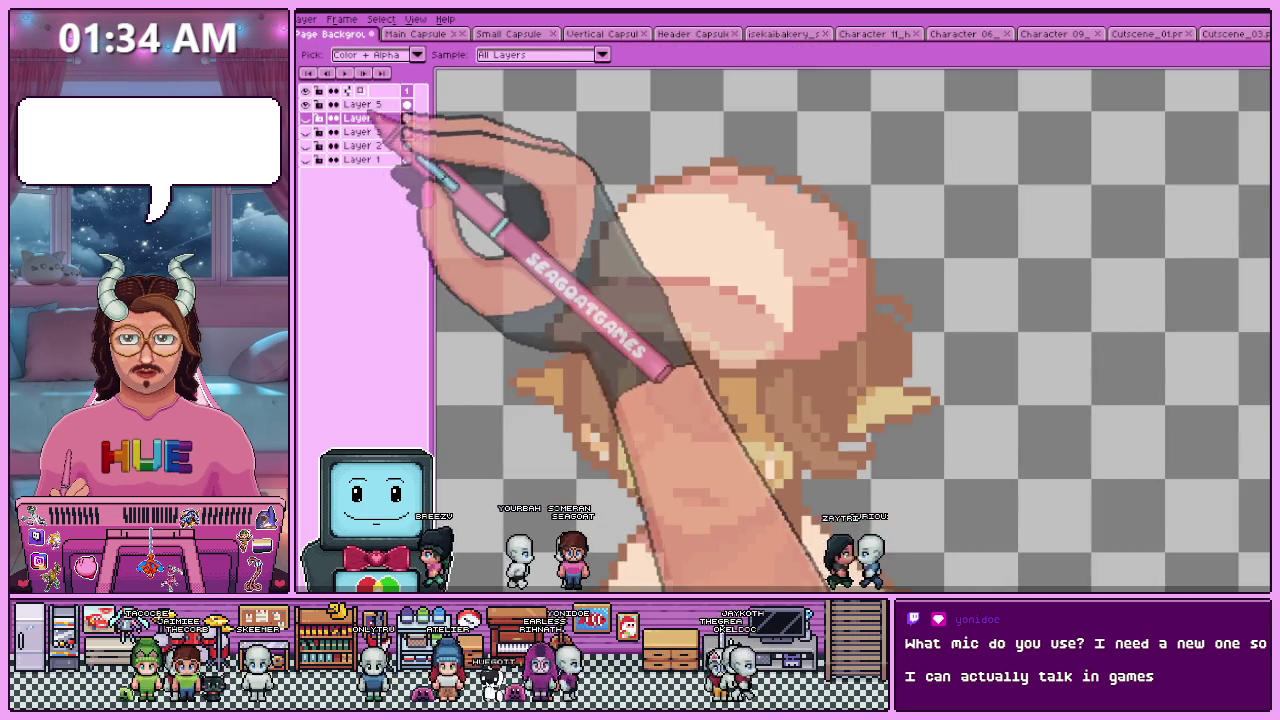
left_click(362, 104)
left_click(305, 132)
left_click(305, 118)
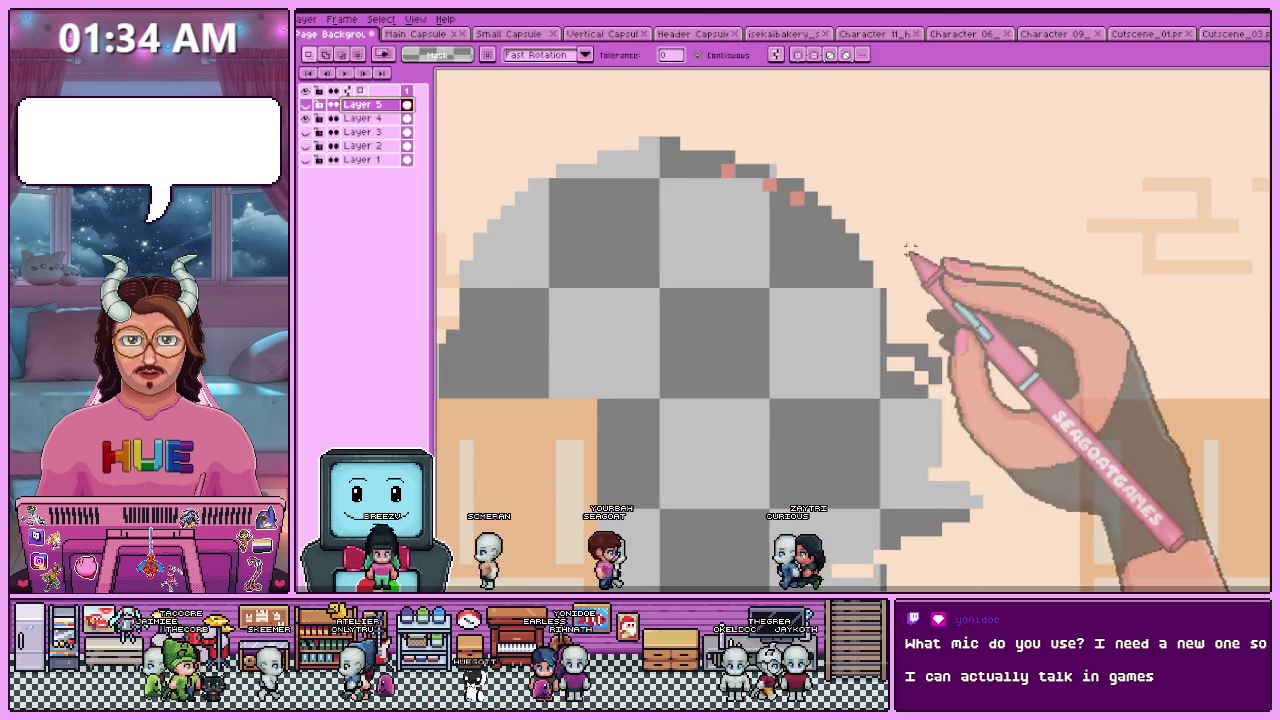
left_click(305, 118)
- Paint-bucket fill the top of the character's cap with a new shade, then reselect Layer 4
scroll(680, 257, "up", 3)
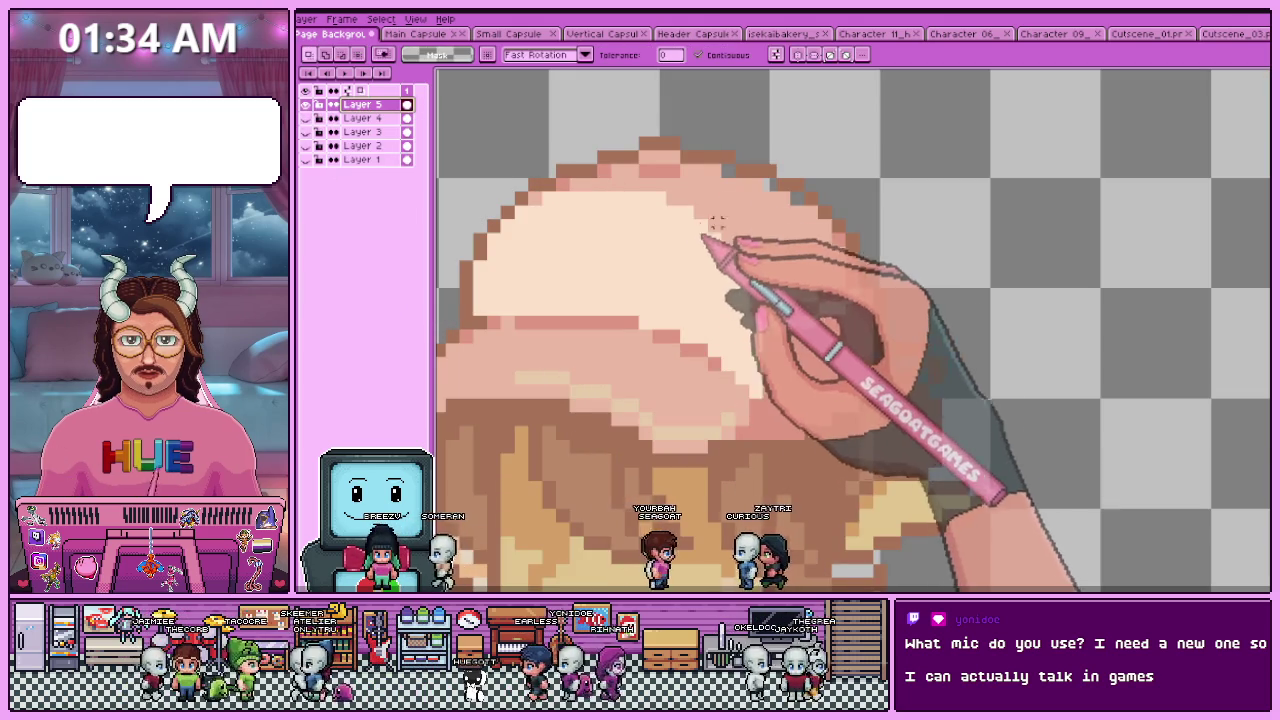
scroll(751, 194, "up", 2)
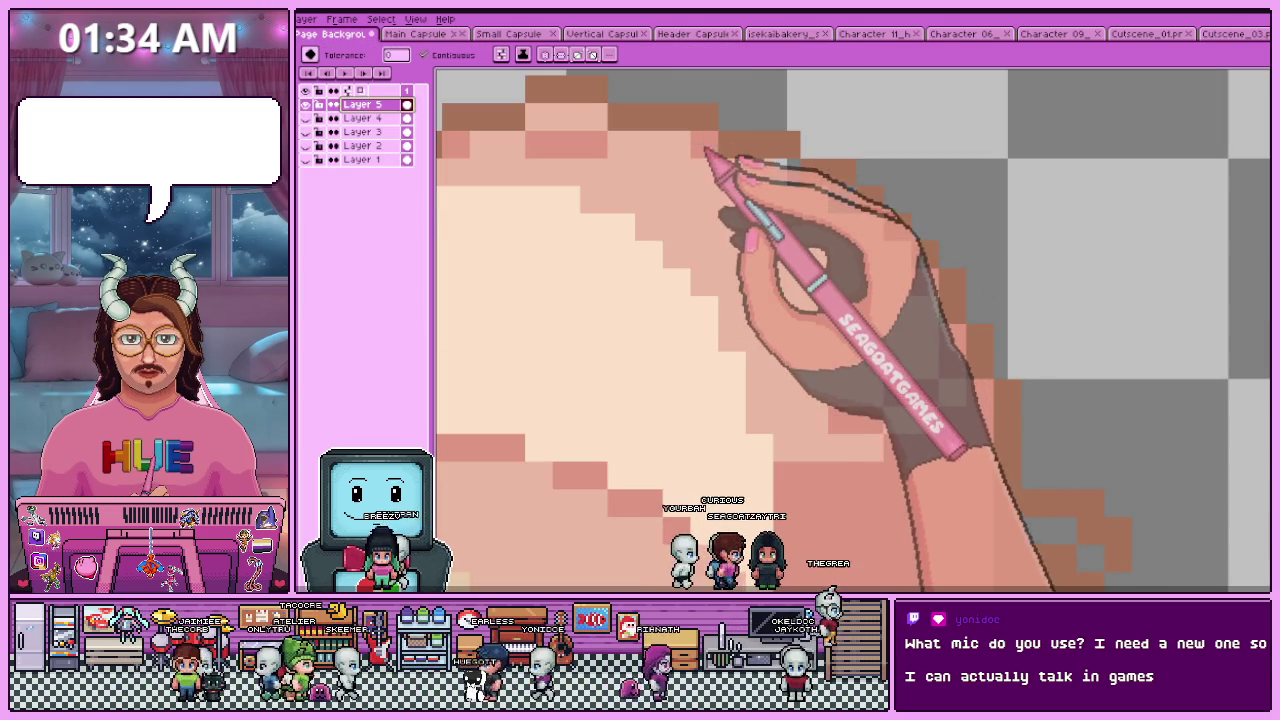
left_click(706, 140)
scroll(845, 208, "down", 3)
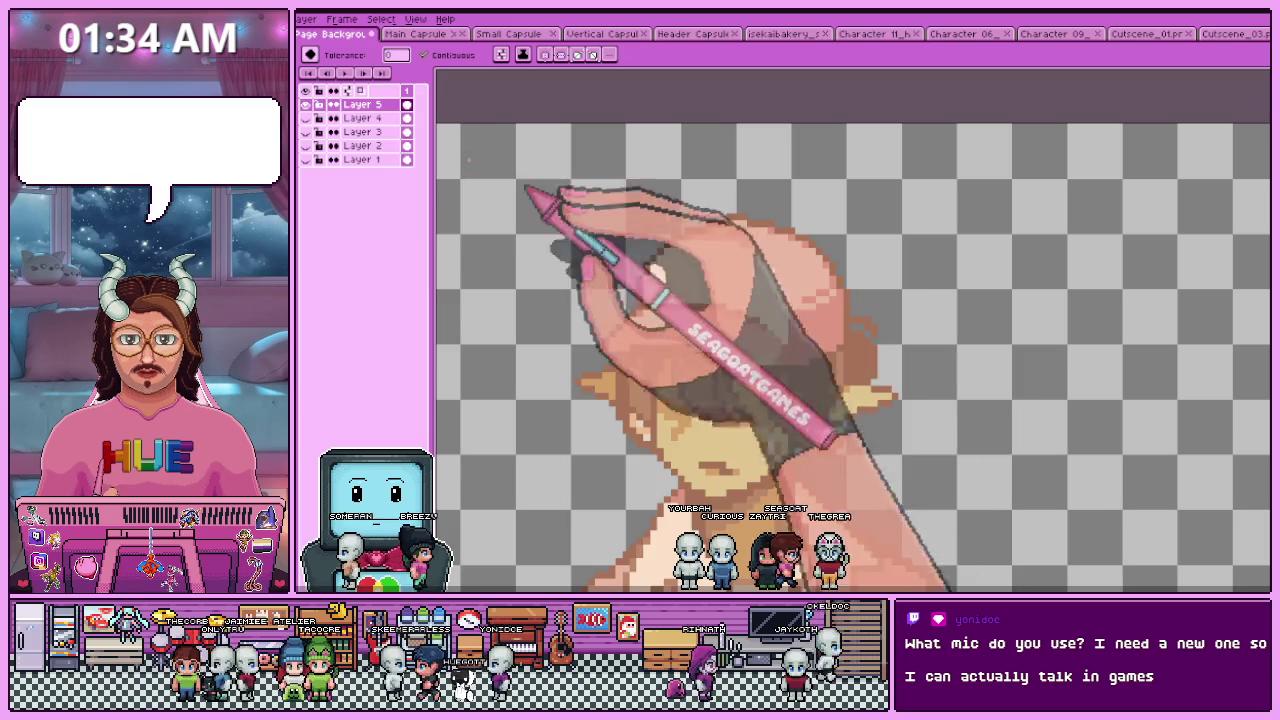
left_click(345, 152)
left_click(345, 150)
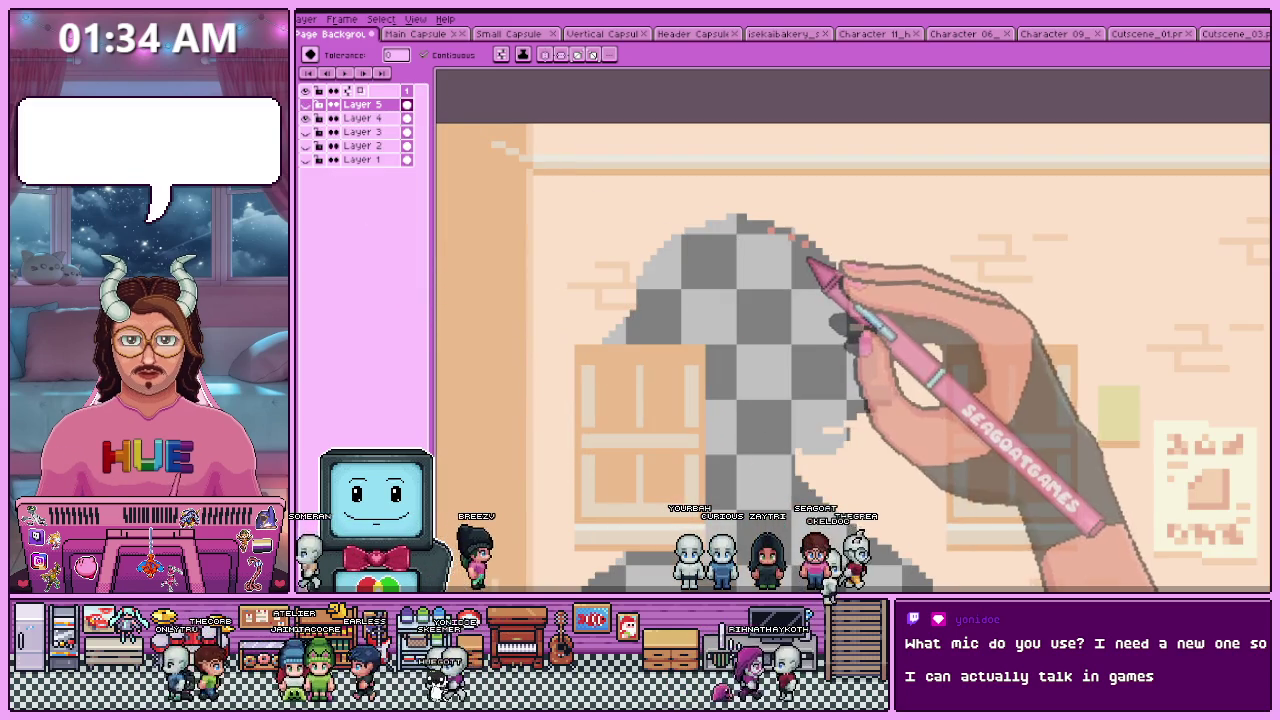
left_click(370, 118)
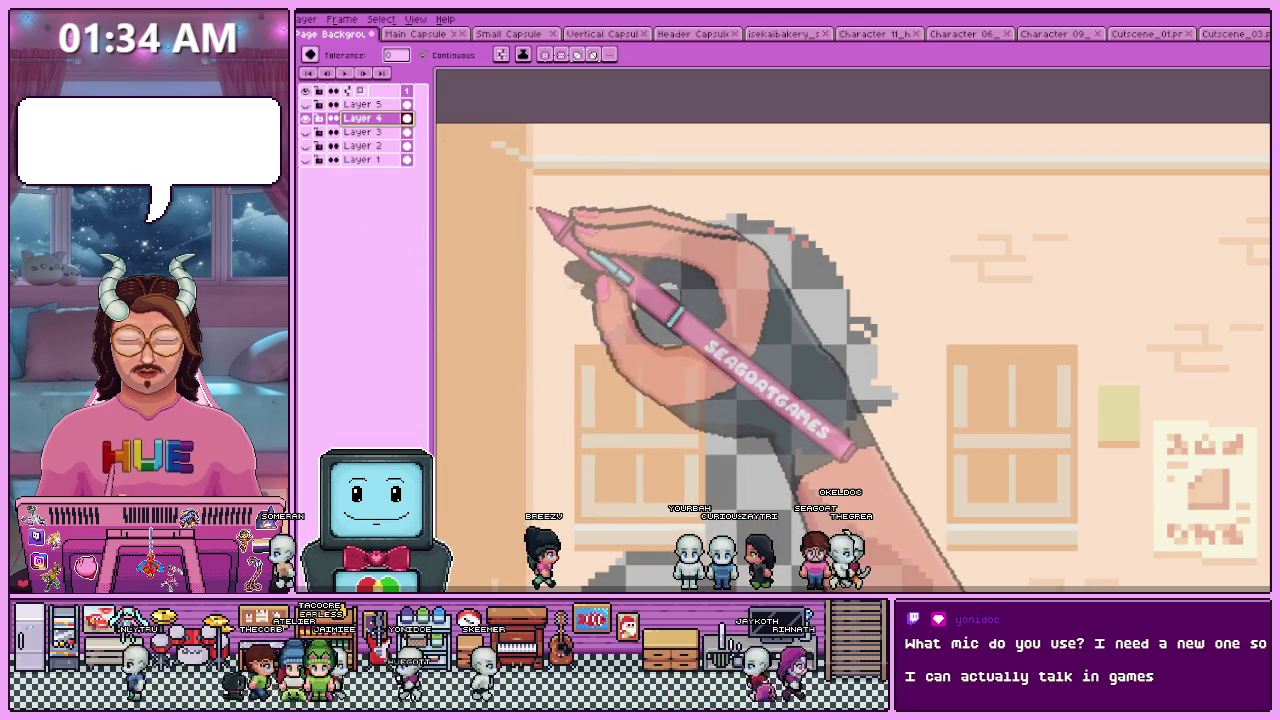
key("b")
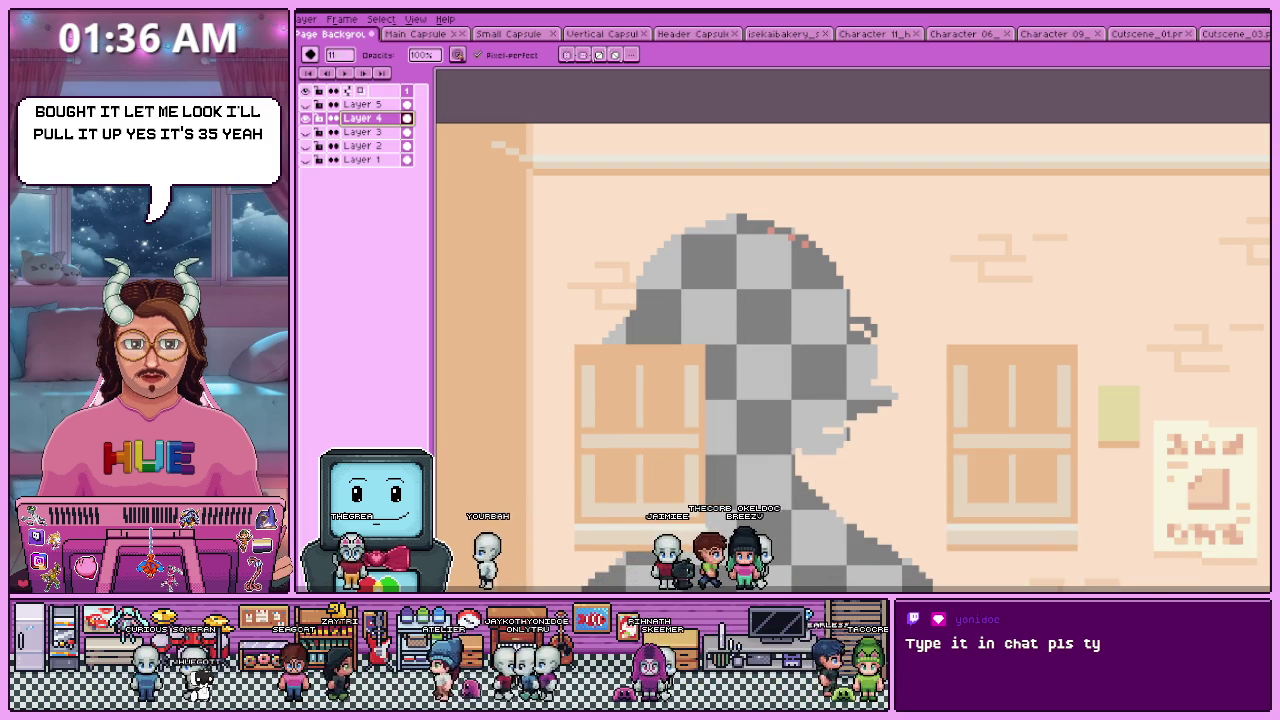
key("alt+Tab")
- Select and copy the AT2035 microphone's full product title on Sweetwater
scroll(604, 400, "down", 1)
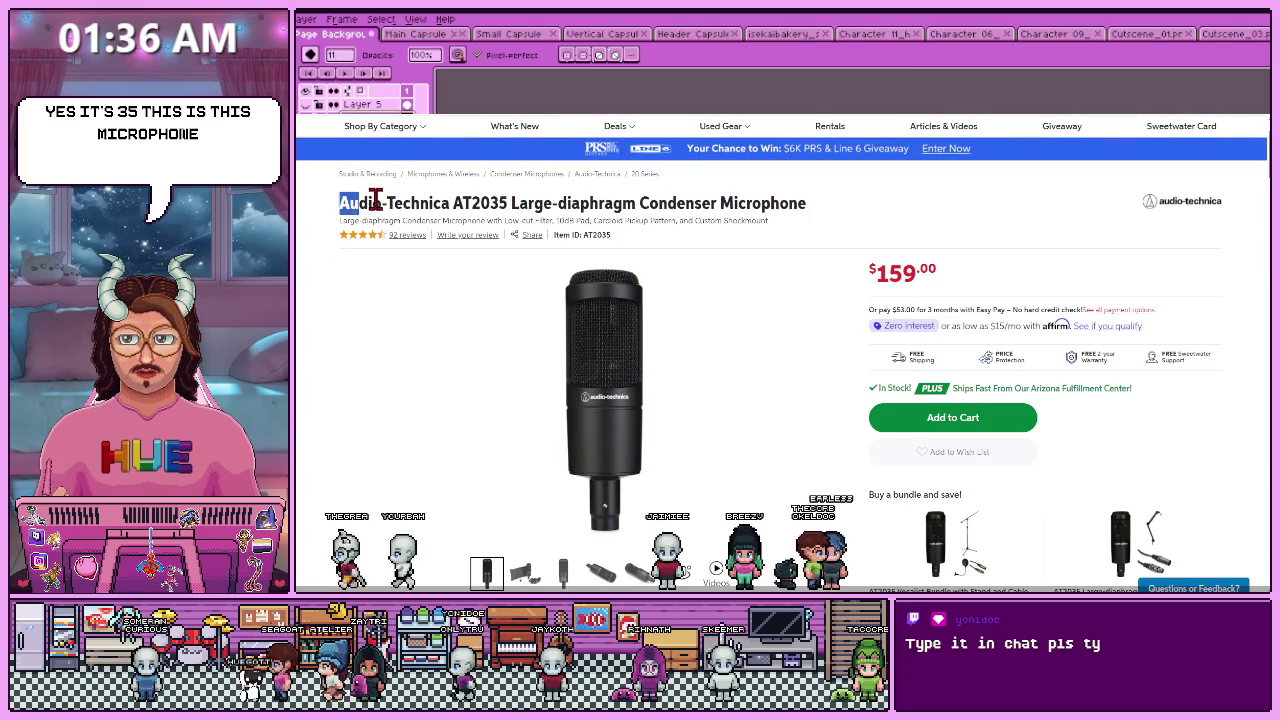
left_click_drag(562, 205, 799, 206)
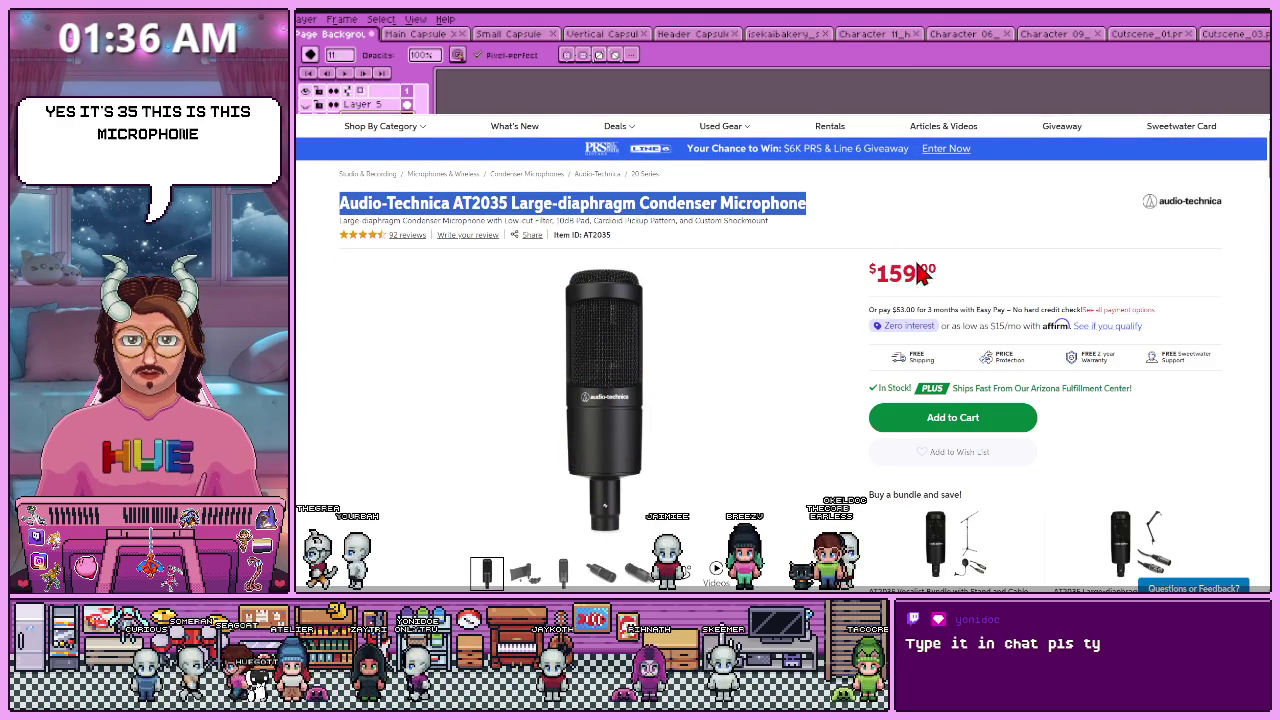
key("alt+Tab")
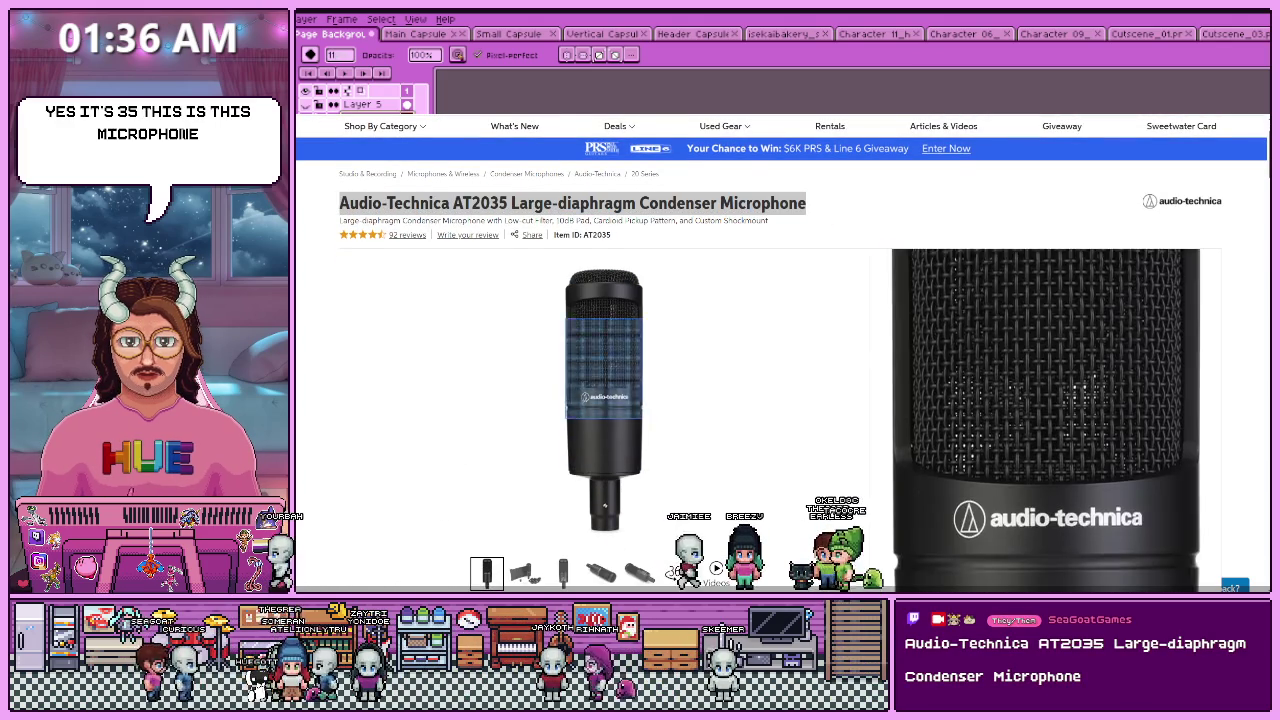
scroll(604, 406, "down", 1)
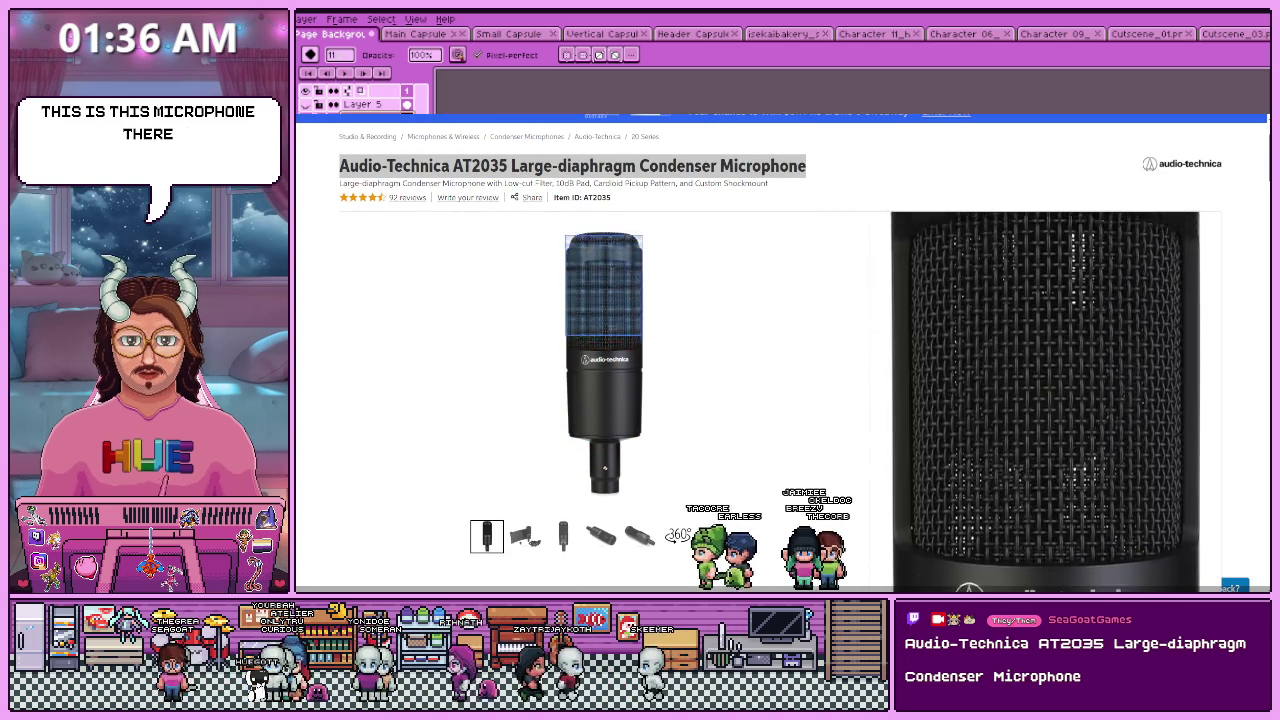
left_click(918, 190)
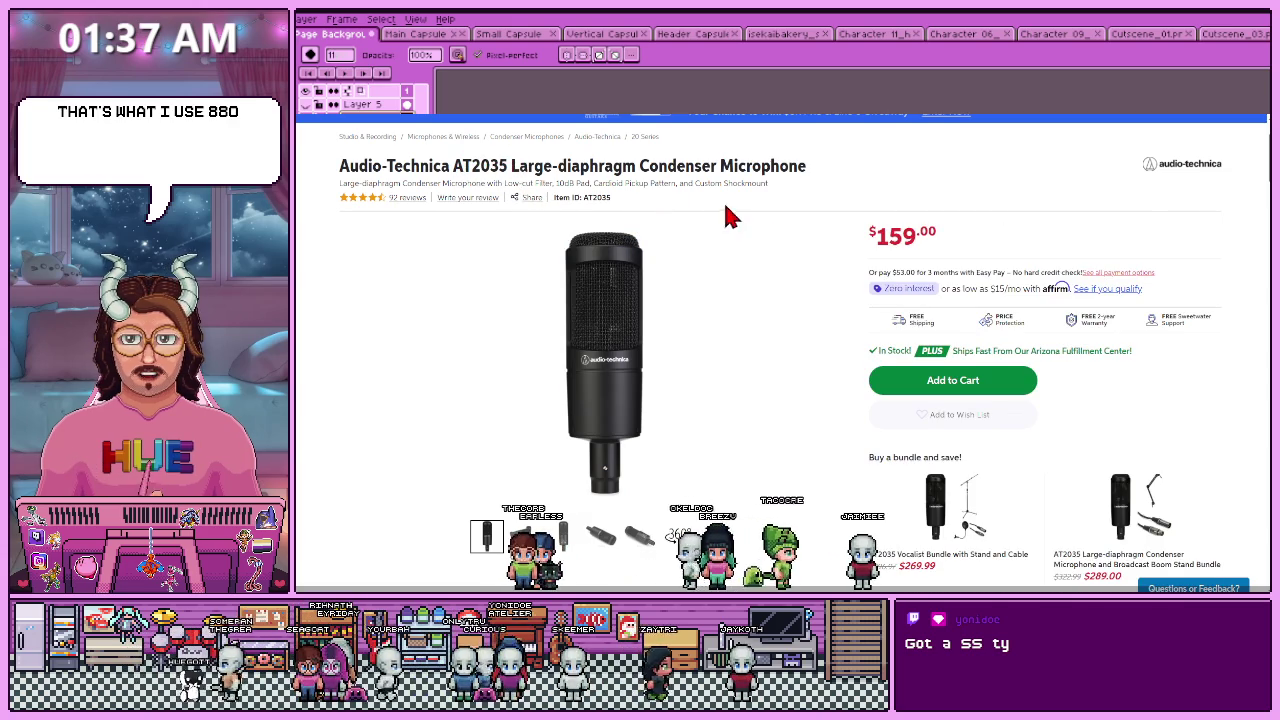
- Browse the AT4040 page and the AT2035 rear-view thumbnail, then return to Aseprite
scroll(670, 290, "up", 2)
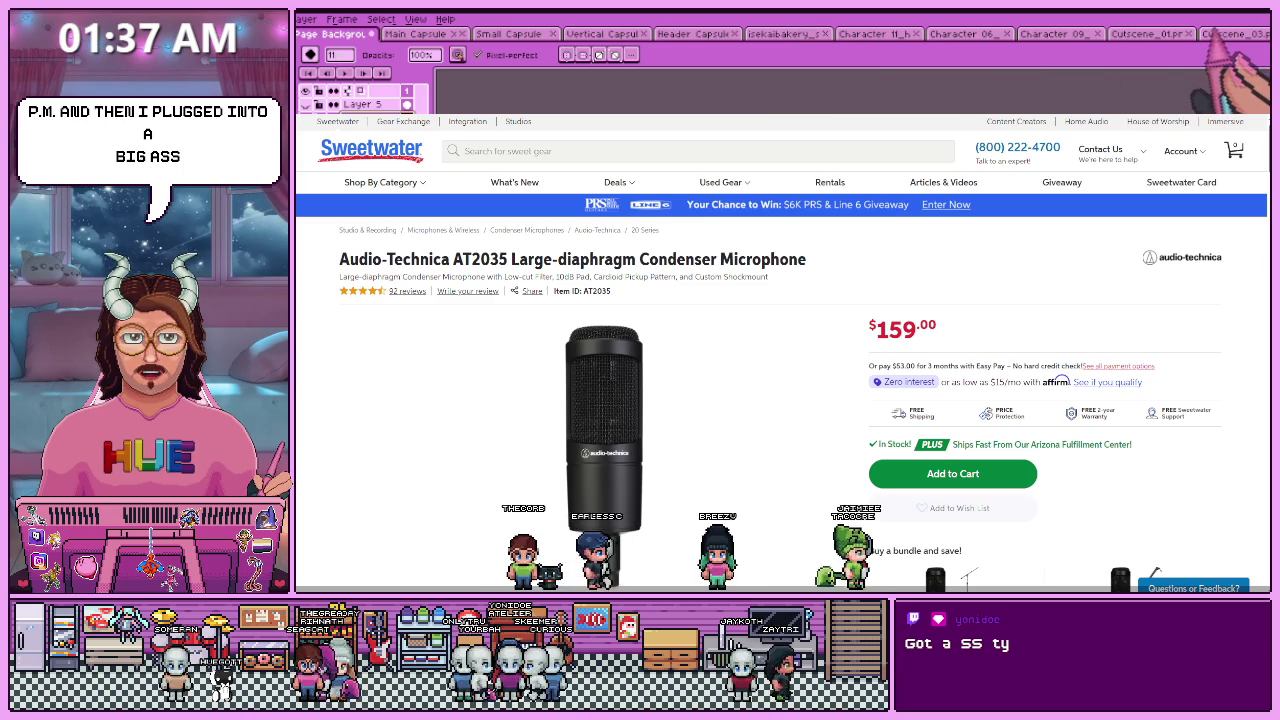
key("alt+Left")
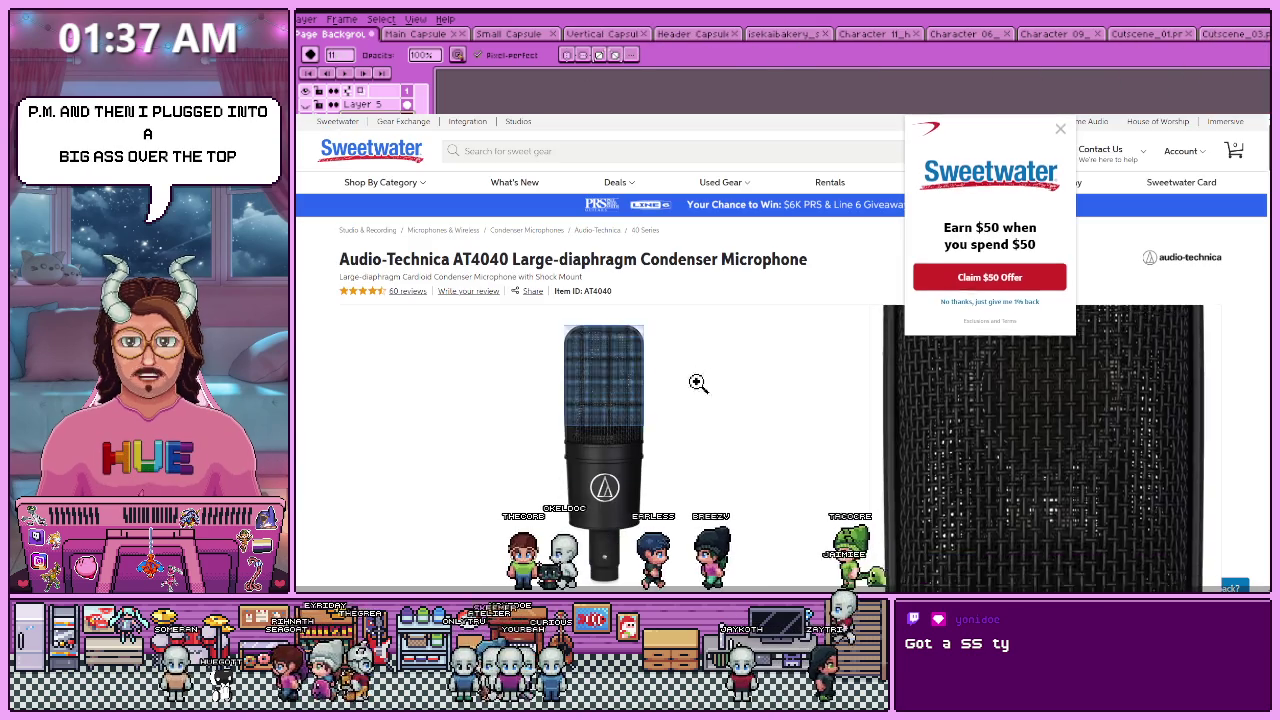
scroll(780, 314, "down", 2)
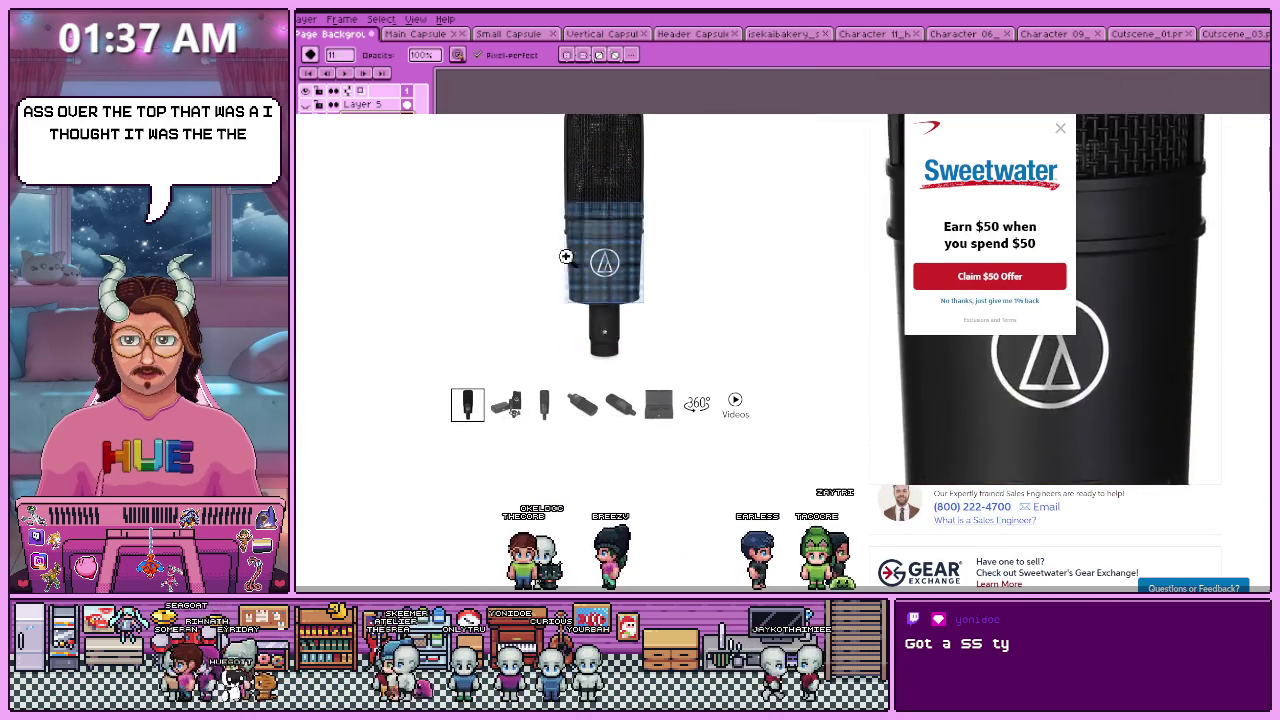
scroll(557, 210, "up", 1)
scroll(557, 210, "up", 1)
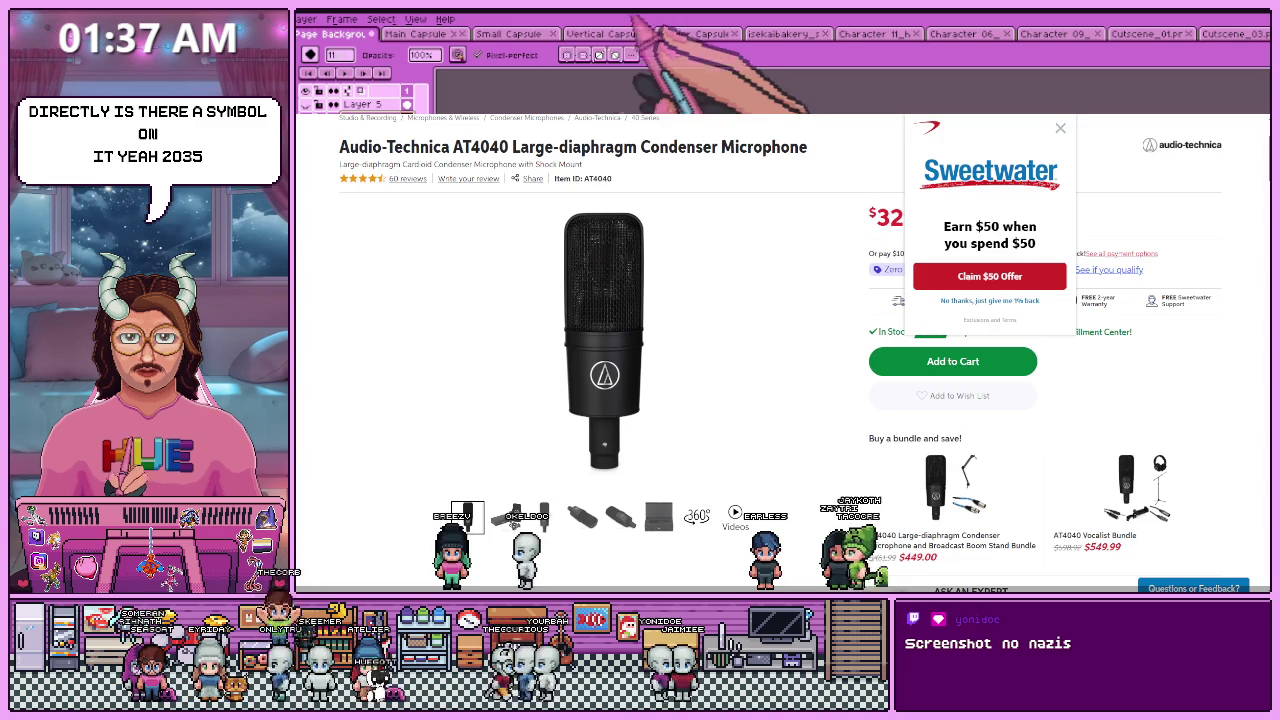
scroll(600, 450, "down", 2)
scroll(514, 388, "down", 2)
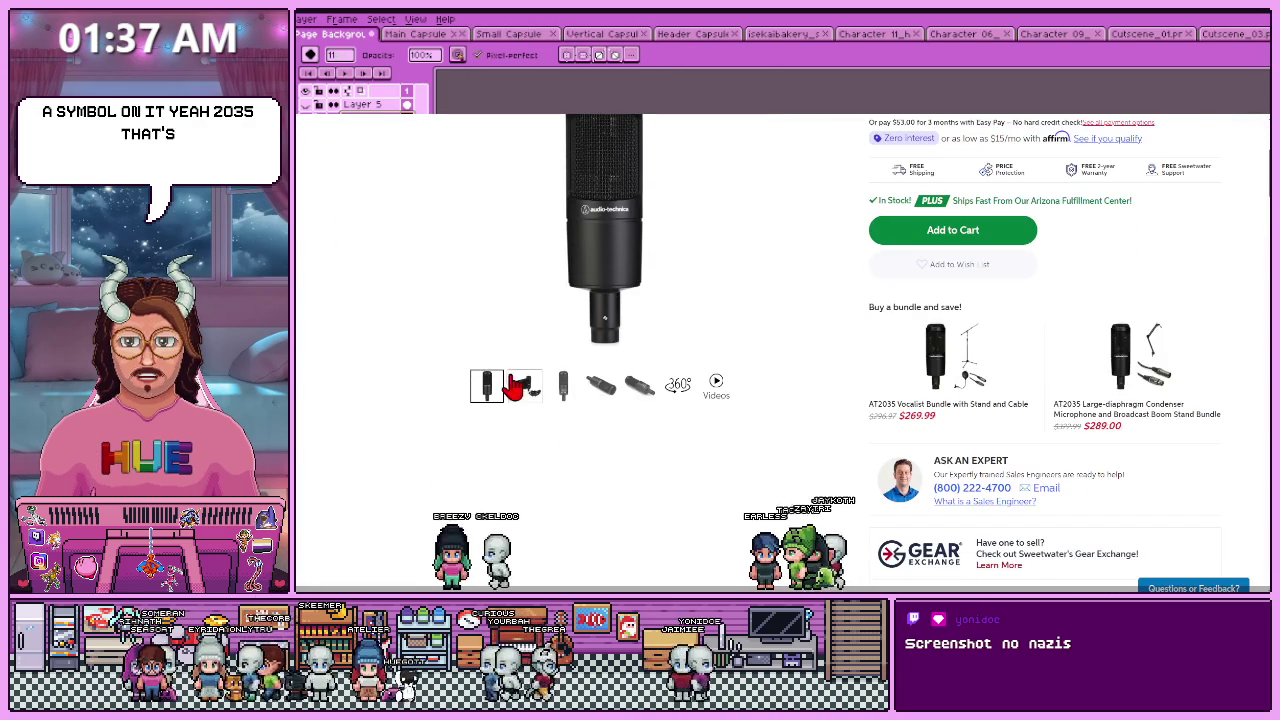
left_click(563, 385)
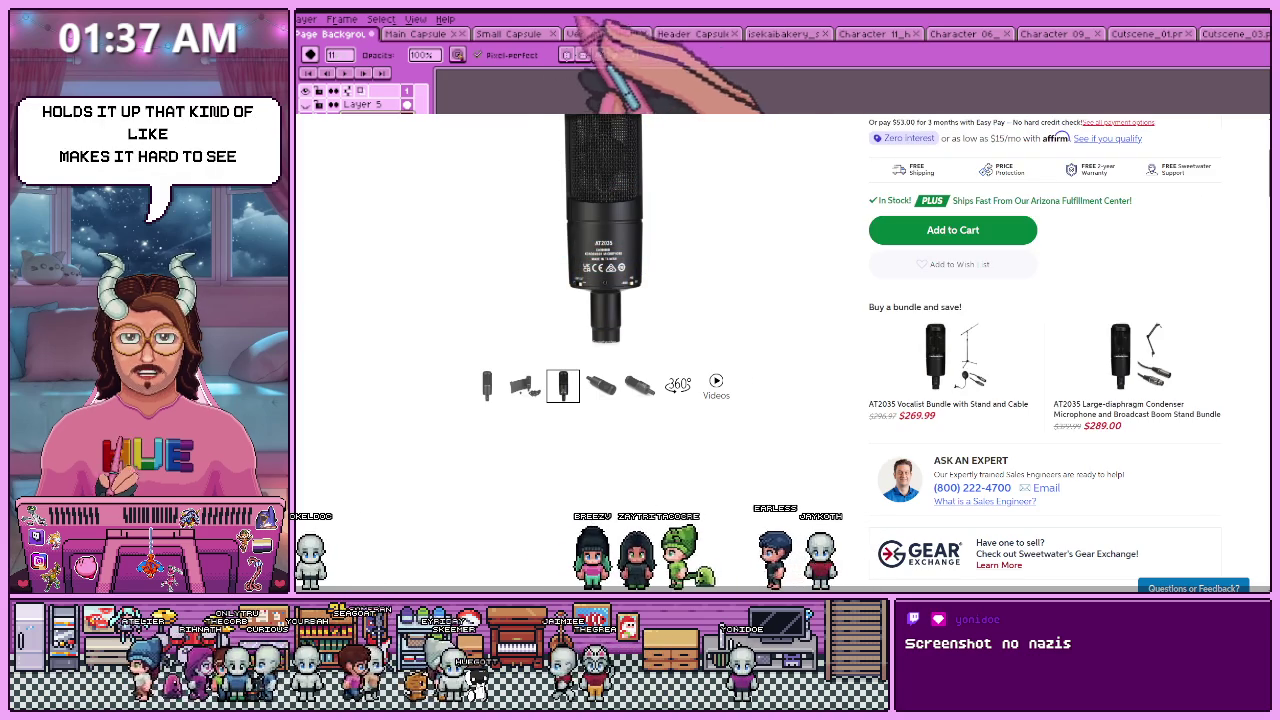
key("alt+Left")
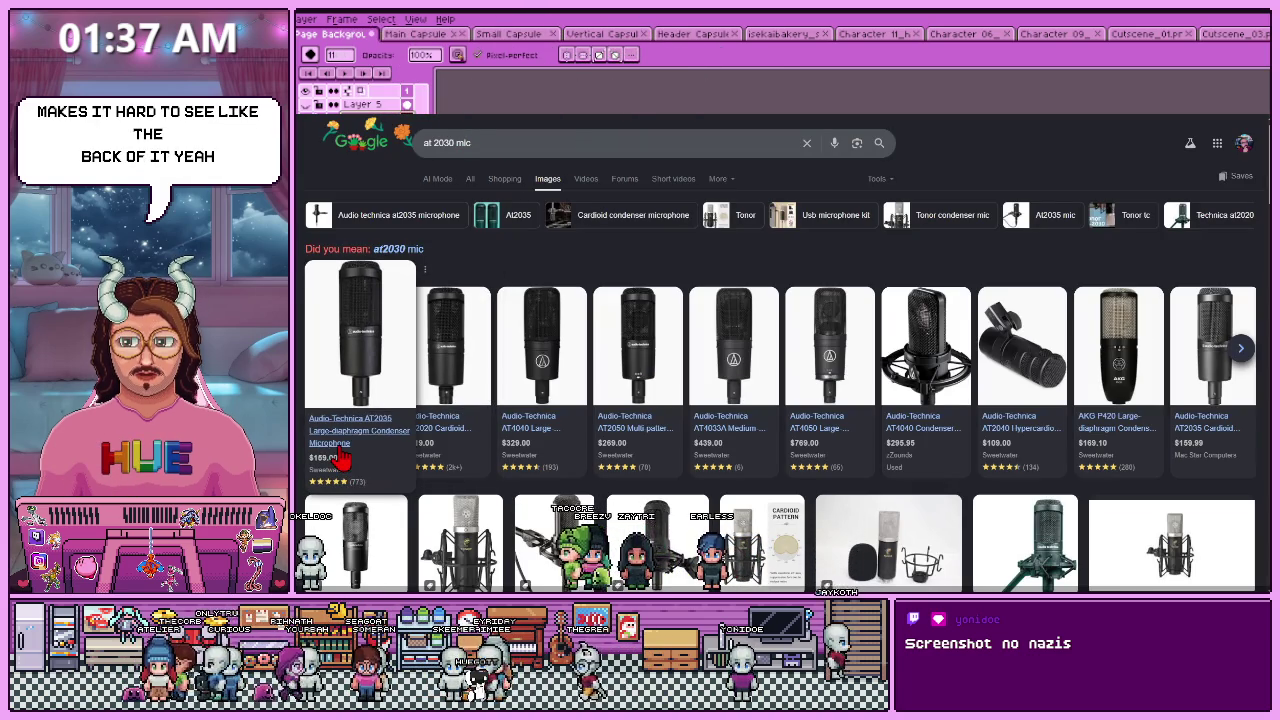
key("alt+Tab")
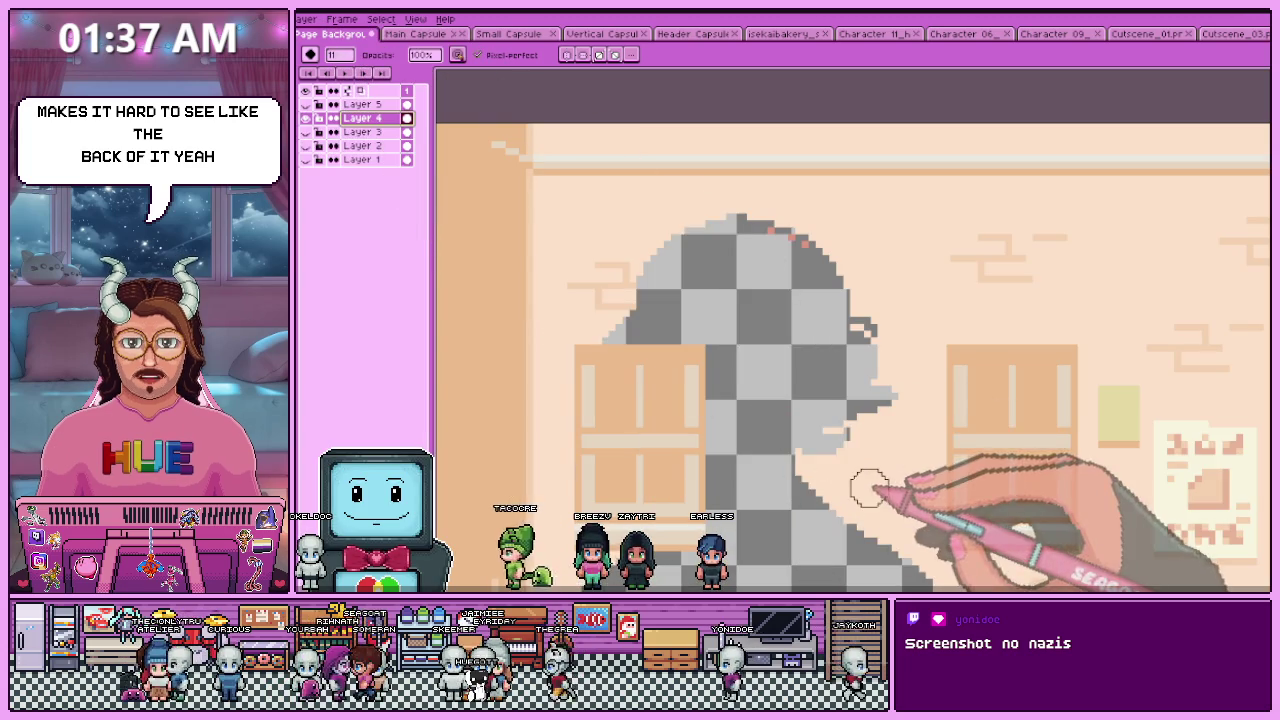
- Sample the street wall colour and bucket-fill most of Layer 4's character-shaped hole
scroll(786, 446, "up", 1)
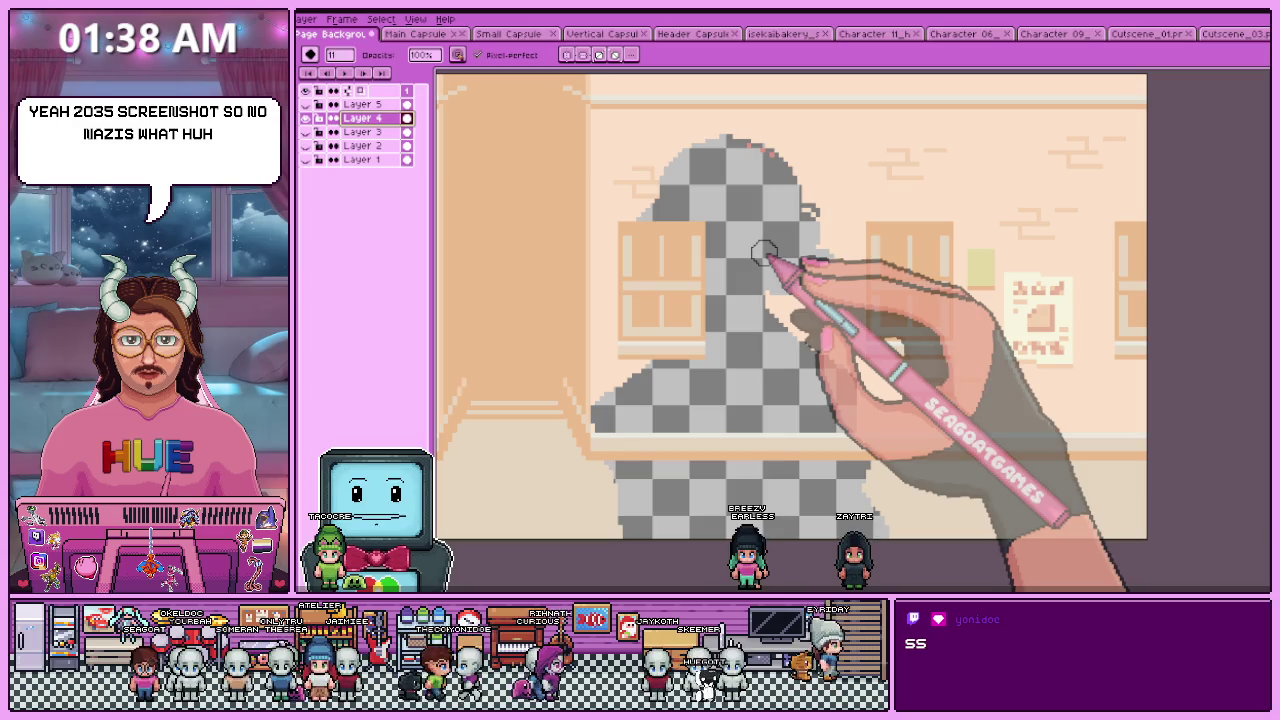
scroll(765, 150, "up", 1)
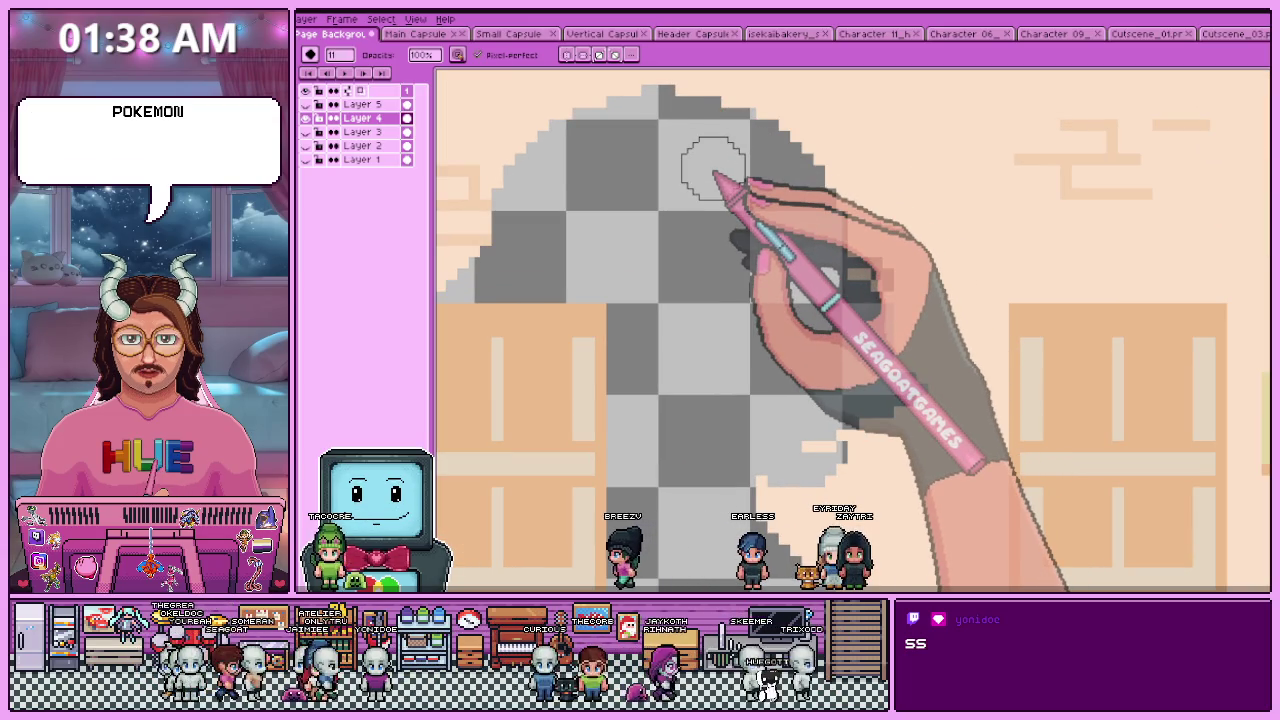
key("i")
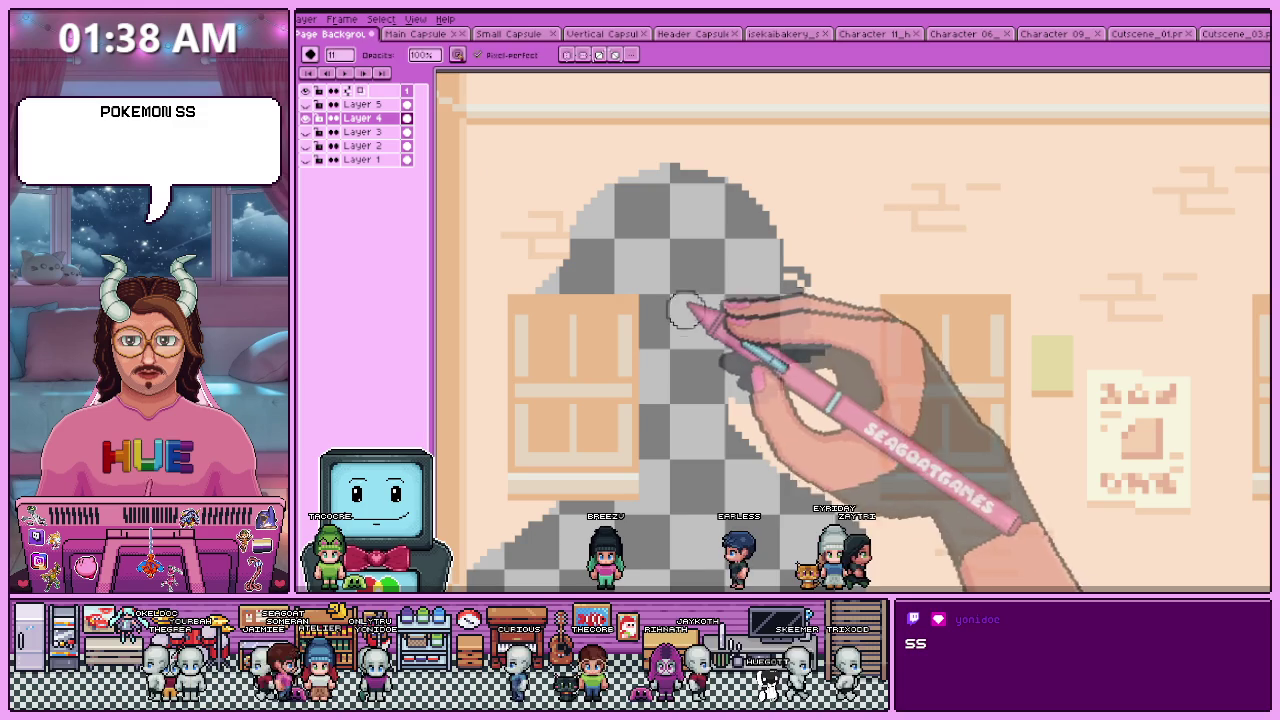
scroll(694, 306, "down", 1)
key("g")
left_click(712, 395)
scroll(714, 414, "down", 3)
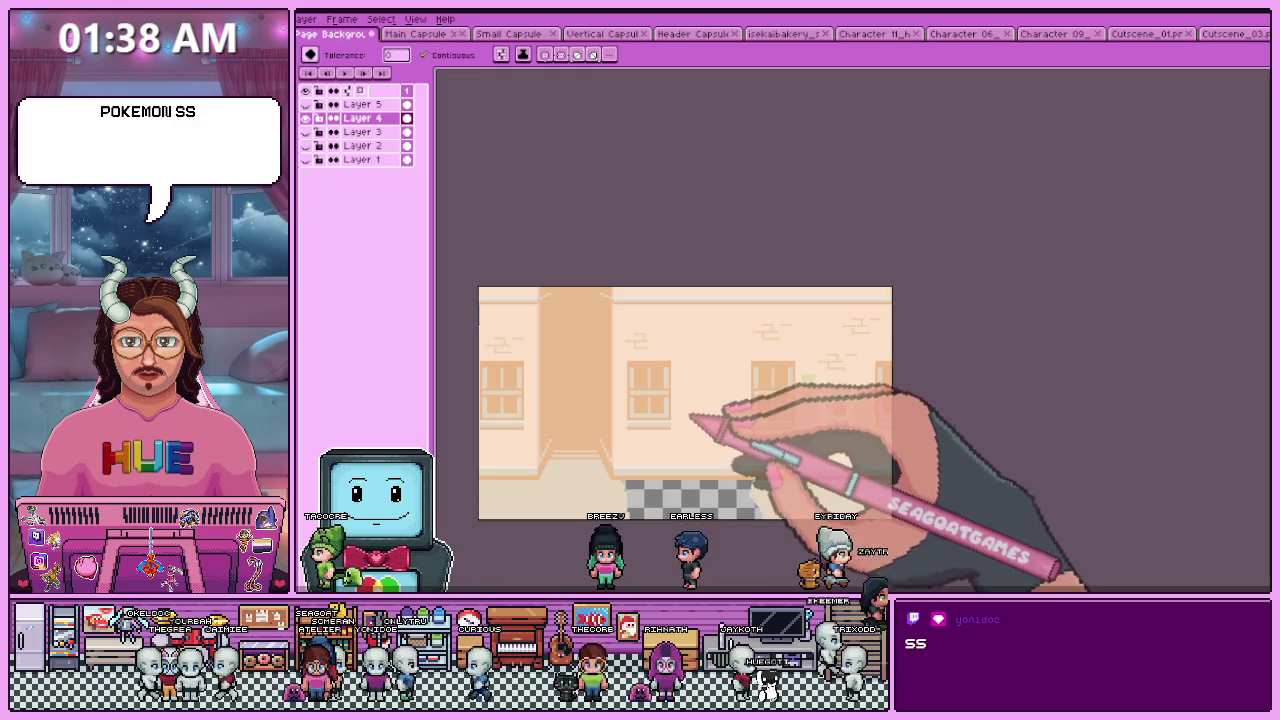
scroll(730, 495, "up", 2)
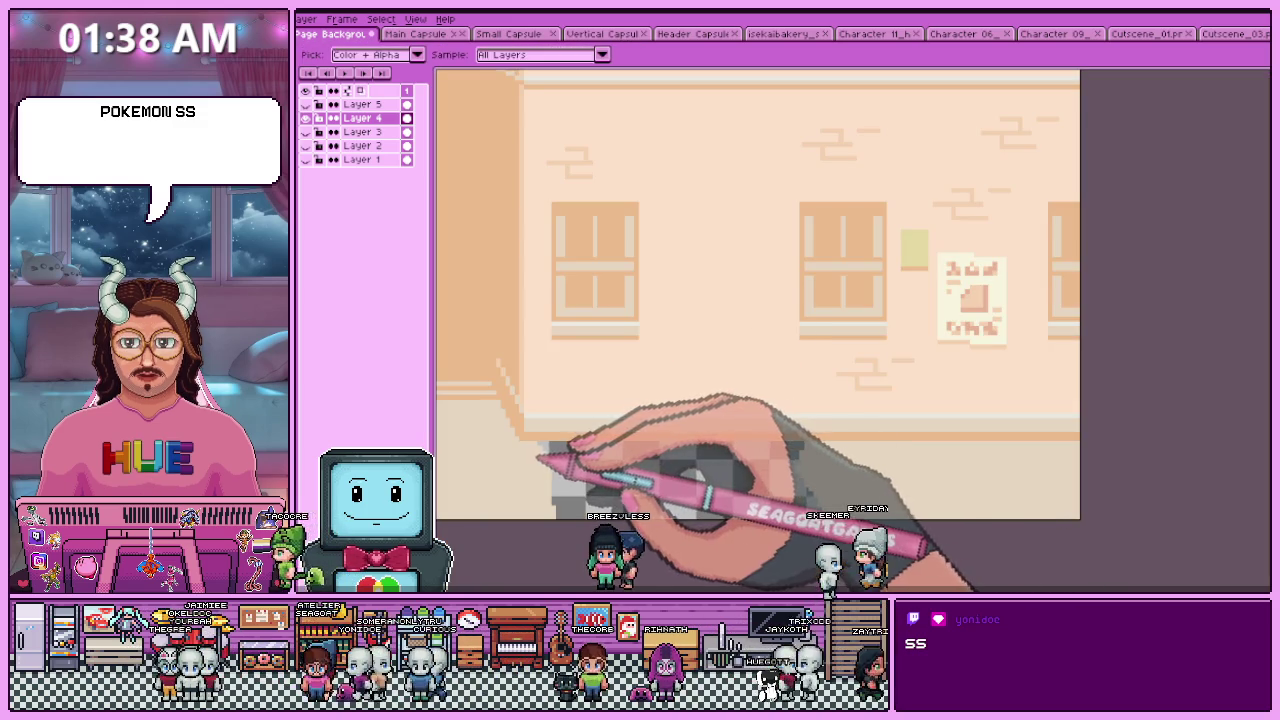
scroll(700, 480, "down", 2)
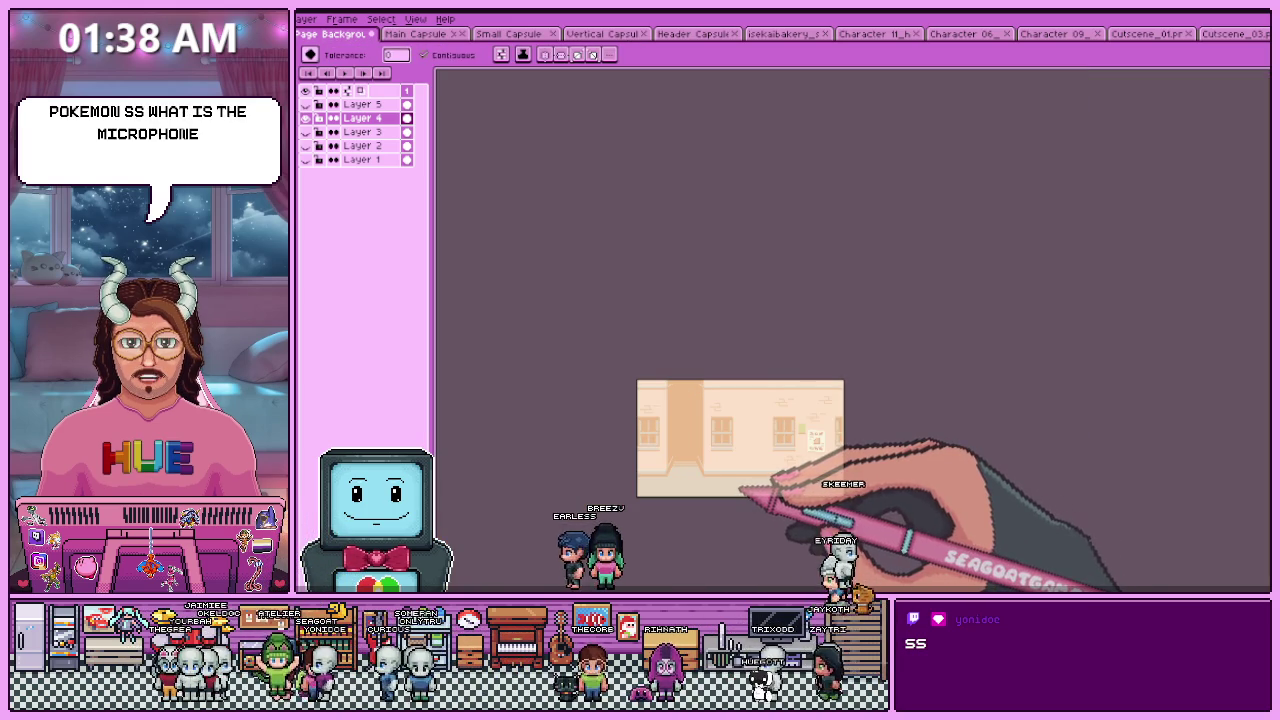
scroll(748, 480, "up", 1)
scroll(745, 450, "up", 1)
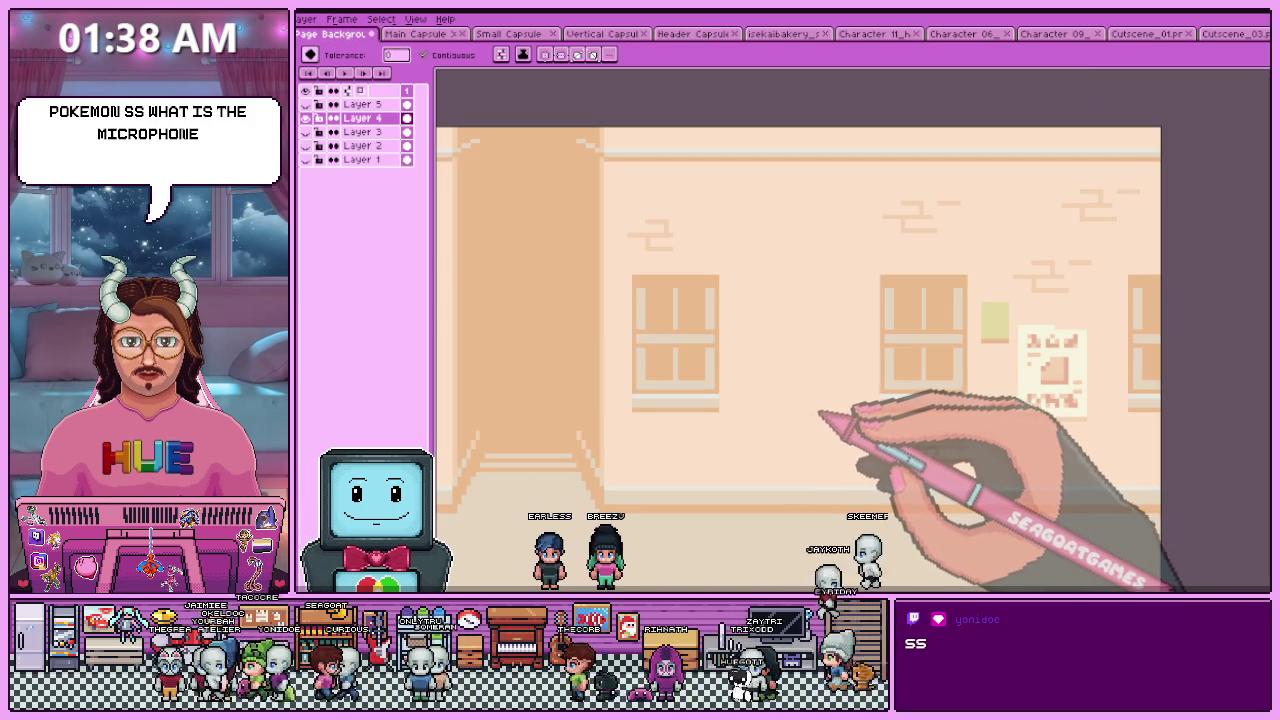
- Shift a rectangular patch of wall bricks about 6 px left
key("s")
mouse_move(897, 418)
left_mouse_down()
mouse_move(1011, 481)
mouse_move(815, 443)
mouse_move(850, 350)
mouse_move(789, 251)
mouse_move(797, 337)
left_mouse_up()
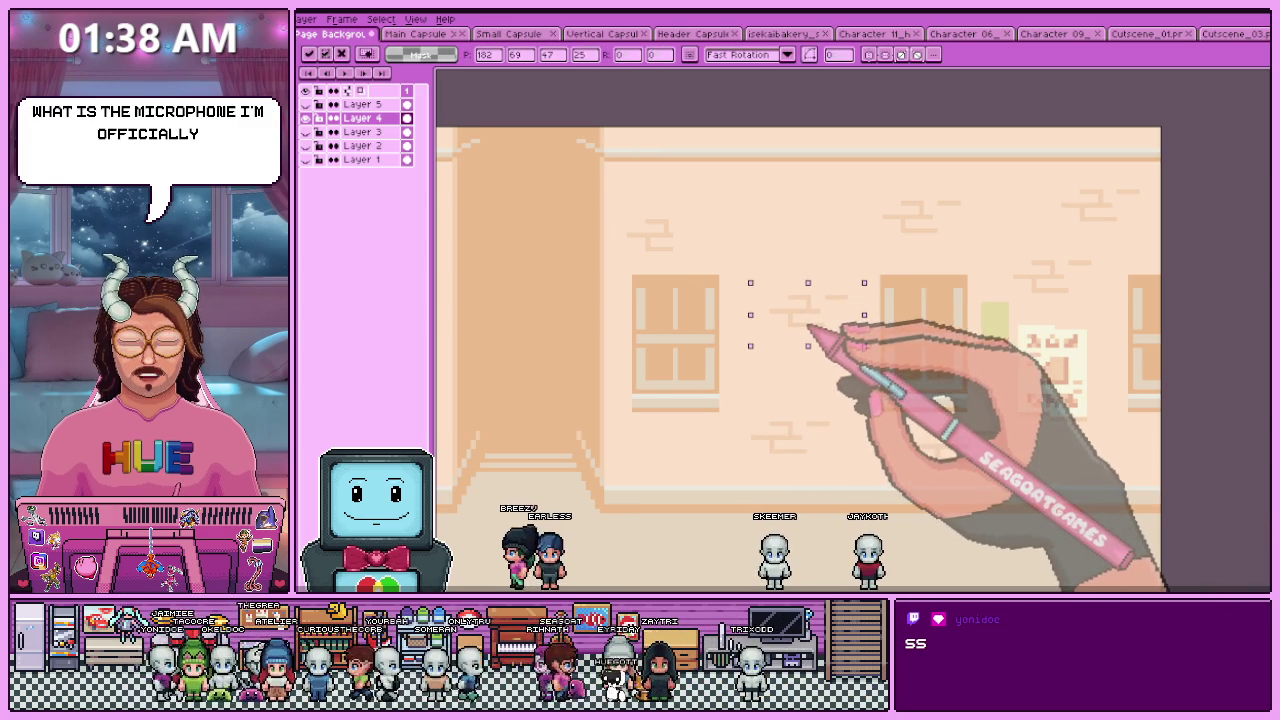
key("Return")
scroll(846, 345, "down", 2)
scroll(849, 343, "up", 2)
left_click(848, 344)
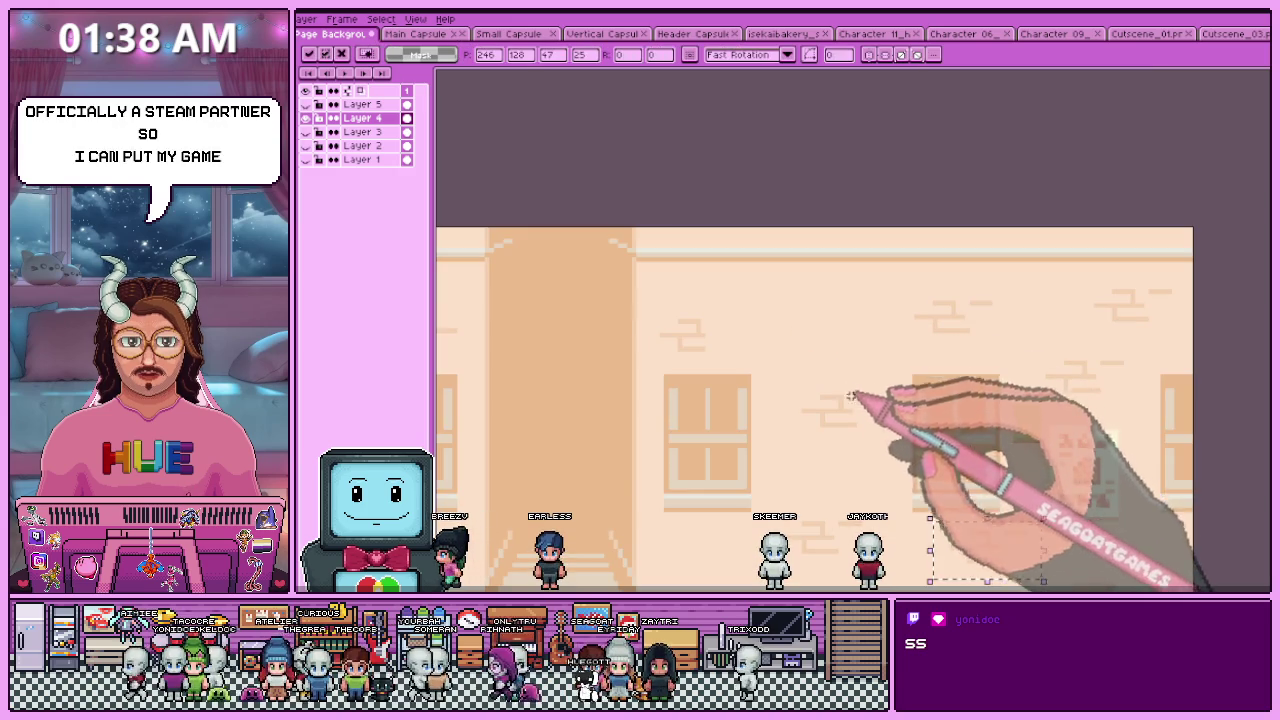
left_click_drag(809, 319, 795, 320)
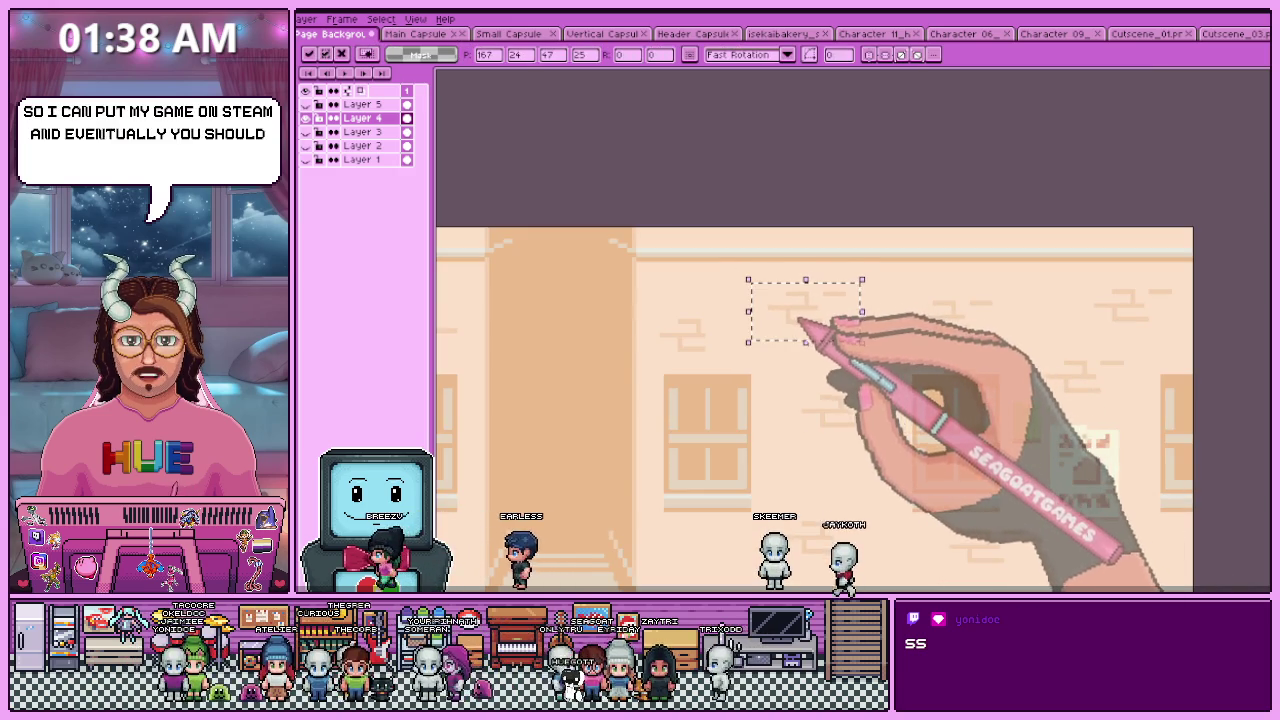
scroll(849, 354, "down", 2)
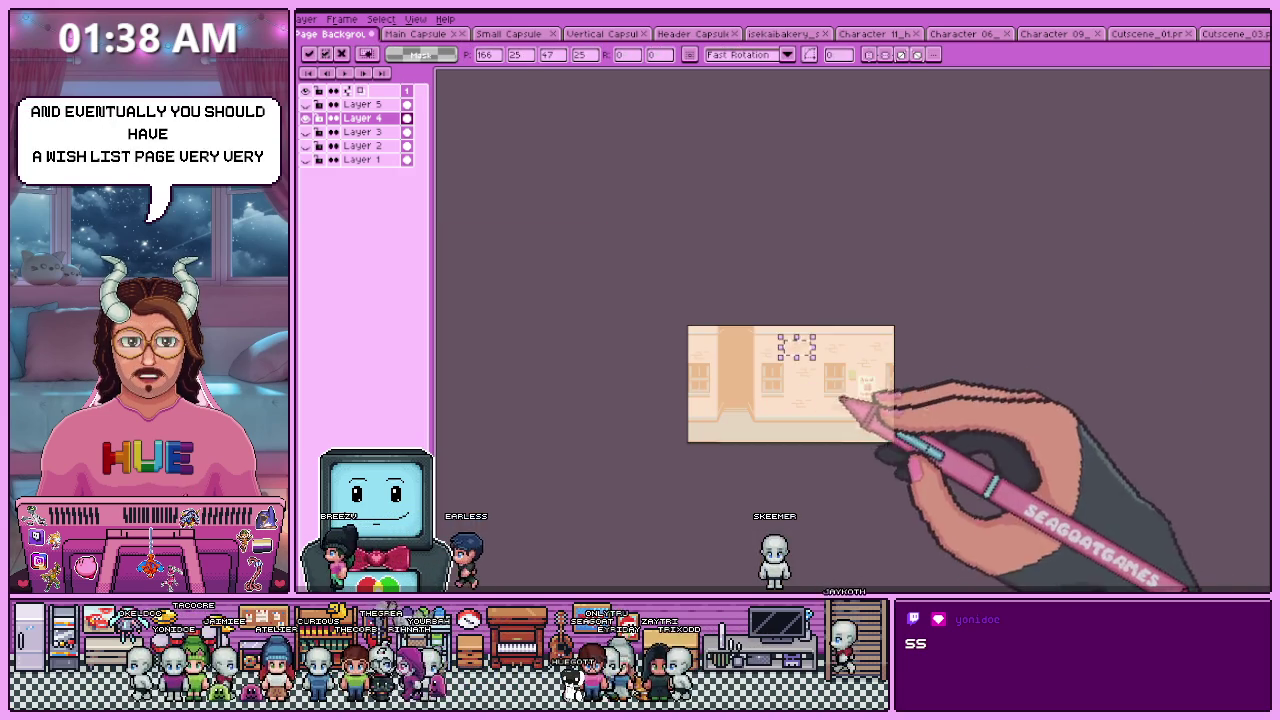
key("Return")
- Show Layer 5 and move the character further right in the scene
scroll(815, 396, "up", 1)
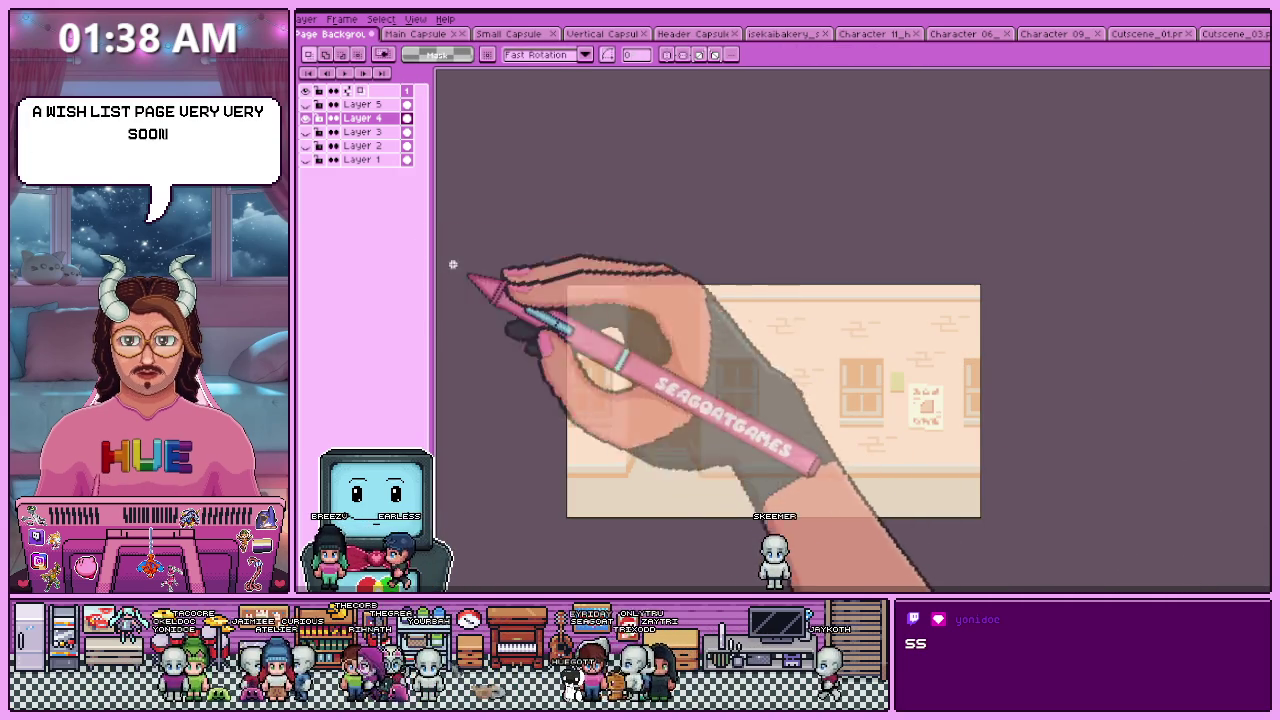
left_click(305, 104)
left_click(362, 104, "ctrl")
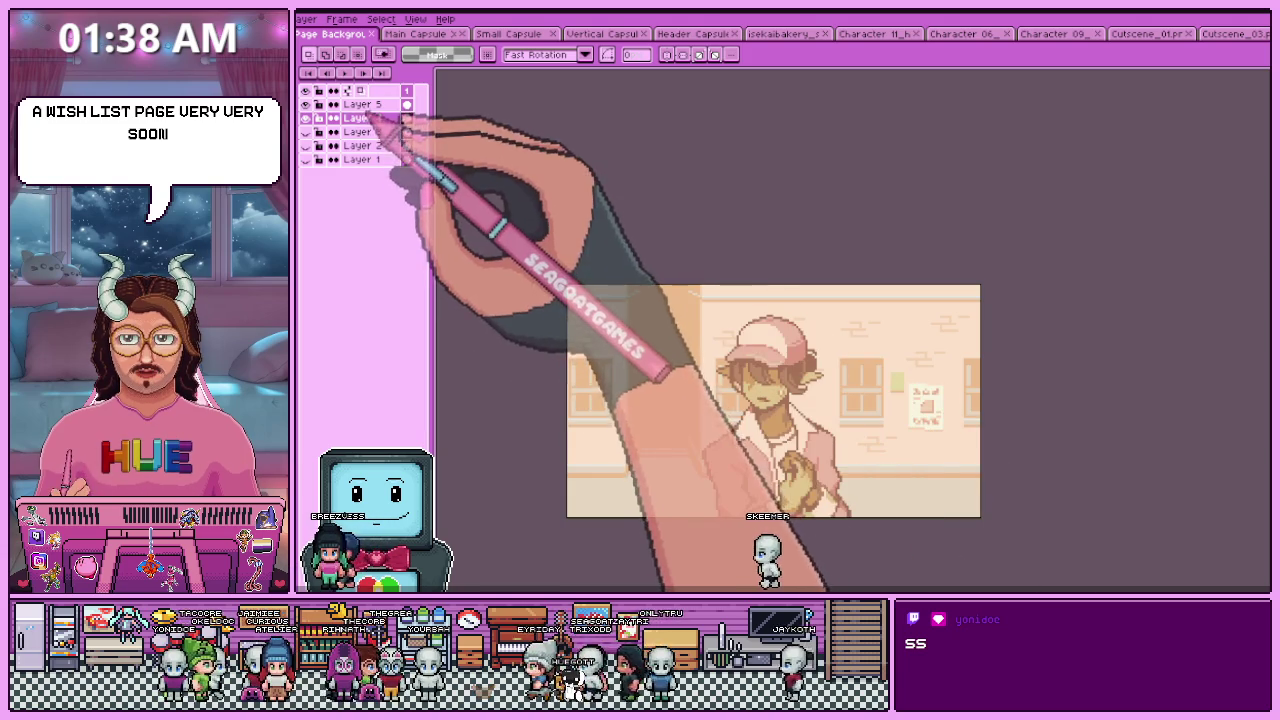
left_click_drag(787, 454, 905, 451)
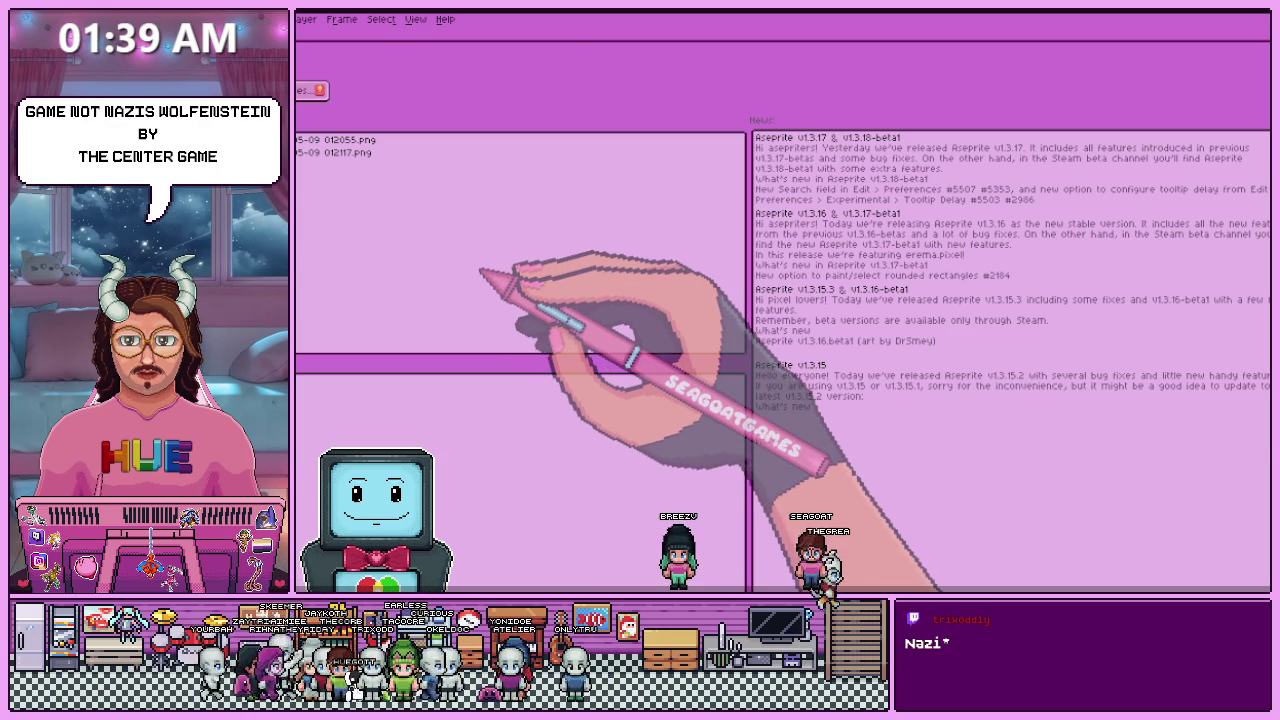
- Return to Page Background with a wider layers panel, open the File menu, then launch a browser
key("ctrl+Tab")
scroll(665, 335, "down", 3)
scroll(670, 335, "up", 2)
scroll(612, 295, "up", 1)
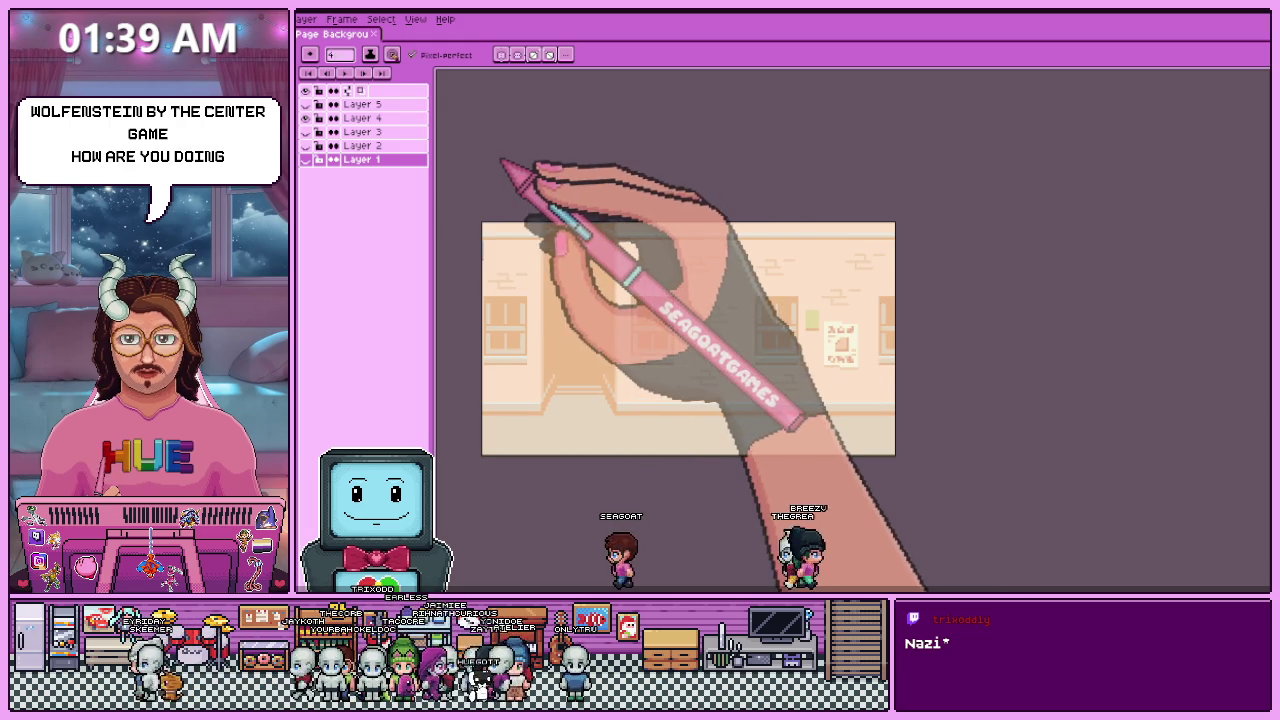
mouse_move(434, 124)
left_mouse_down()
mouse_move(557, 128)
mouse_move(423, 100)
left_mouse_up()
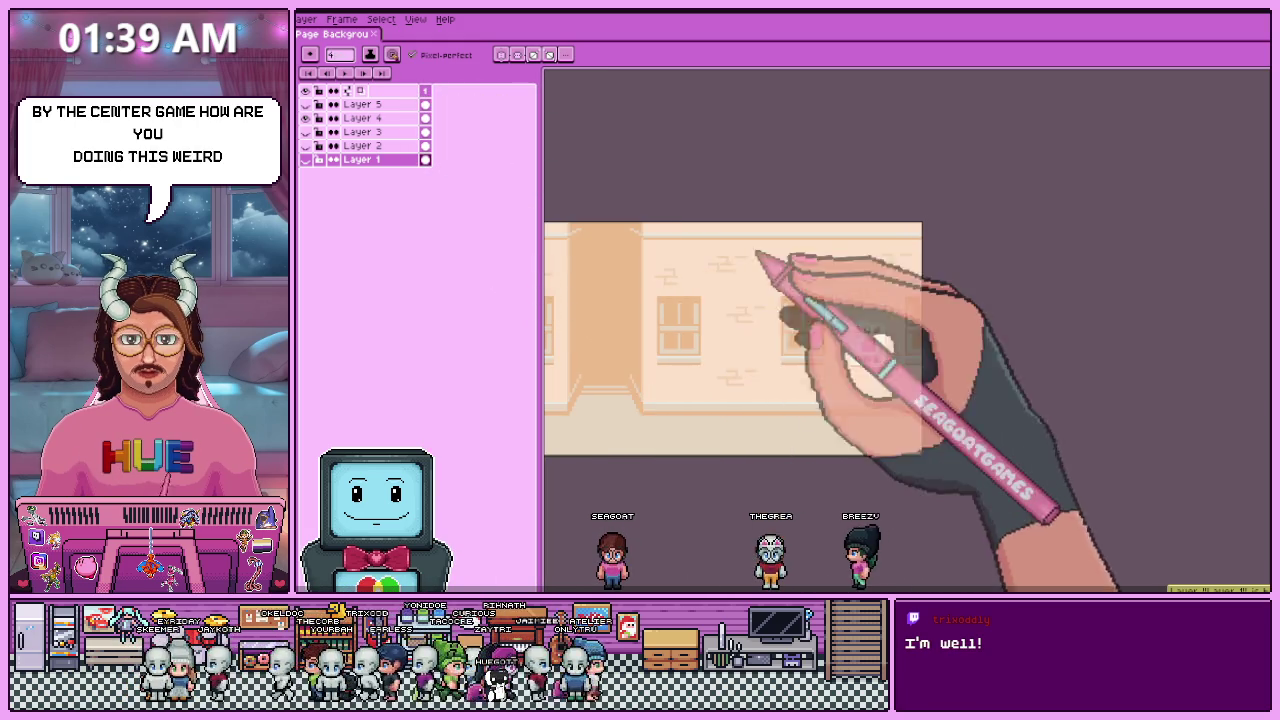
scroll(740, 306, "down", 1)
scroll(741, 258, "up", 1)
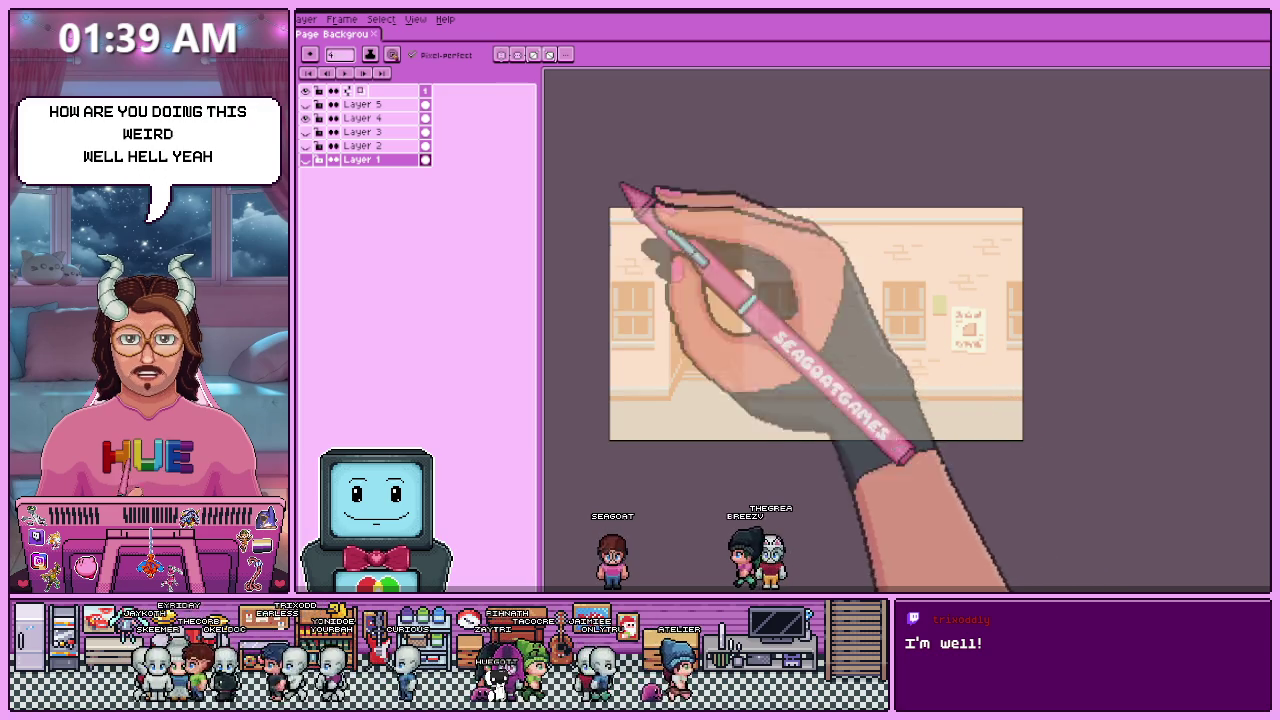
left_click(298, 19)
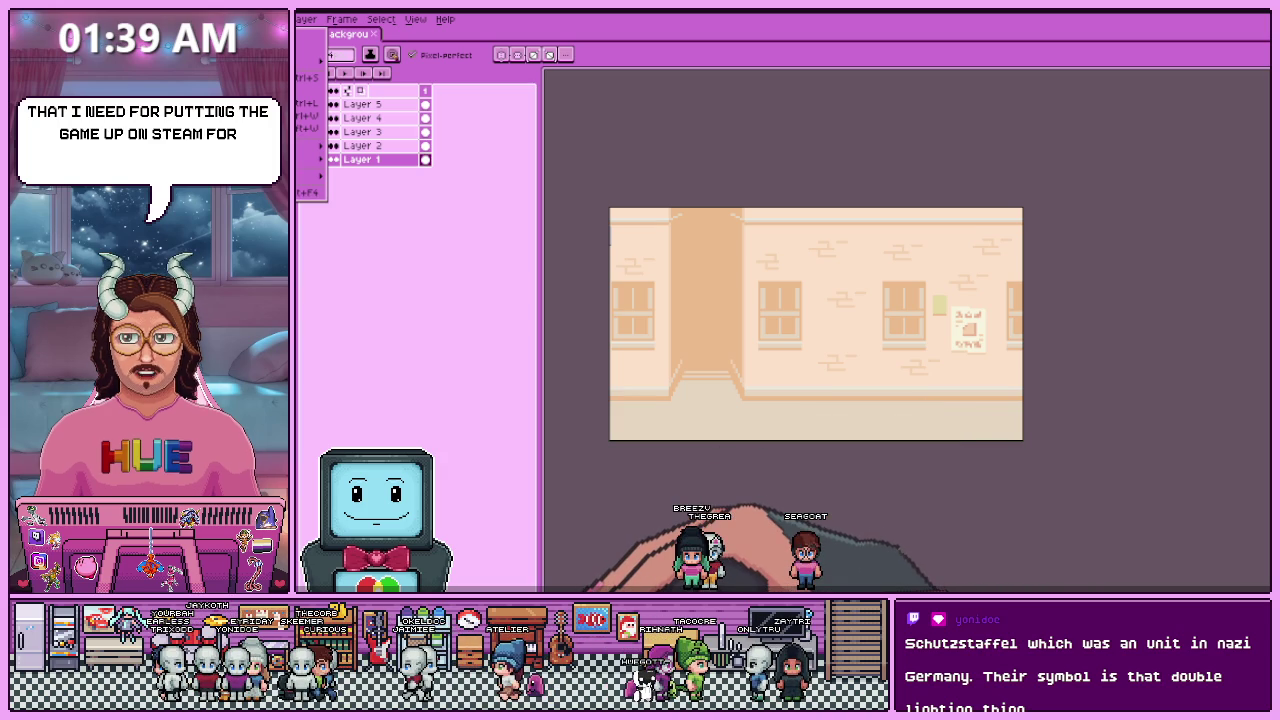
key("super+2")
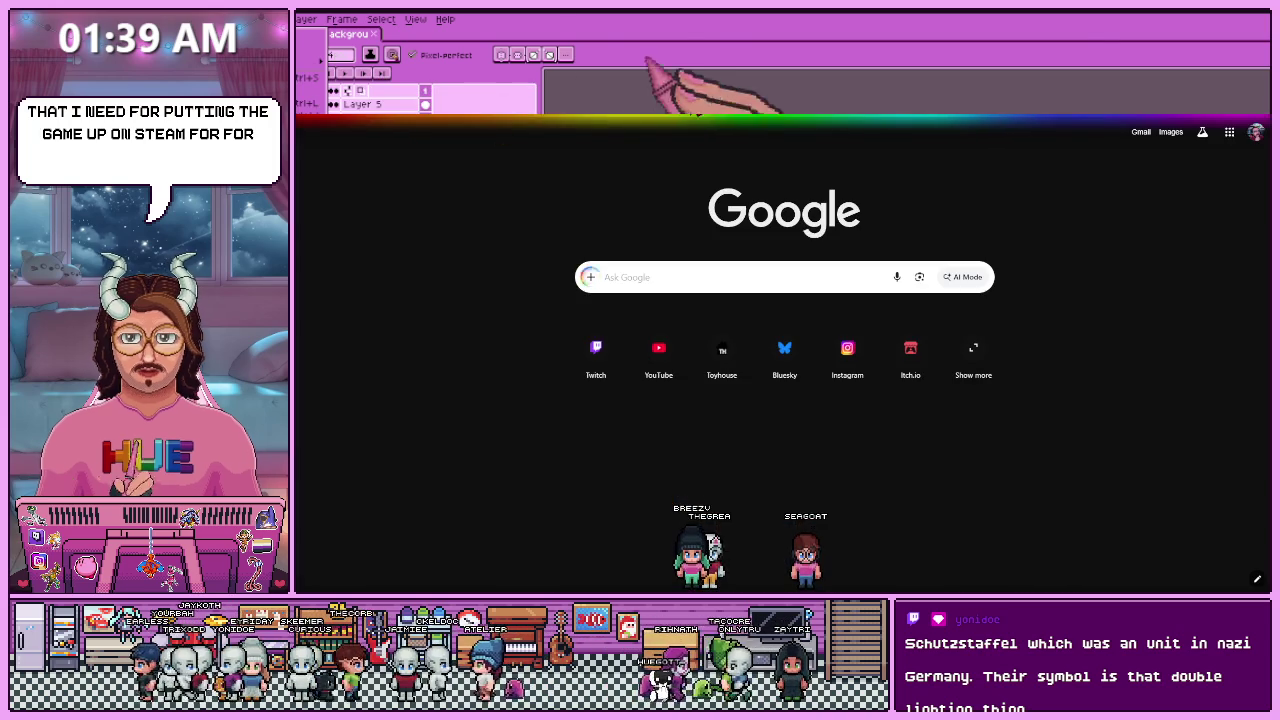
- Search 'at 2030 mic' and accept the cookie notice on the AT2035 page
type("at")
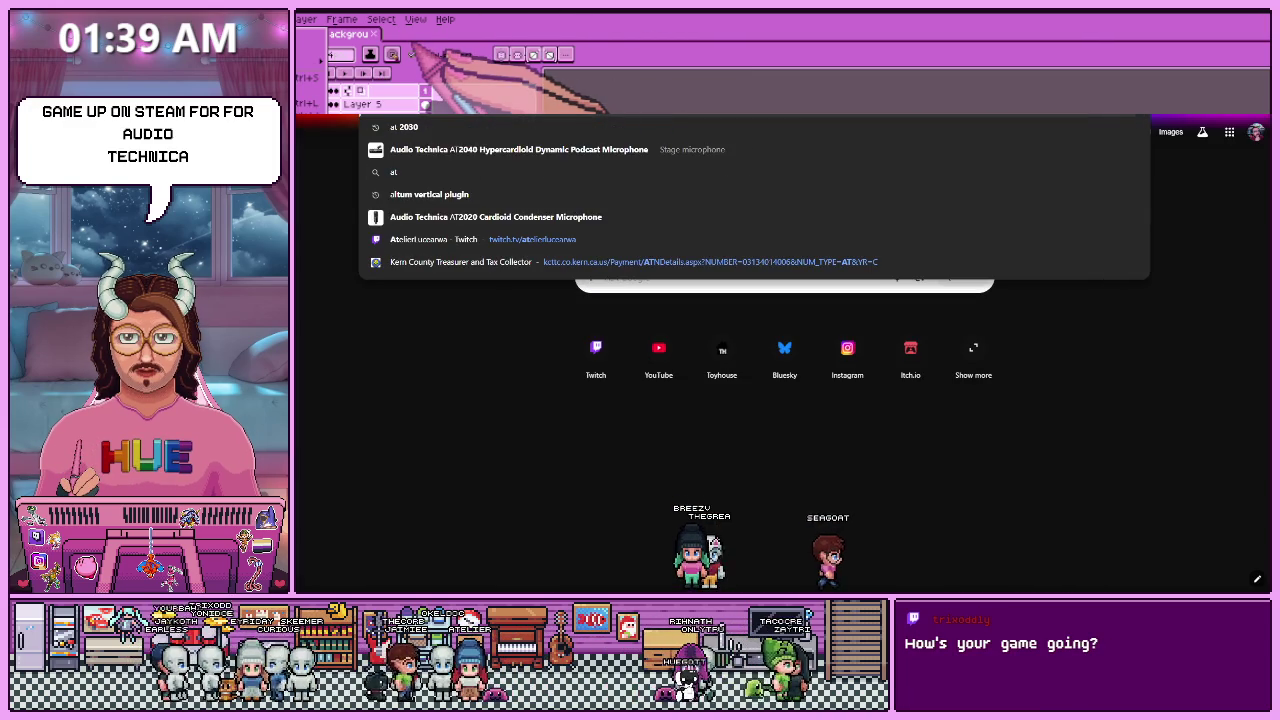
type(" 2030 mic")
key("Return")
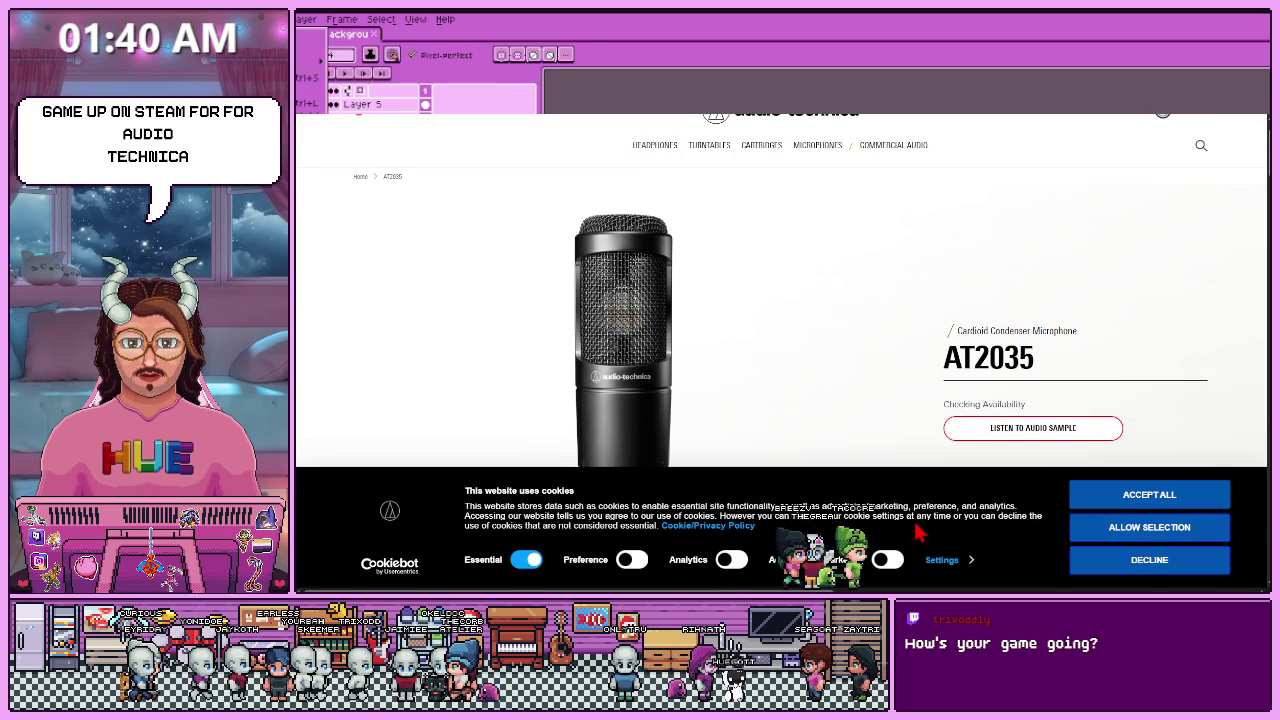
left_click(1149, 494)
scroll(845, 453, "down", 2)
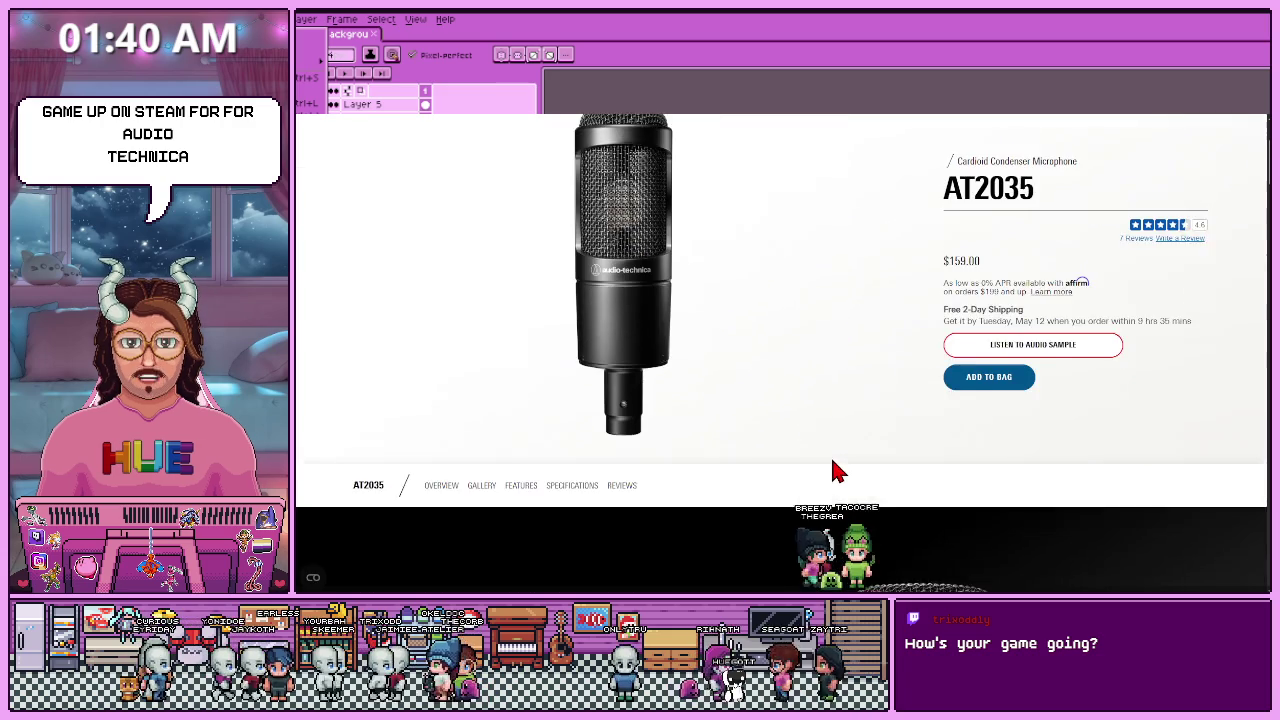
scroll(833, 463, "up", 2)
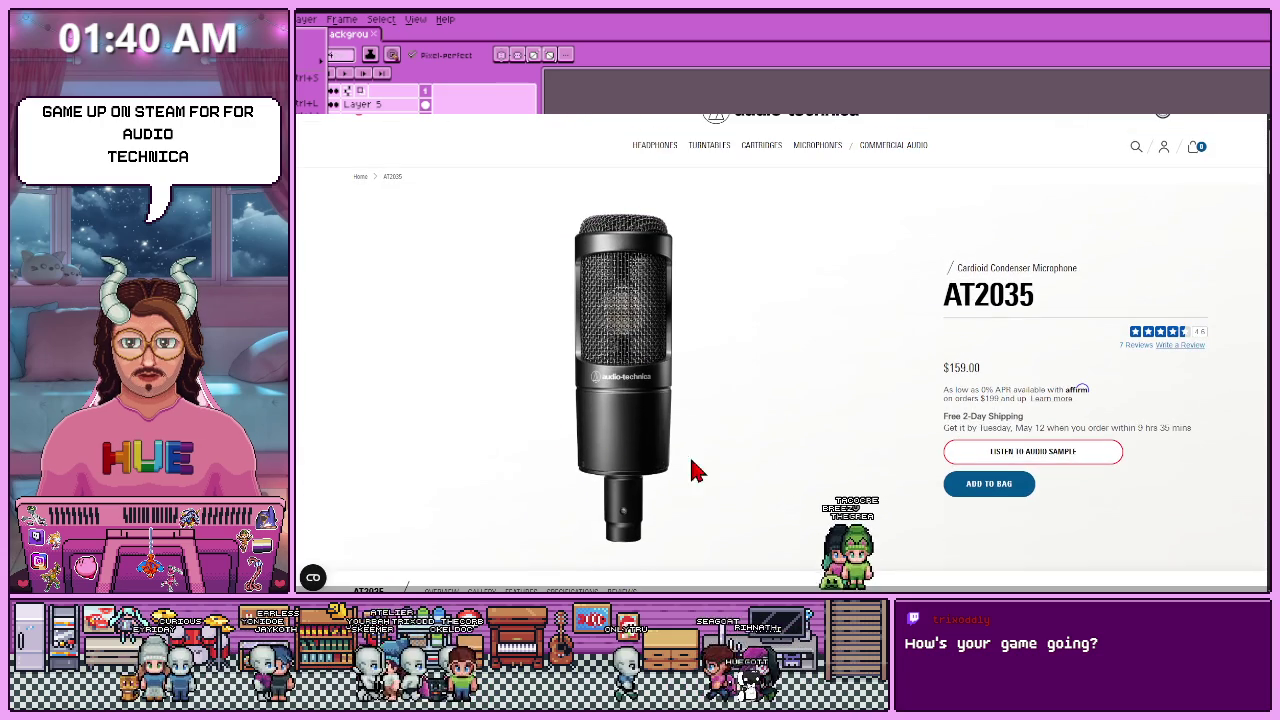
- Scroll down the AT2035 product page to view its gallery images
scroll(691, 489, "down", 5)
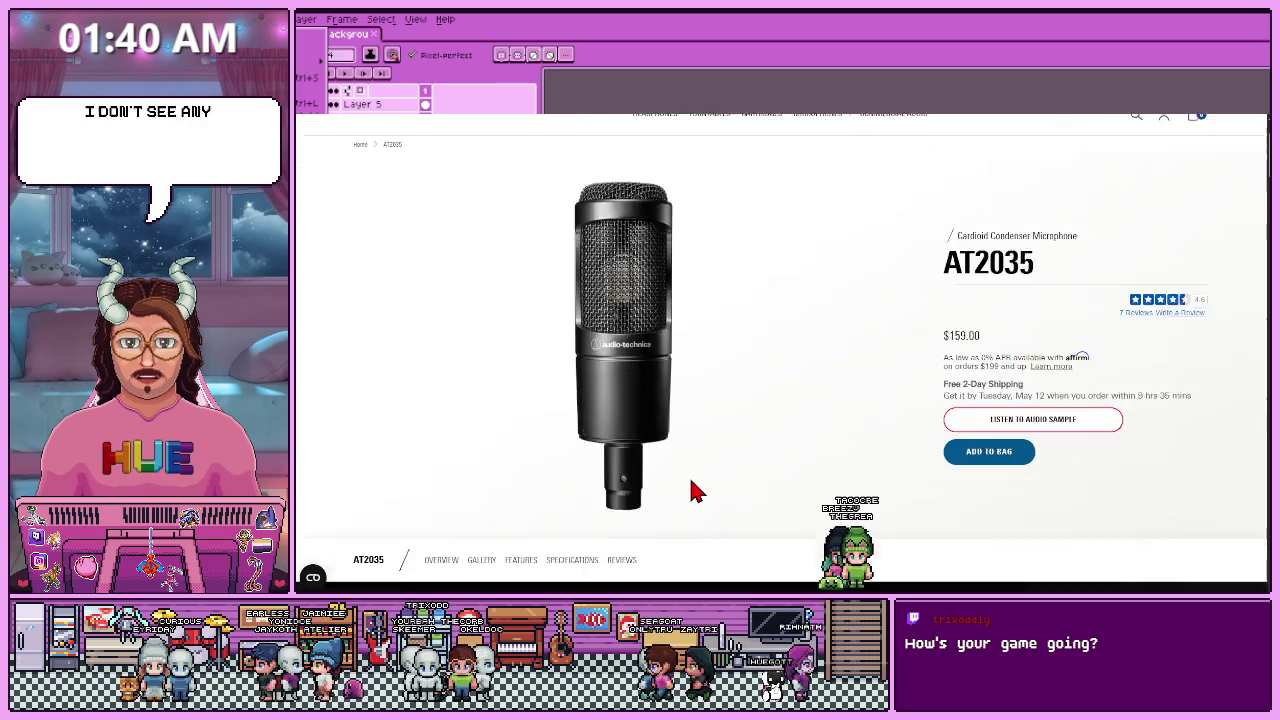
scroll(686, 505, "down", 4)
scroll(683, 508, "down", 1)
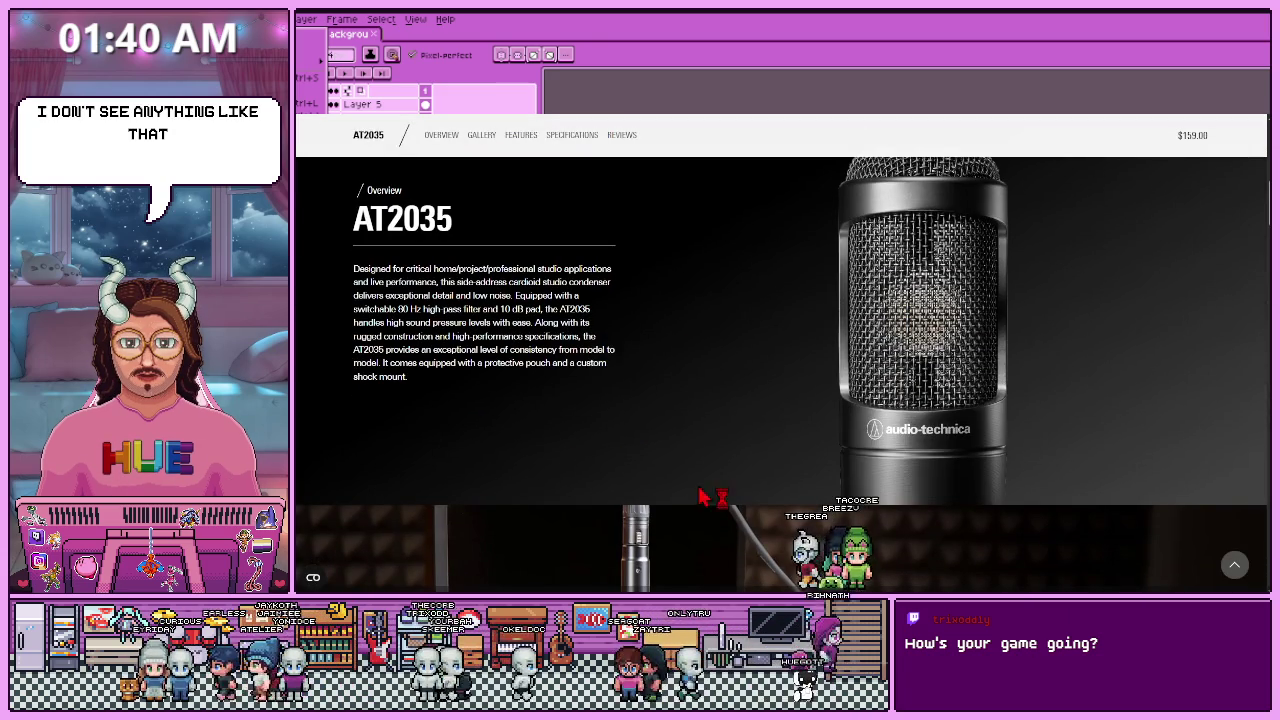
scroll(836, 465, "down", 5)
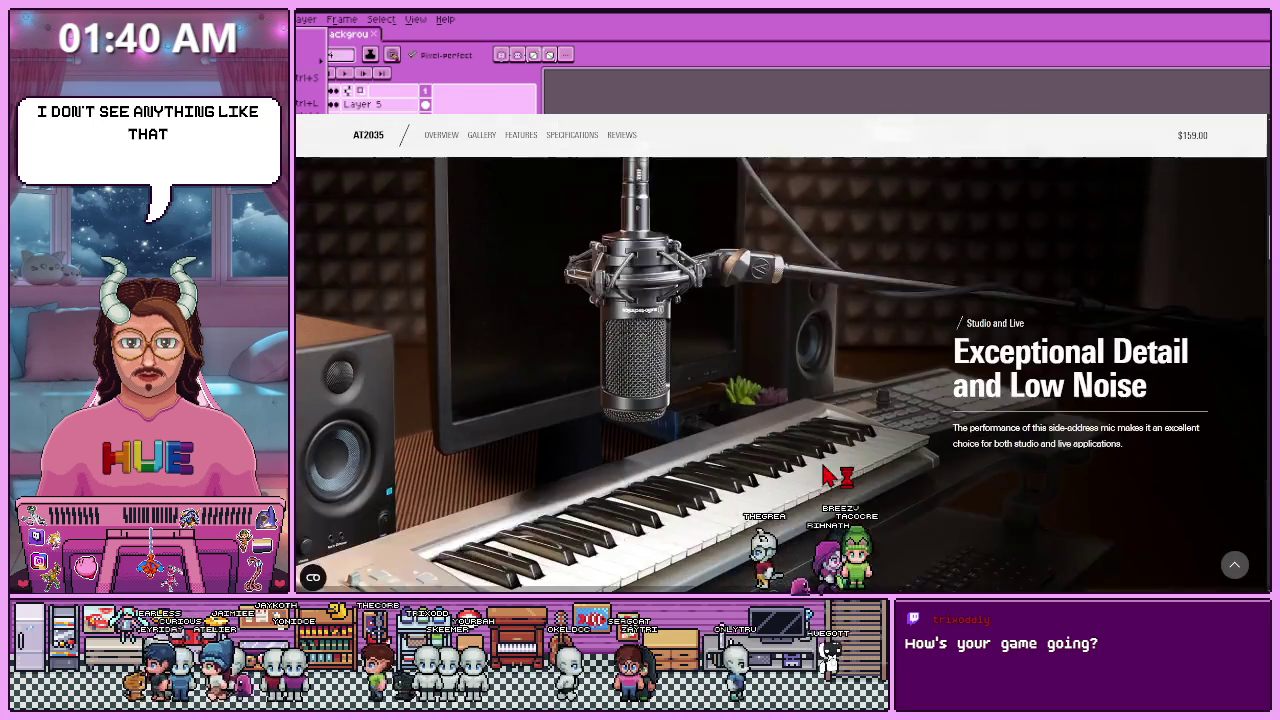
scroll(834, 466, "down", 4)
scroll(830, 470, "down", 4)
scroll(820, 478, "down", 5)
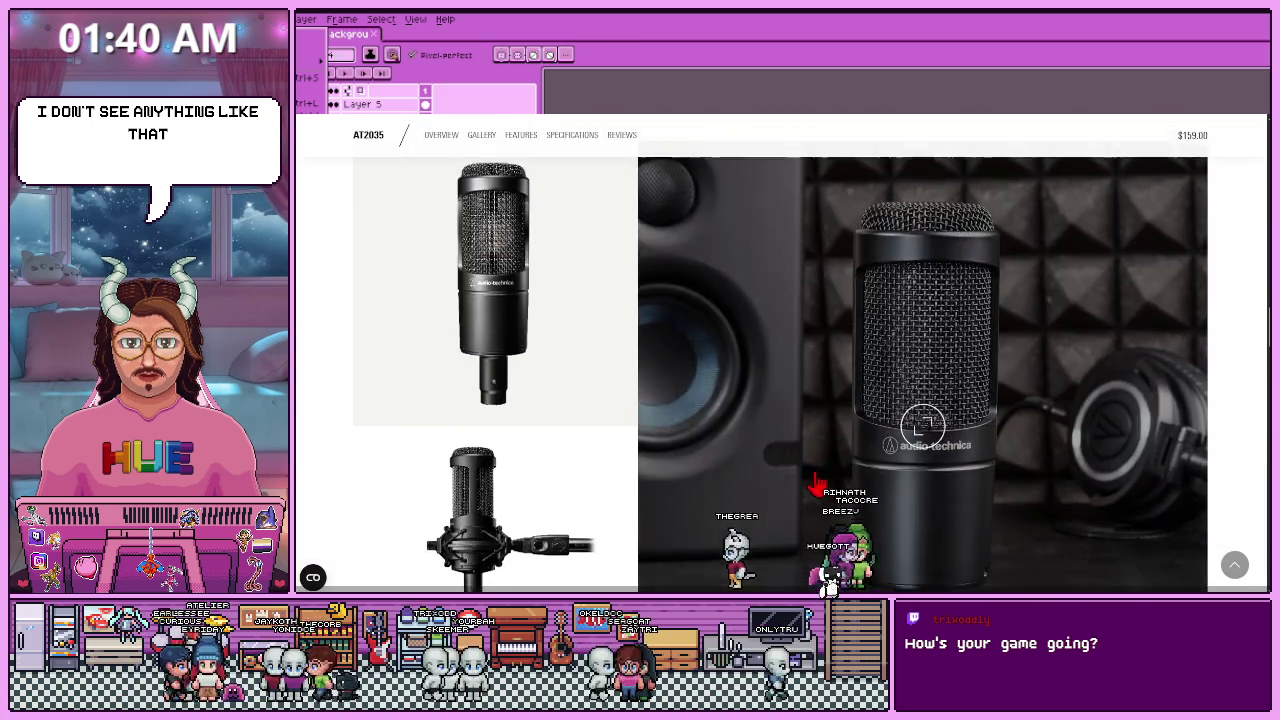
scroll(815, 483, "down", 3)
scroll(815, 485, "up", 3)
scroll(815, 485, "up", 1)
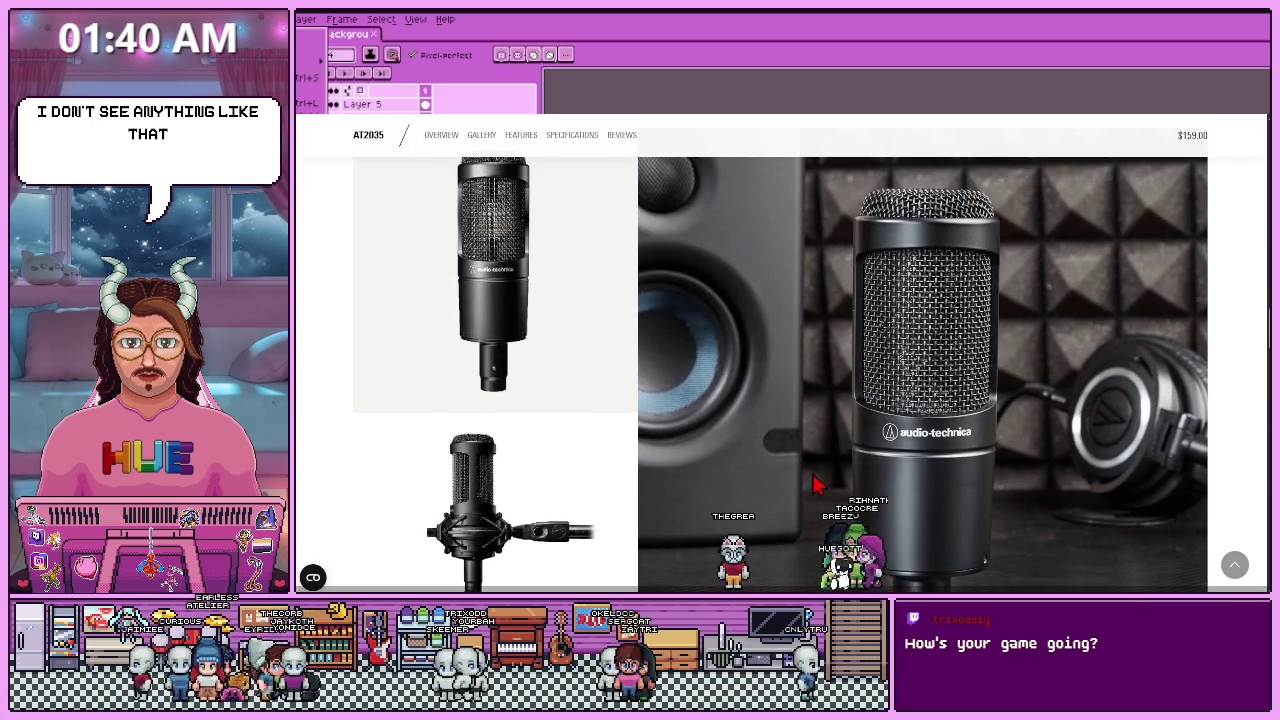
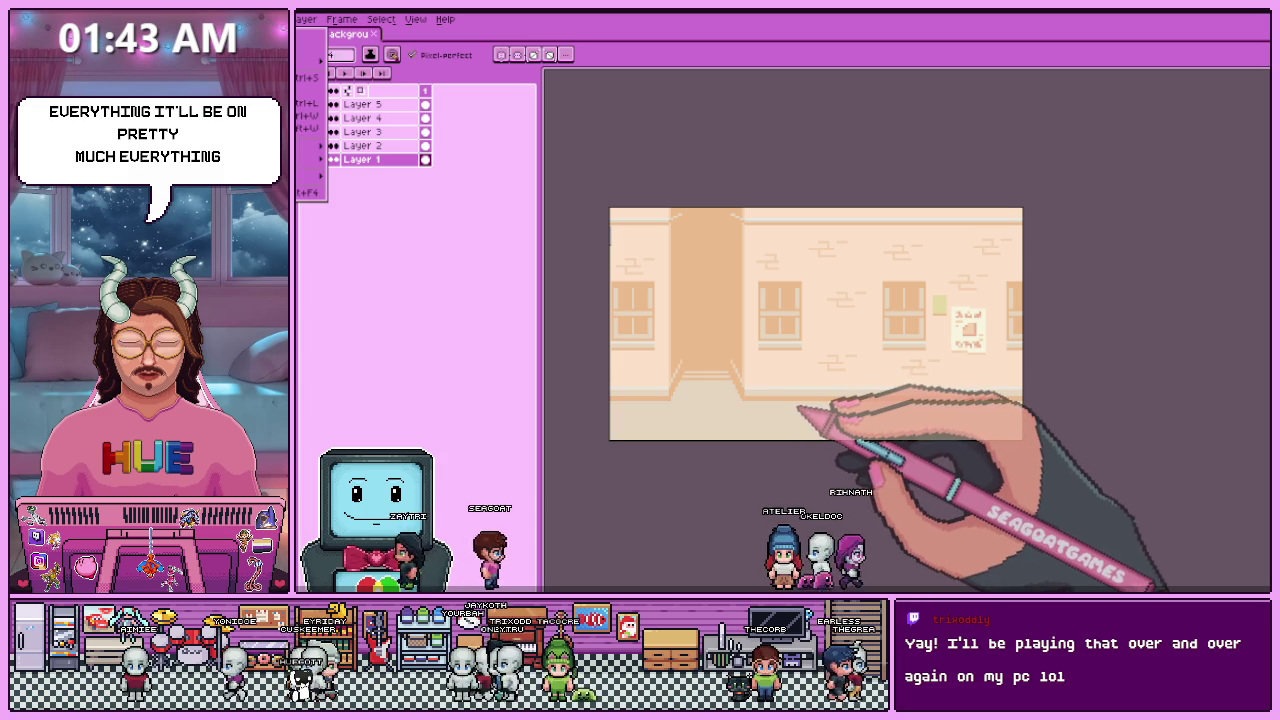
- Paste the character portrait onto a new layer above Layer 5, placed at the right
key("ctrl+Tab")
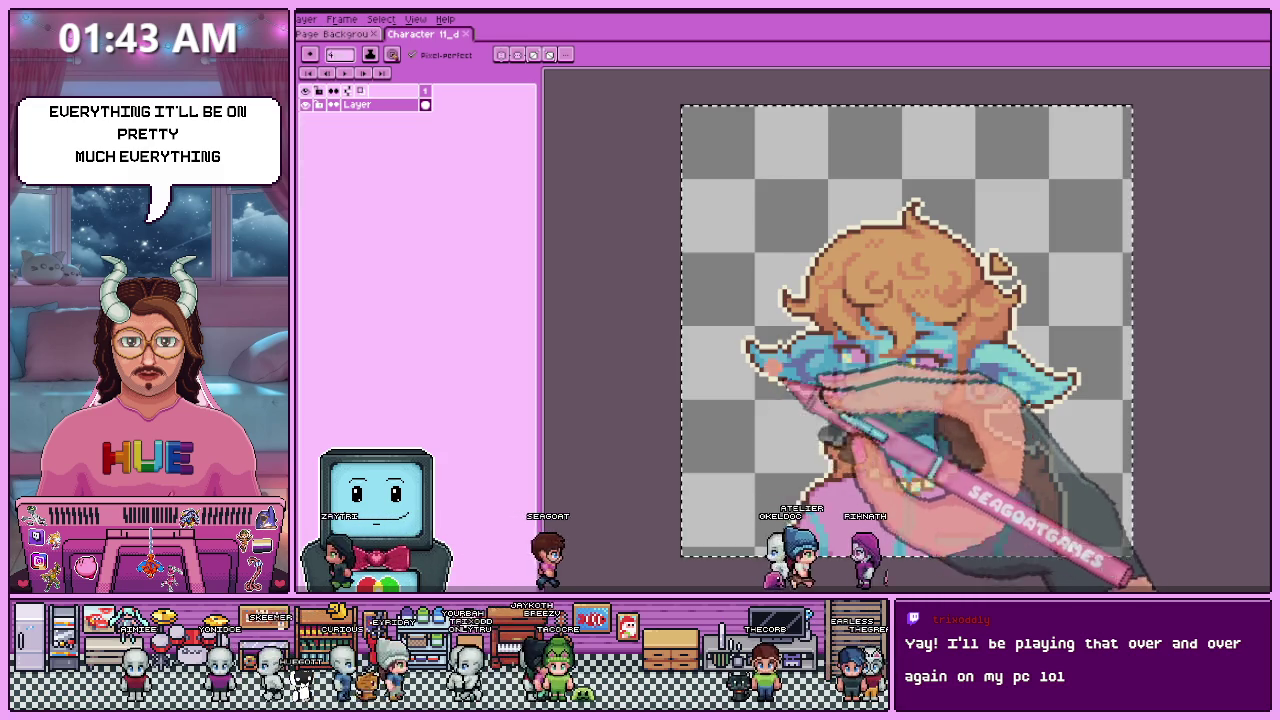
left_click(335, 33)
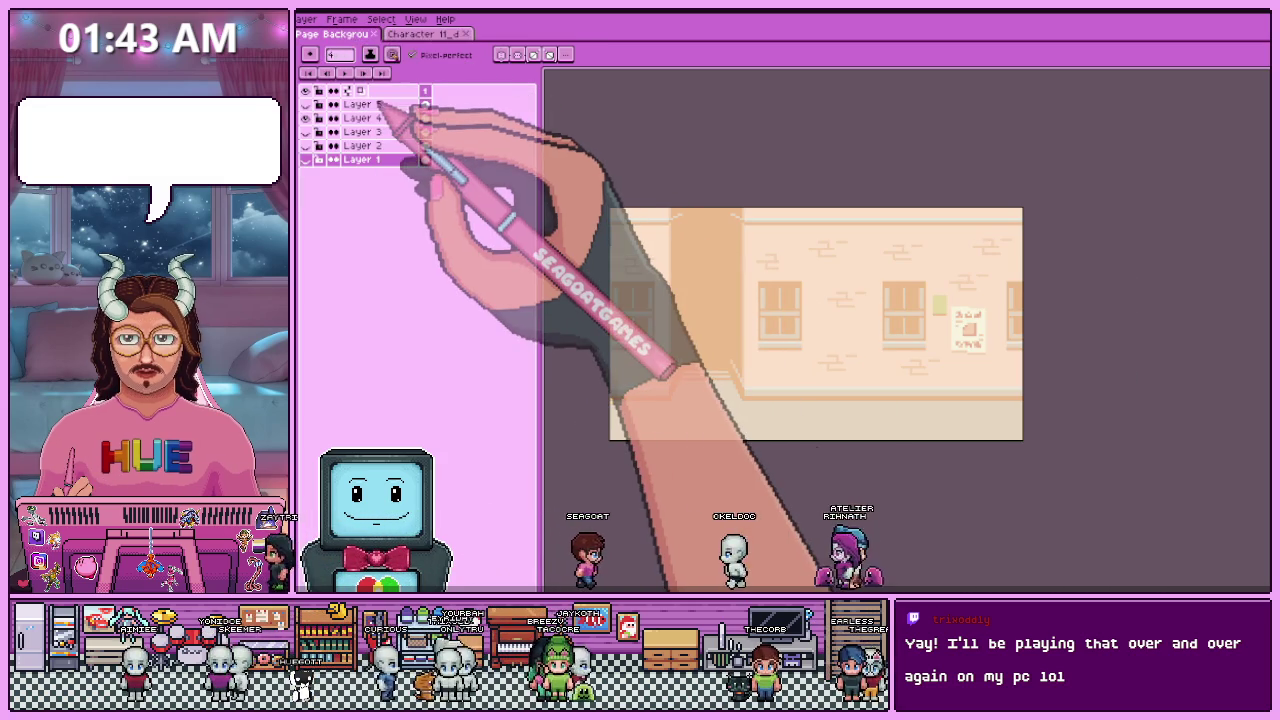
left_click(370, 104)
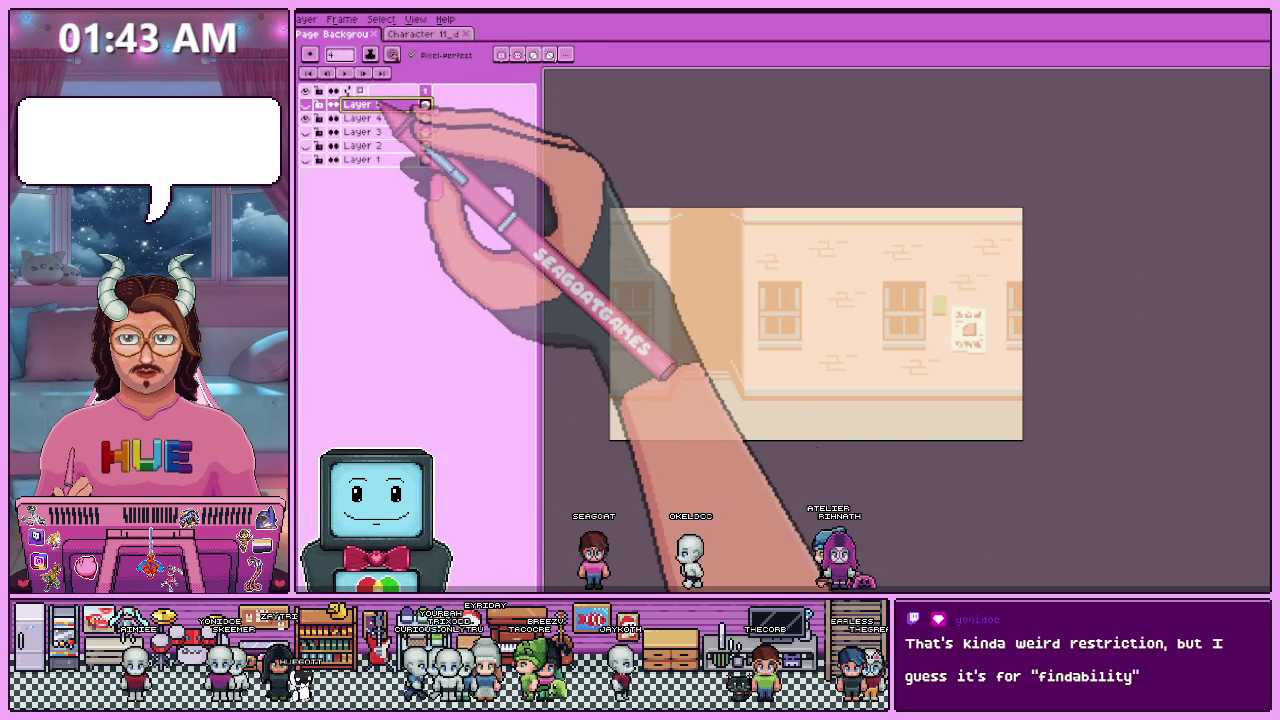
key("shift+n")
key("ctrl+v")
left_click_drag(712, 296, 945, 395)
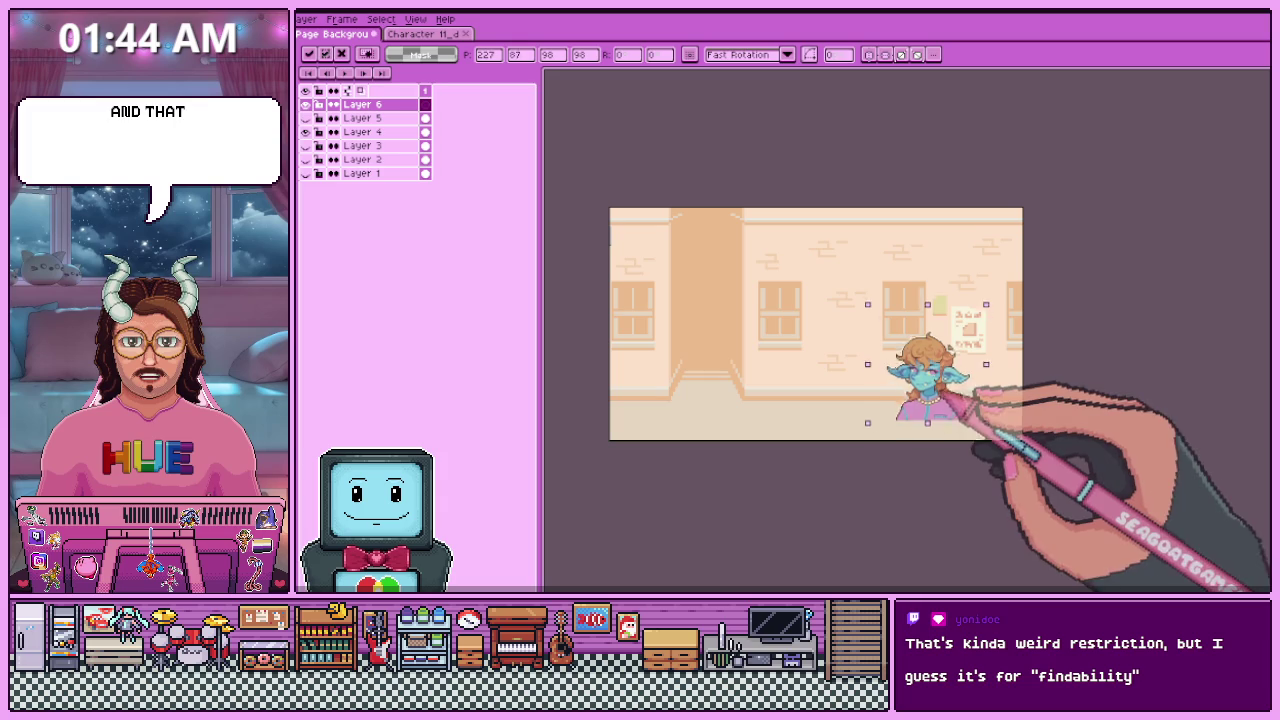
key("Return")
- Resize the character portrait sprite to 196 px
left_click(425, 33)
left_click(306, 19)
left_click(322, 94)
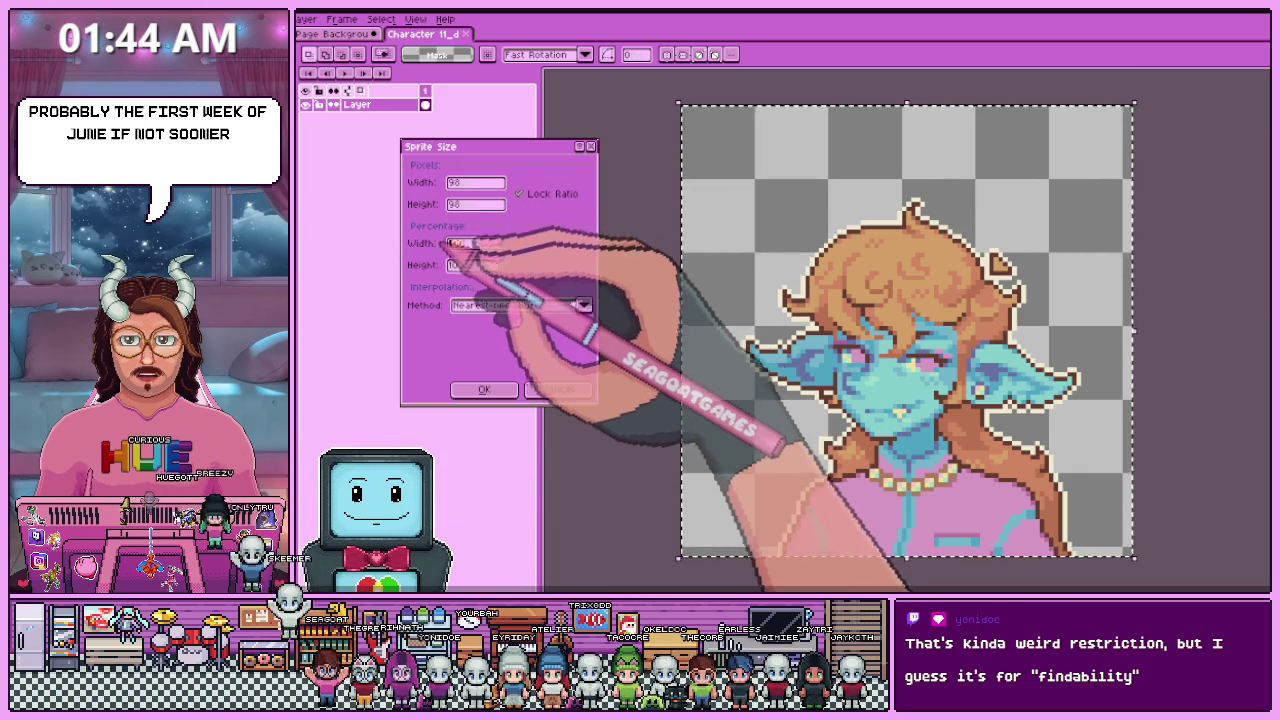
type("196")
key("Return")
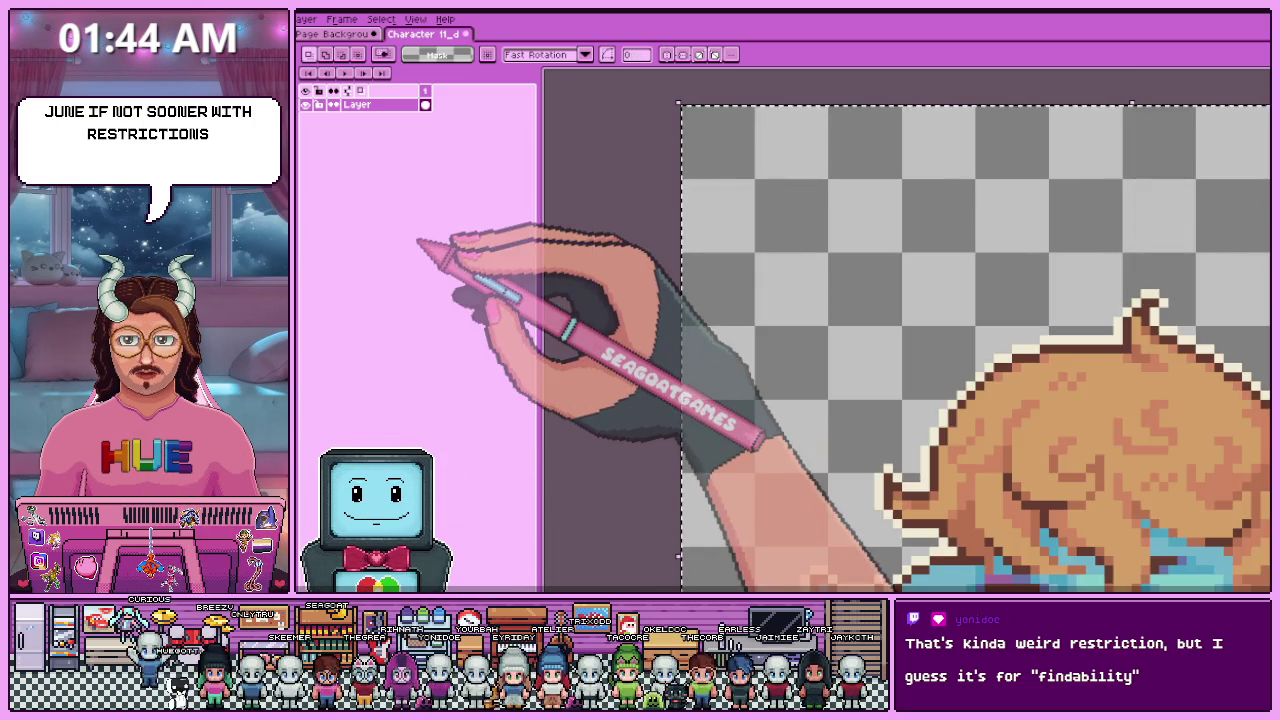
scroll(749, 294, "down", 4)
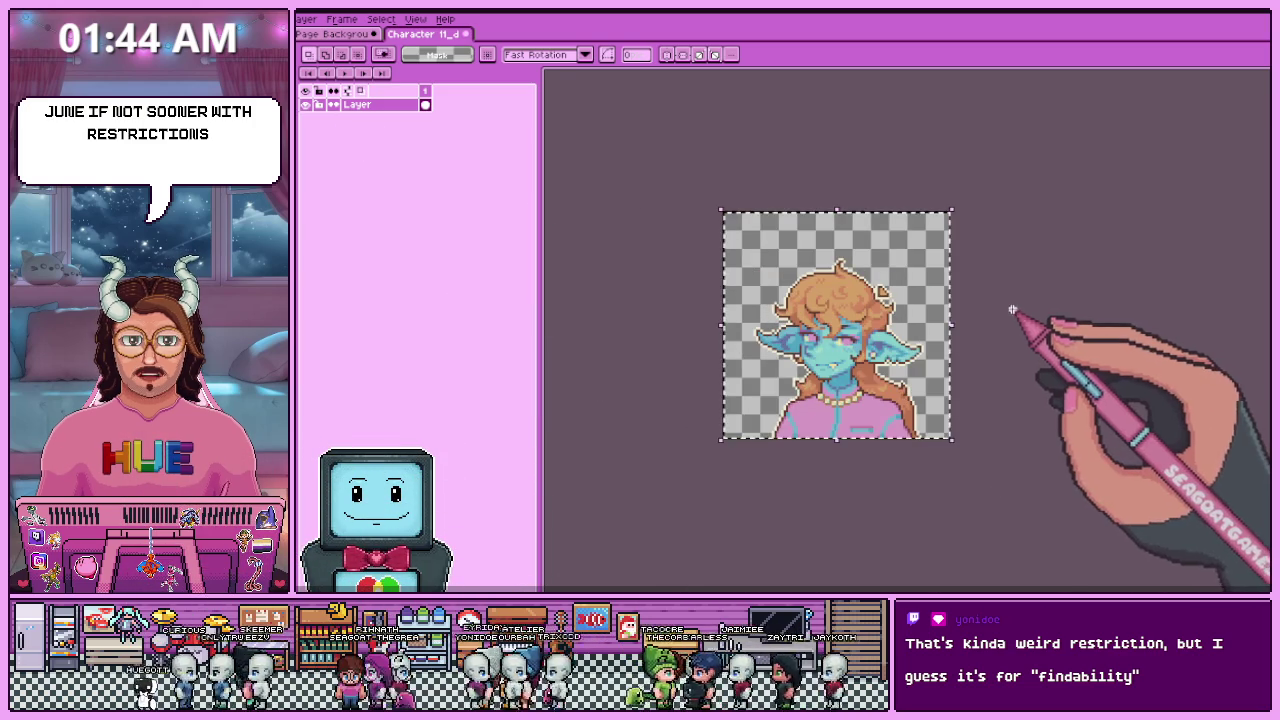
- Paste the enlarged character into the background and fine-tune its position at the right
left_click(335, 33)
key("ctrl+v")
left_click_drag(783, 310, 990, 309)
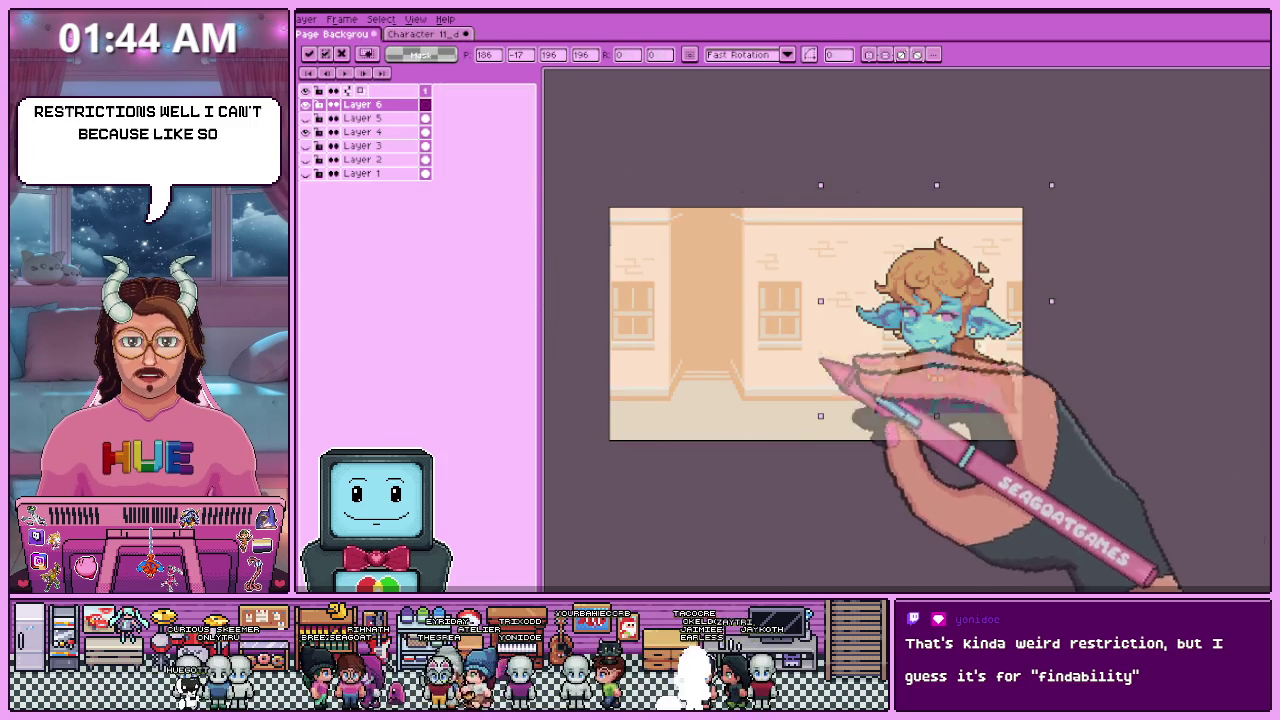
scroll(935, 365, "down", 2)
scroll(933, 362, "up", 2)
scroll(940, 370, "up", 2)
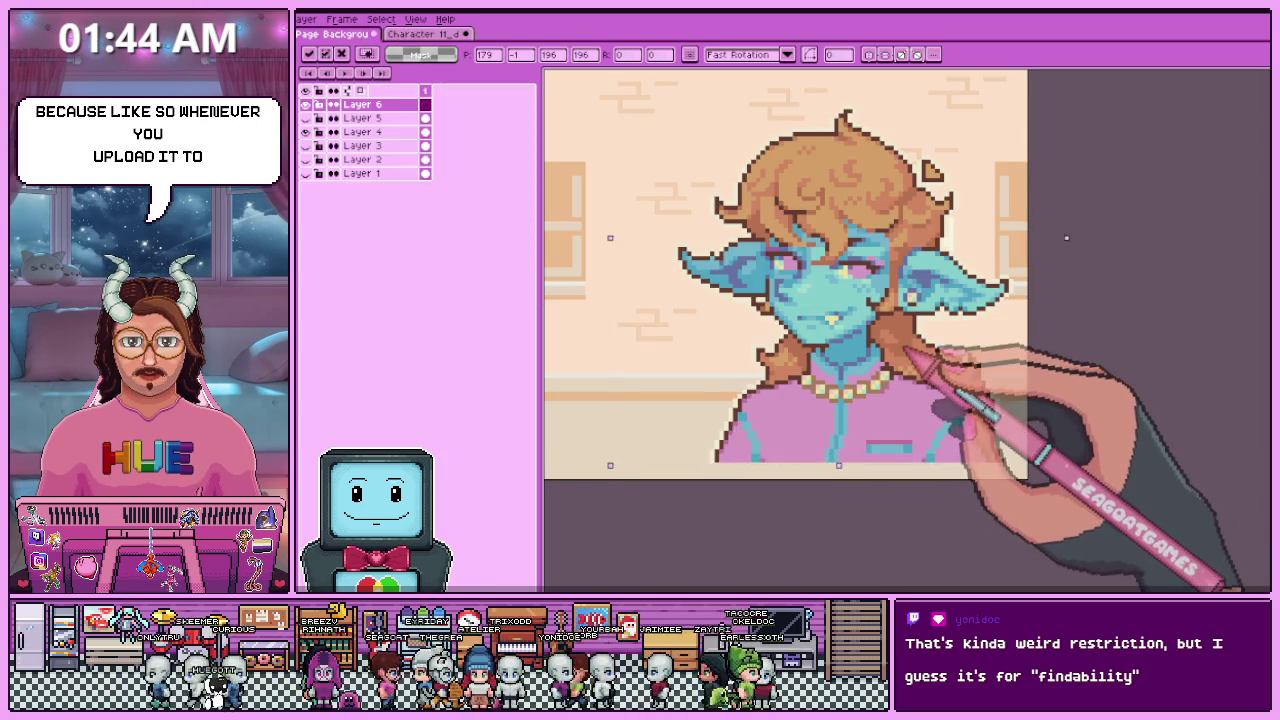
left_click_drag(900, 340, 893, 366)
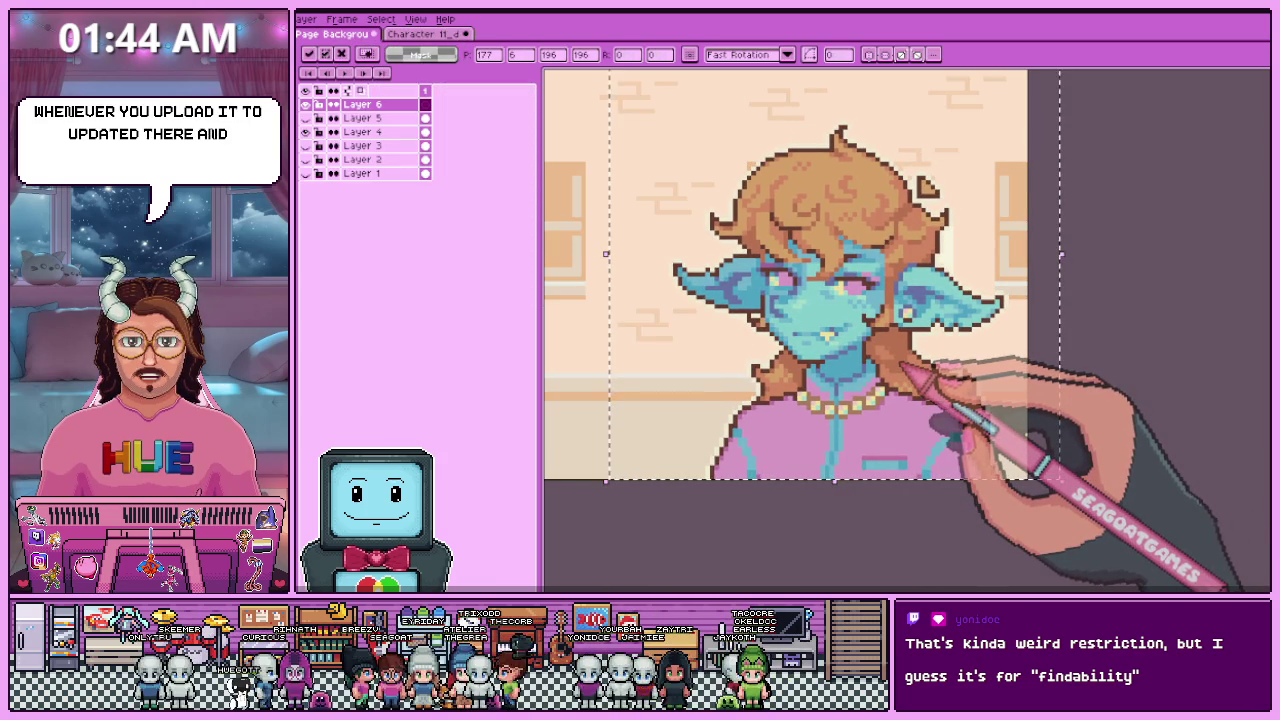
left_click_drag(808, 492, 813, 496)
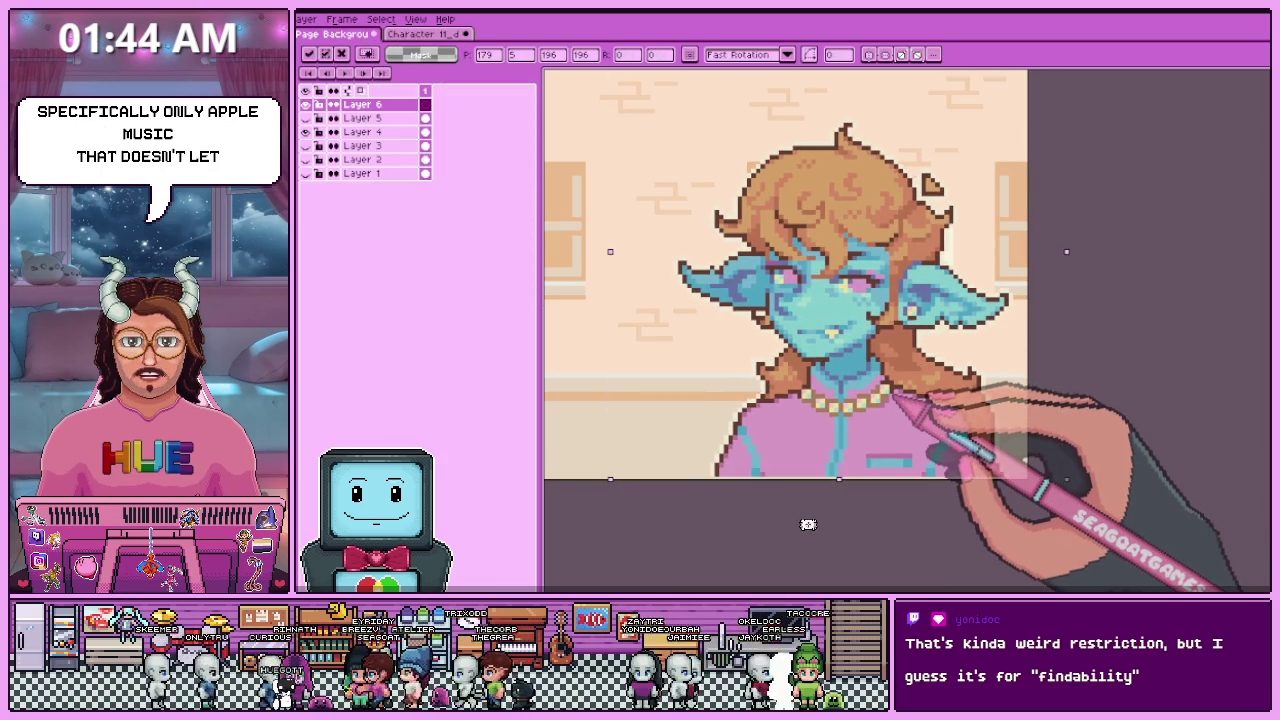
scroll(885, 400, "down", 2)
scroll(886, 400, "up", 2)
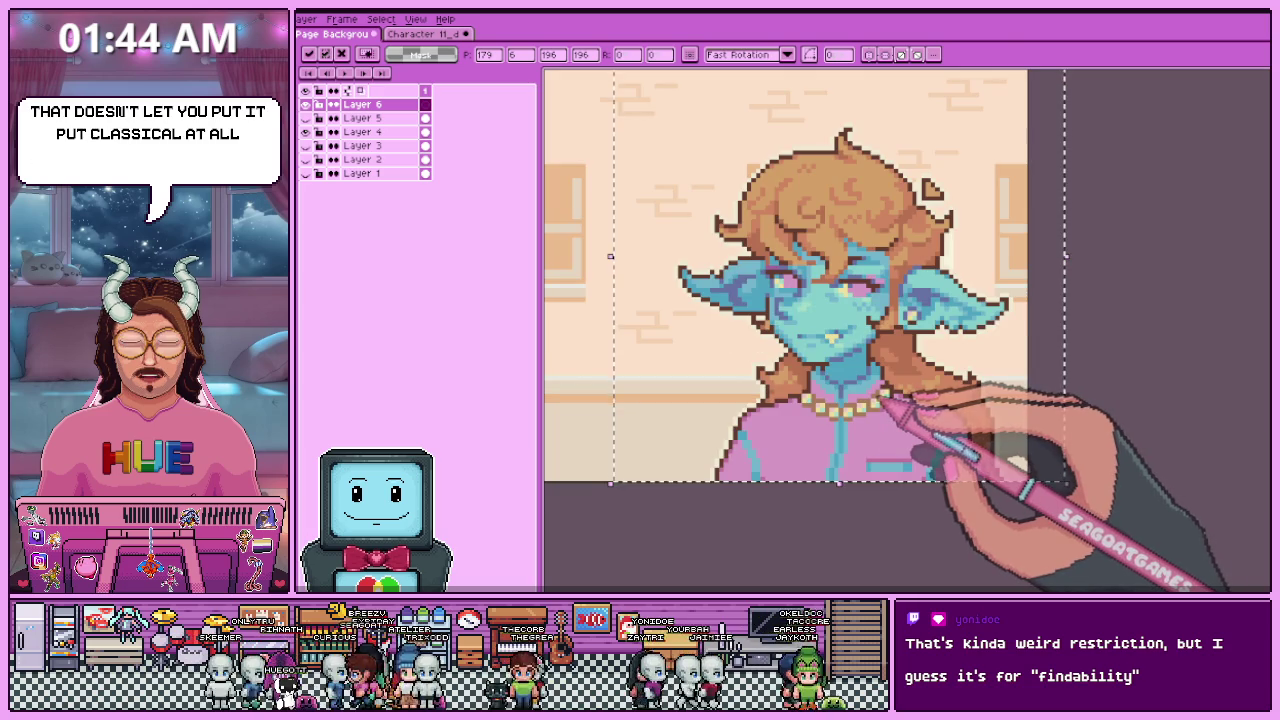
scroll(908, 423, "down", 2)
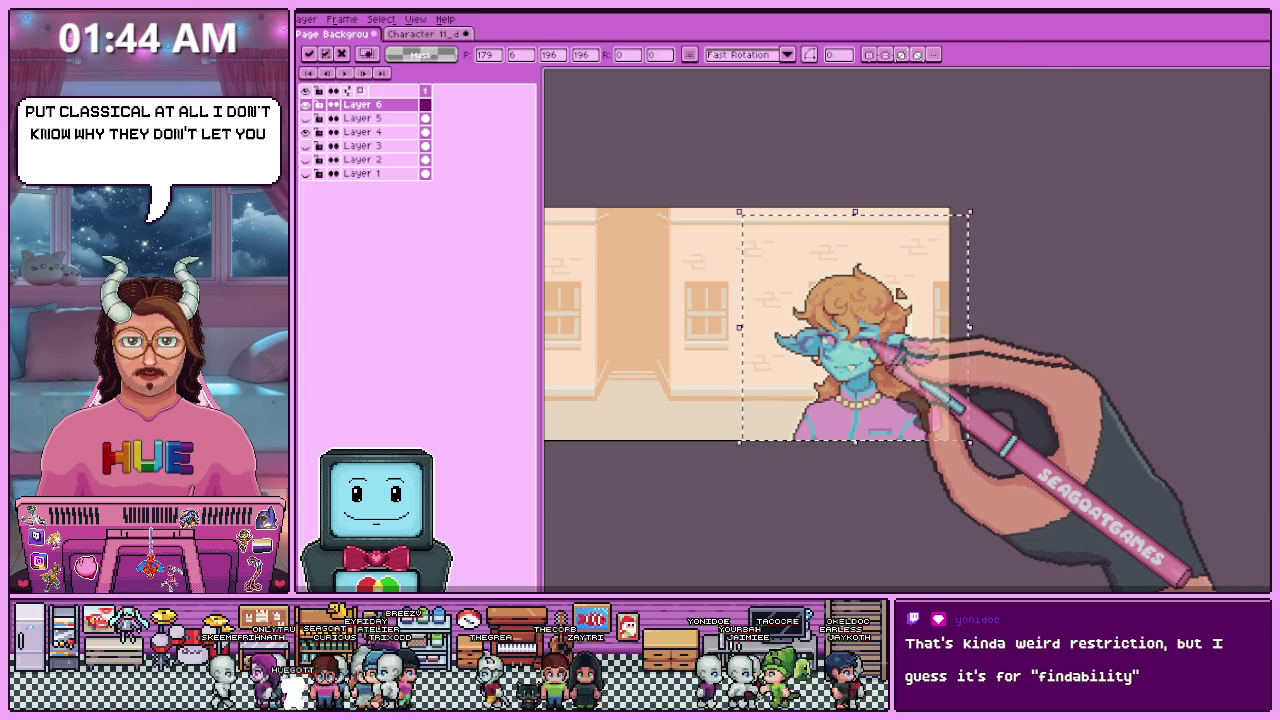
left_click(1050, 317)
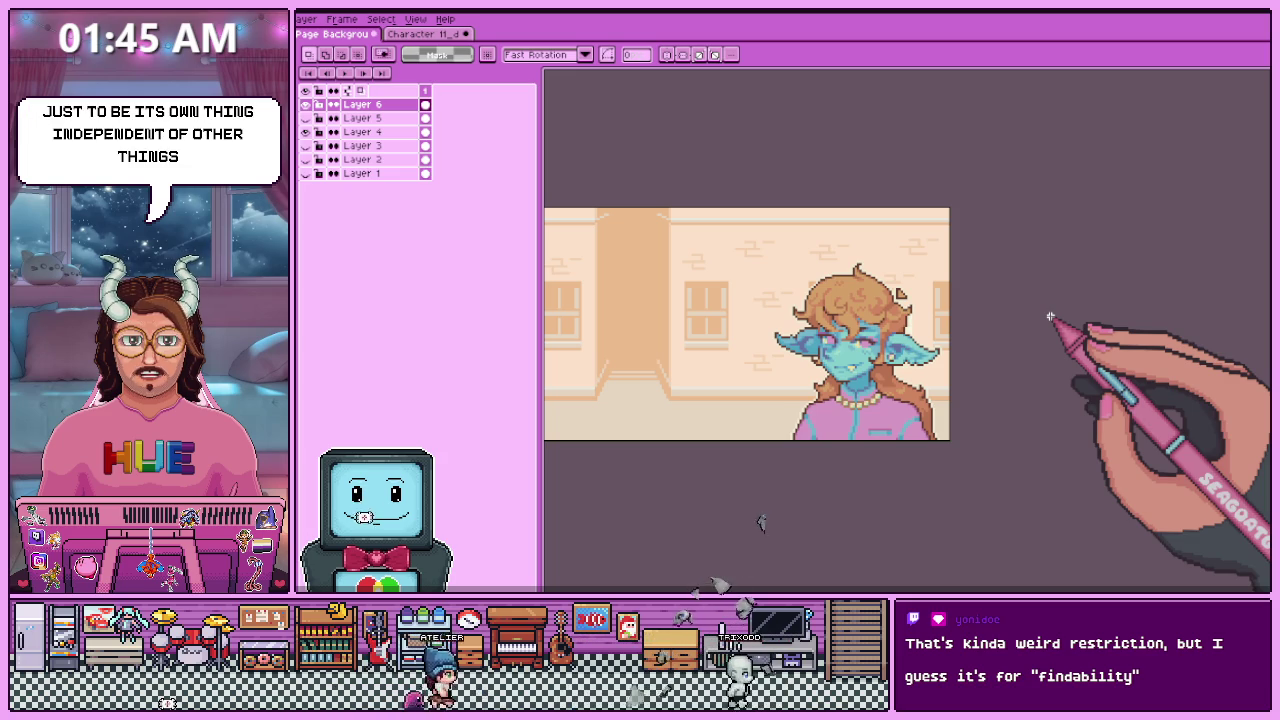
- Scroll the canvas view to inspect the red-haired Character 02 portrait
scroll(900, 380, "down", 1)
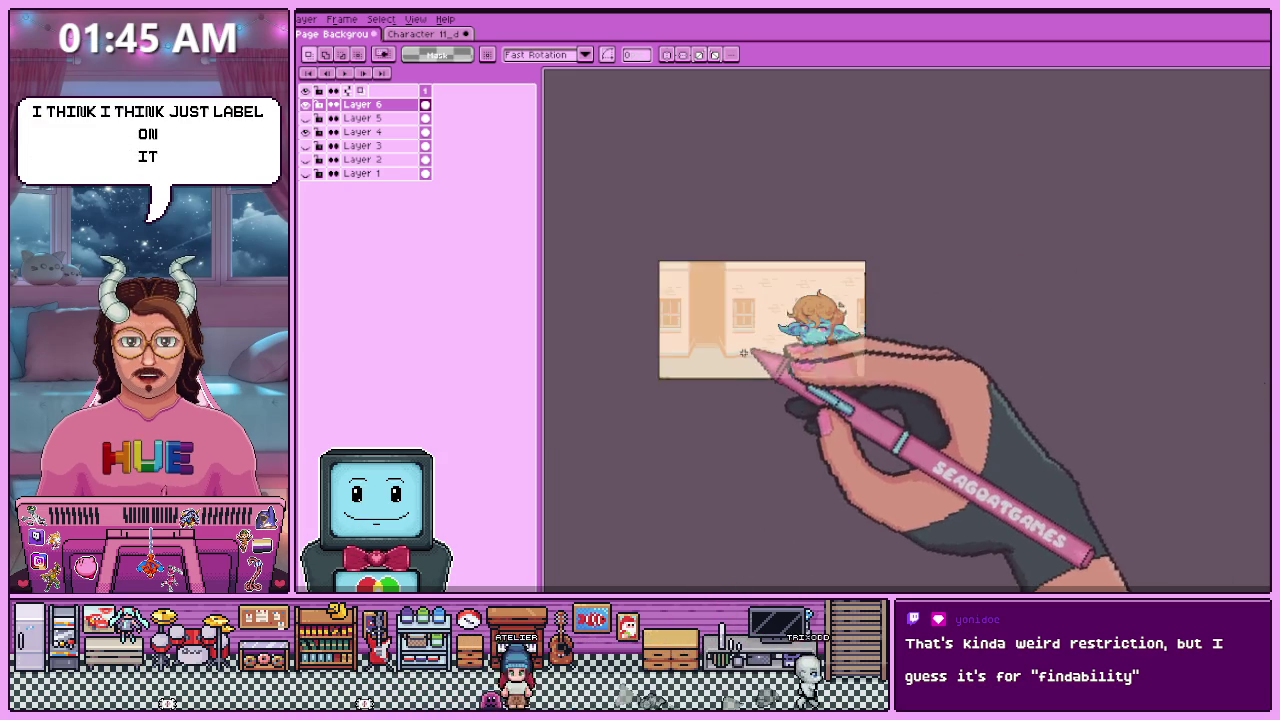
scroll(770, 360, "up", 1)
scroll(784, 383, "down", 1)
scroll(784, 383, "up", 1)
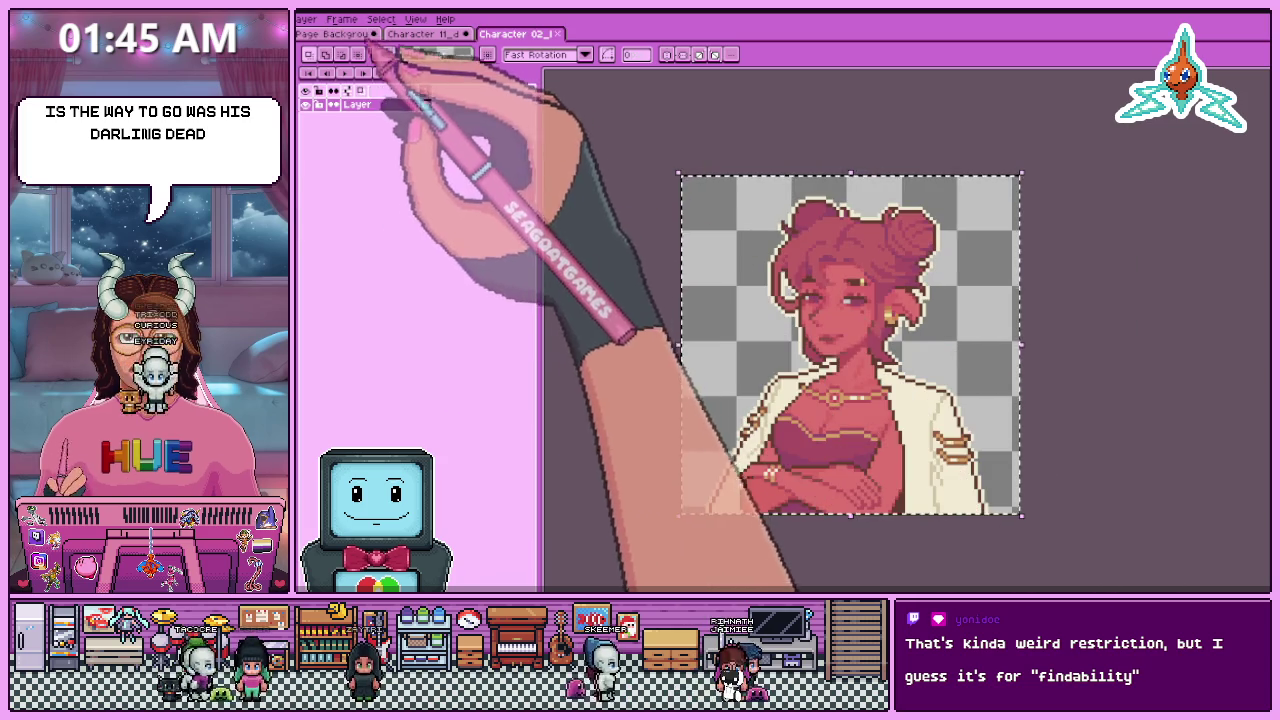
left_click(333, 33)
key("ctrl+v")
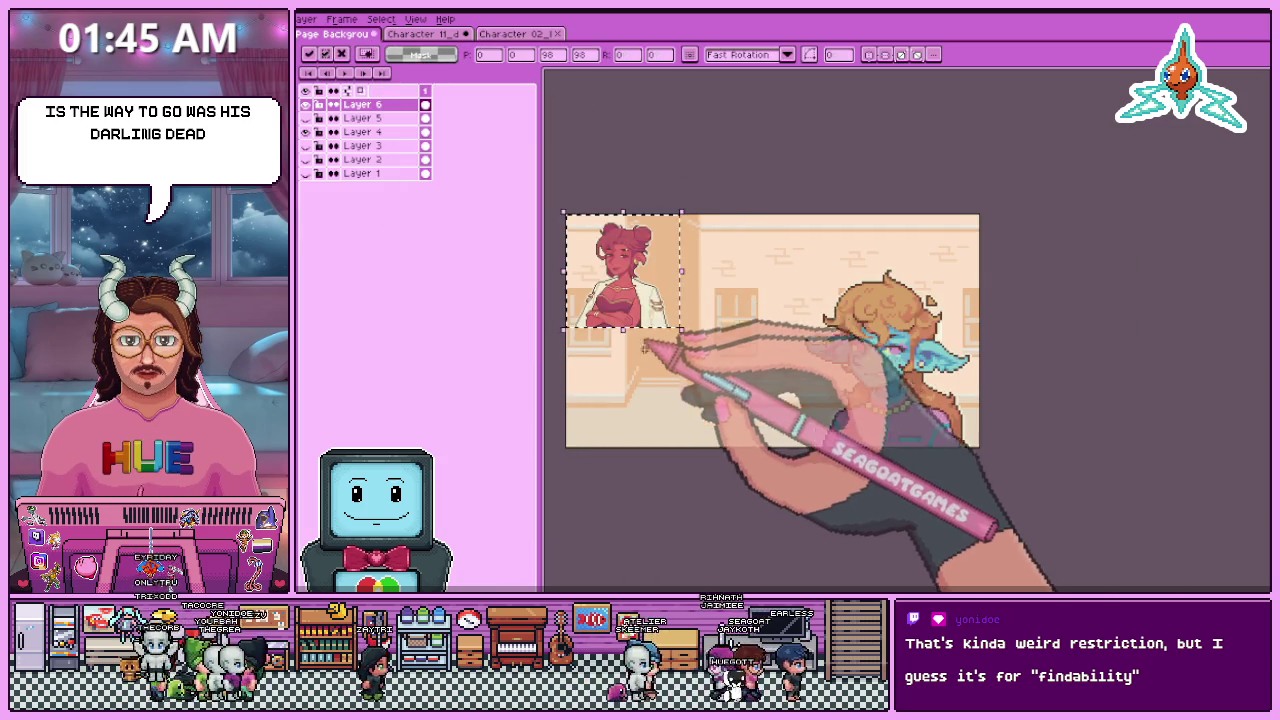
left_click(517, 33)
key("ctrl+alt+i")
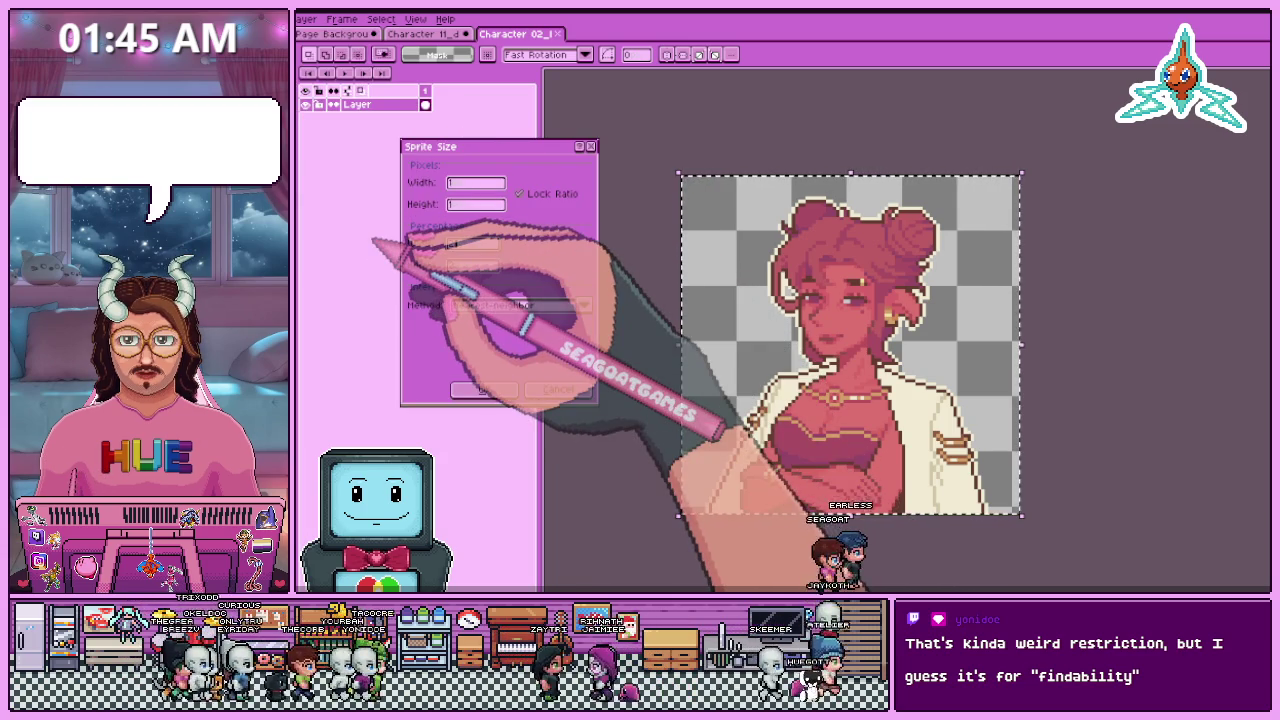
key("Return")
scroll(760, 140, "down", 2)
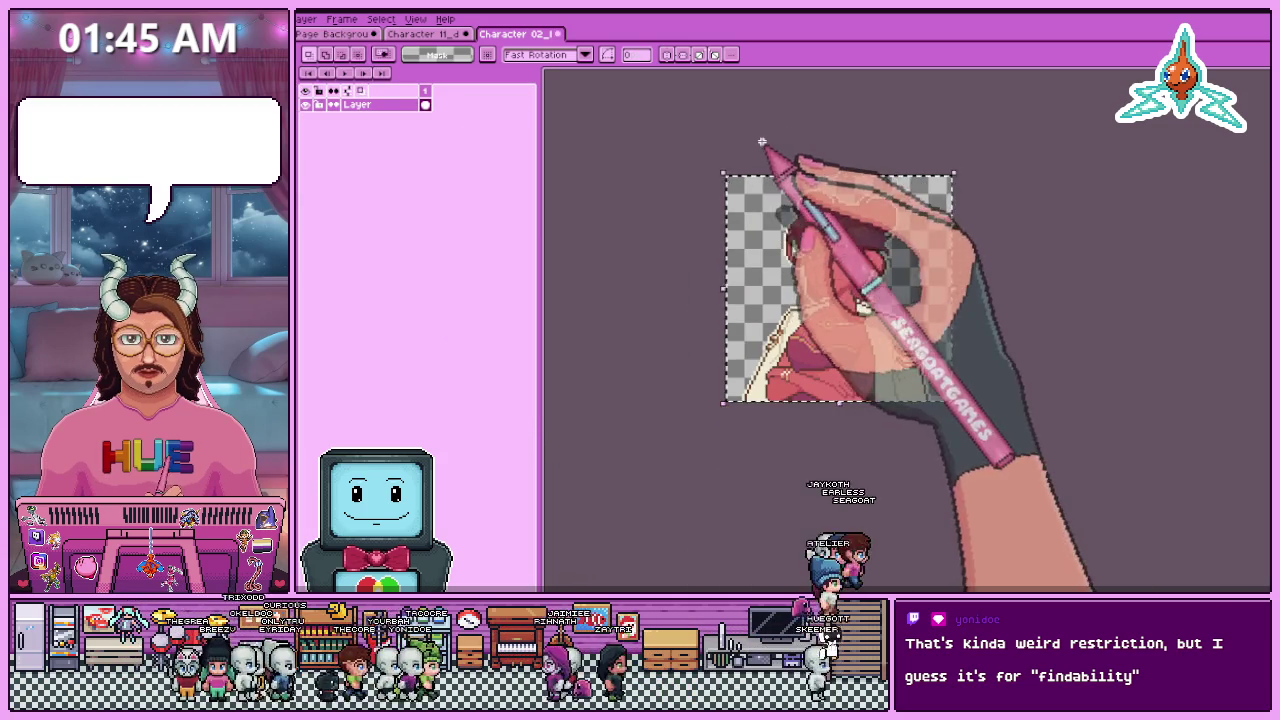
scroll(912, 250, "down", 1)
left_click(422, 33)
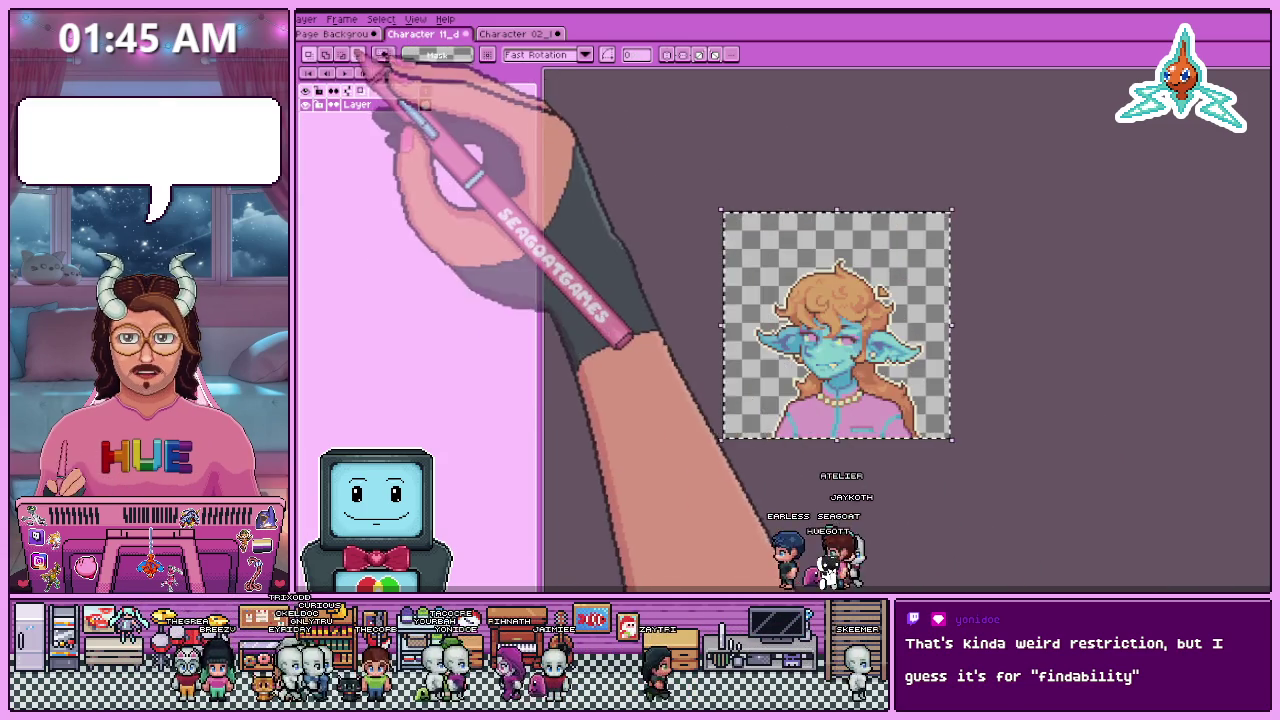
left_click(335, 33)
key("ctrl+v")
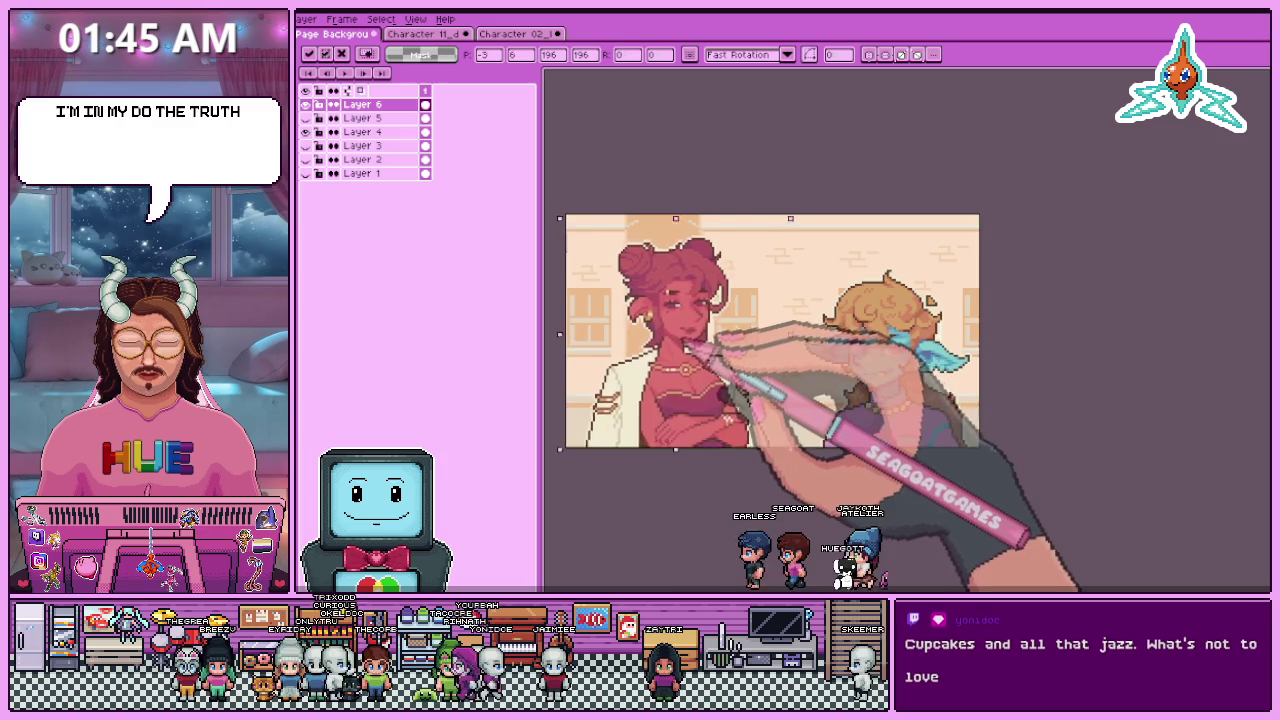
scroll(652, 329, "down", 1)
scroll(640, 387, "up", 1)
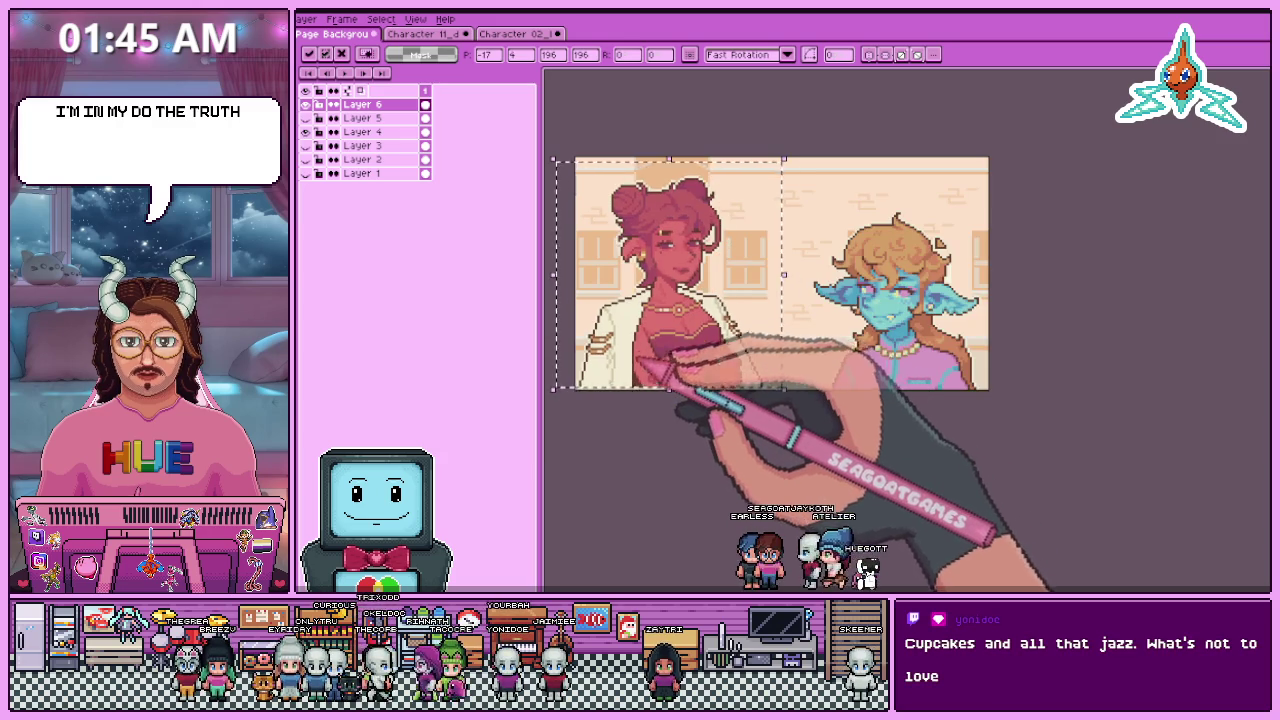
scroll(643, 376, "up", 1)
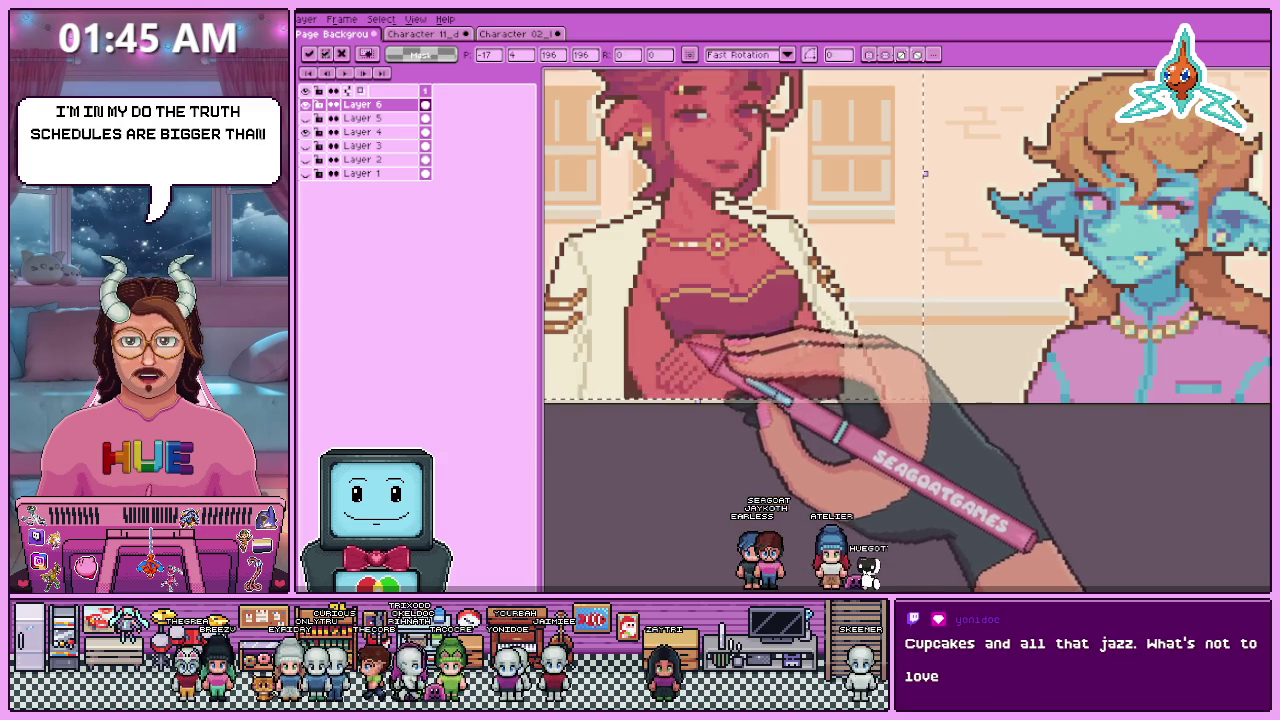
scroll(645, 345, "down", 1)
scroll(660, 345, "up", 1)
scroll(668, 345, "down", 1)
left_click_drag(668, 345, 667, 348)
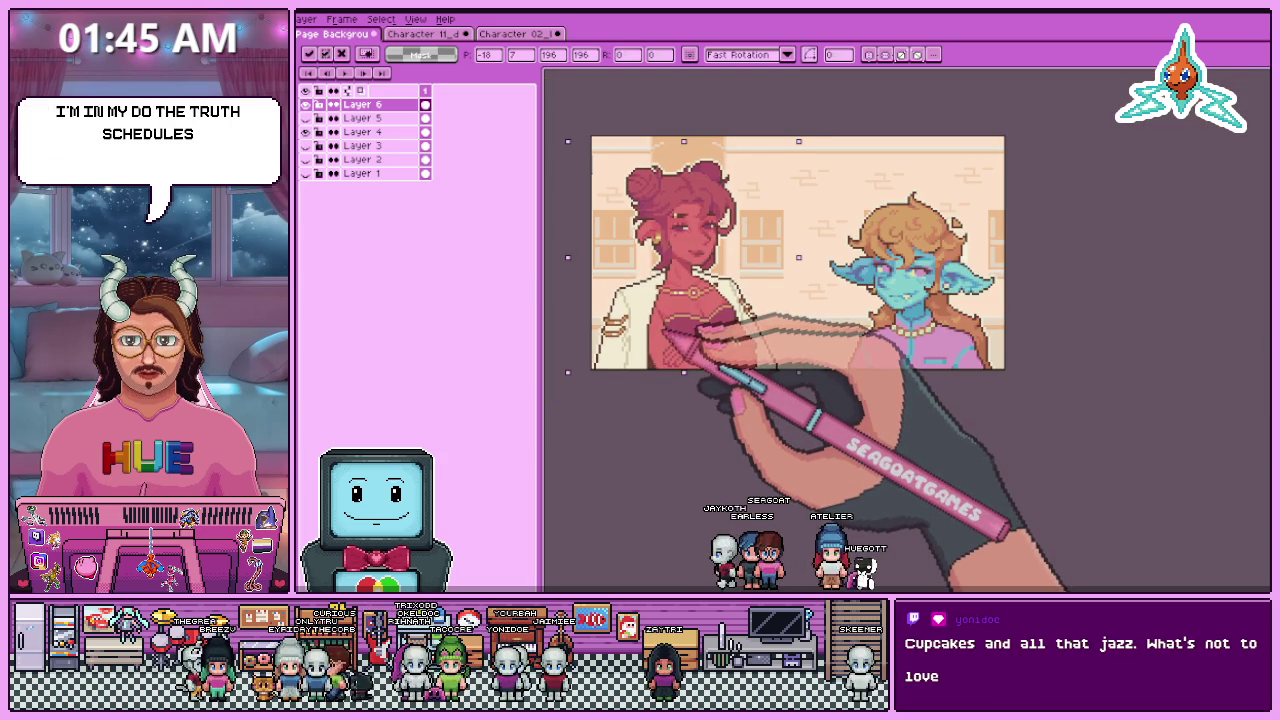
key("Return")
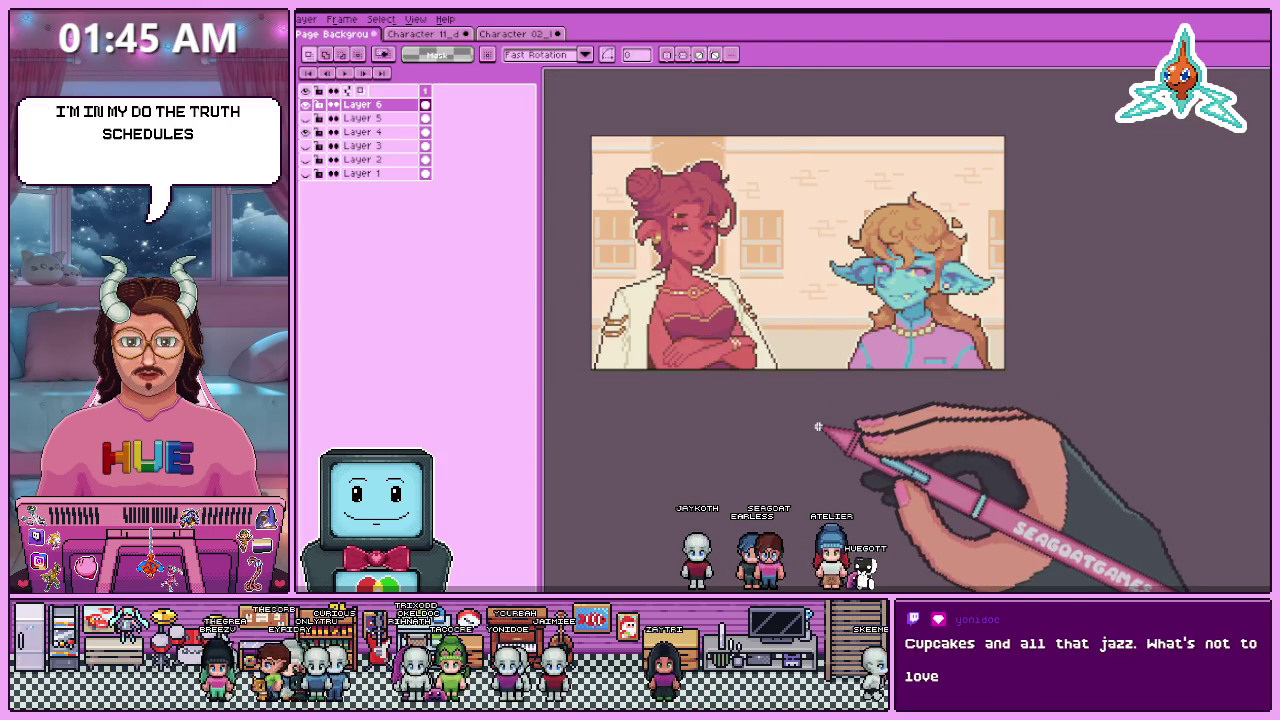
scroll(812, 300, "down", 1)
scroll(813, 297, "up", 1)
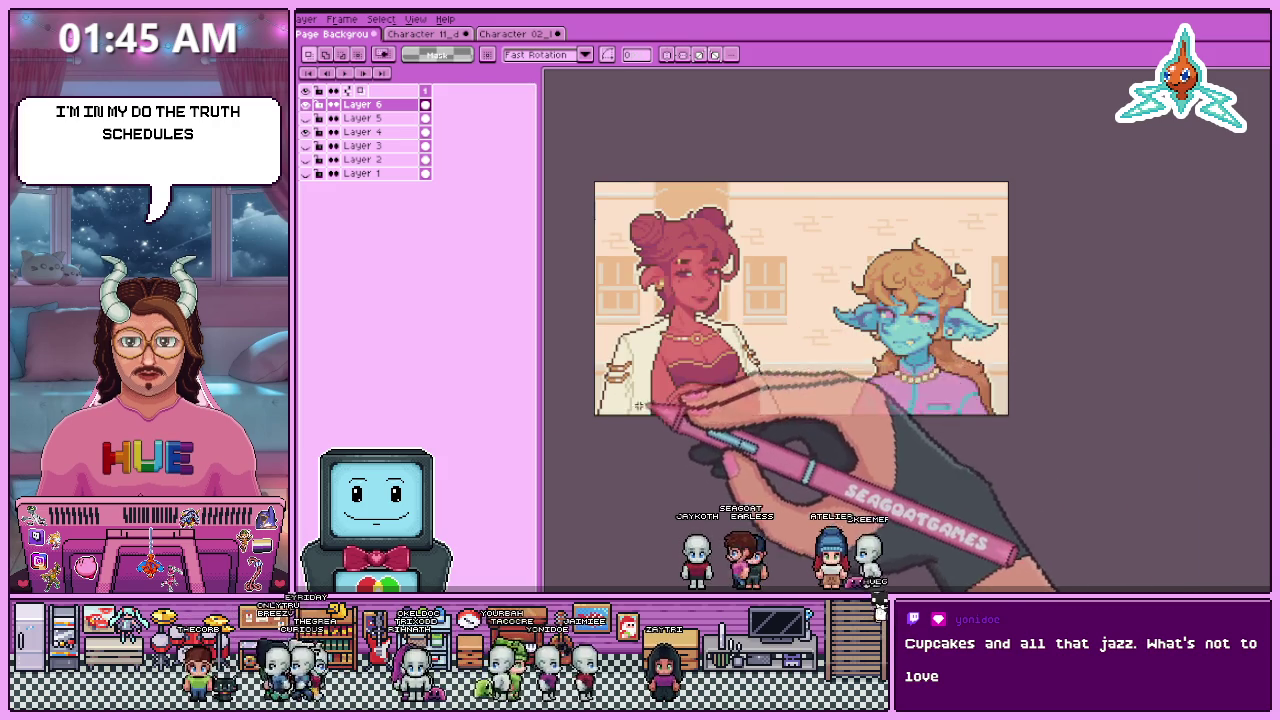
scroll(630, 418, "up", 1)
scroll(624, 425, "up", 1)
scroll(624, 425, "up", 1)
scroll(624, 425, "down", 4)
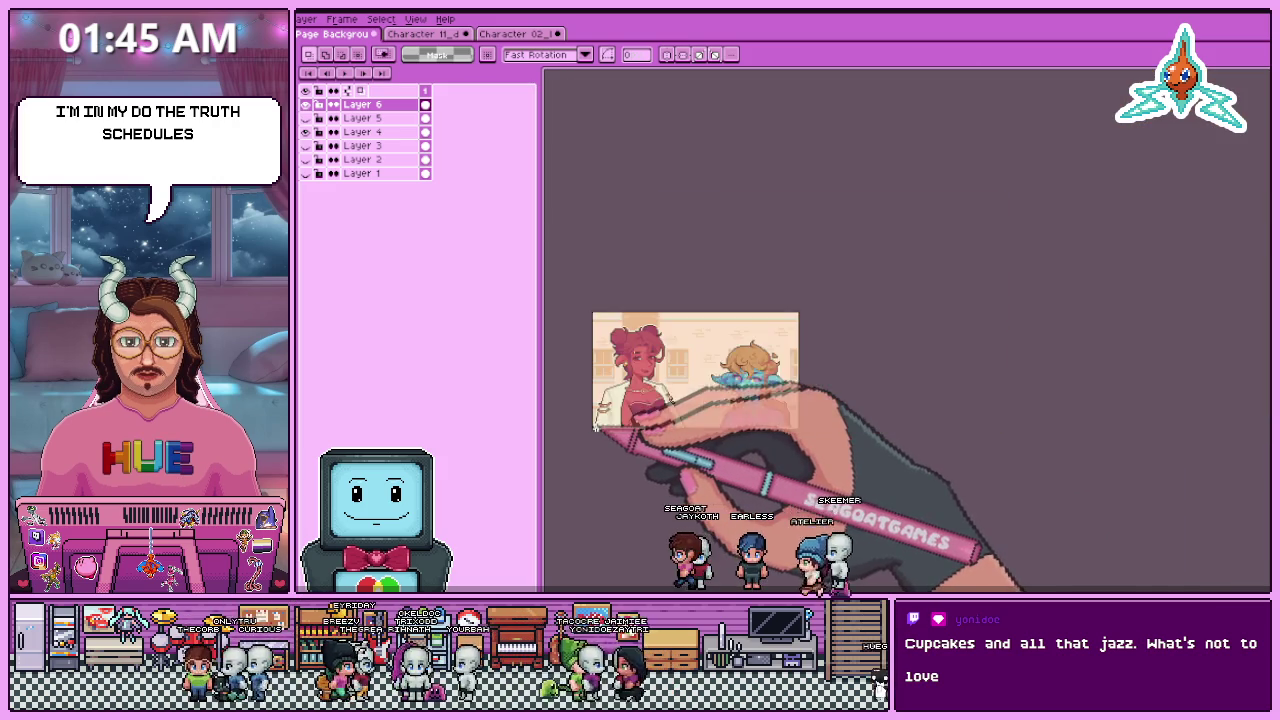
scroll(595, 382, "up", 1)
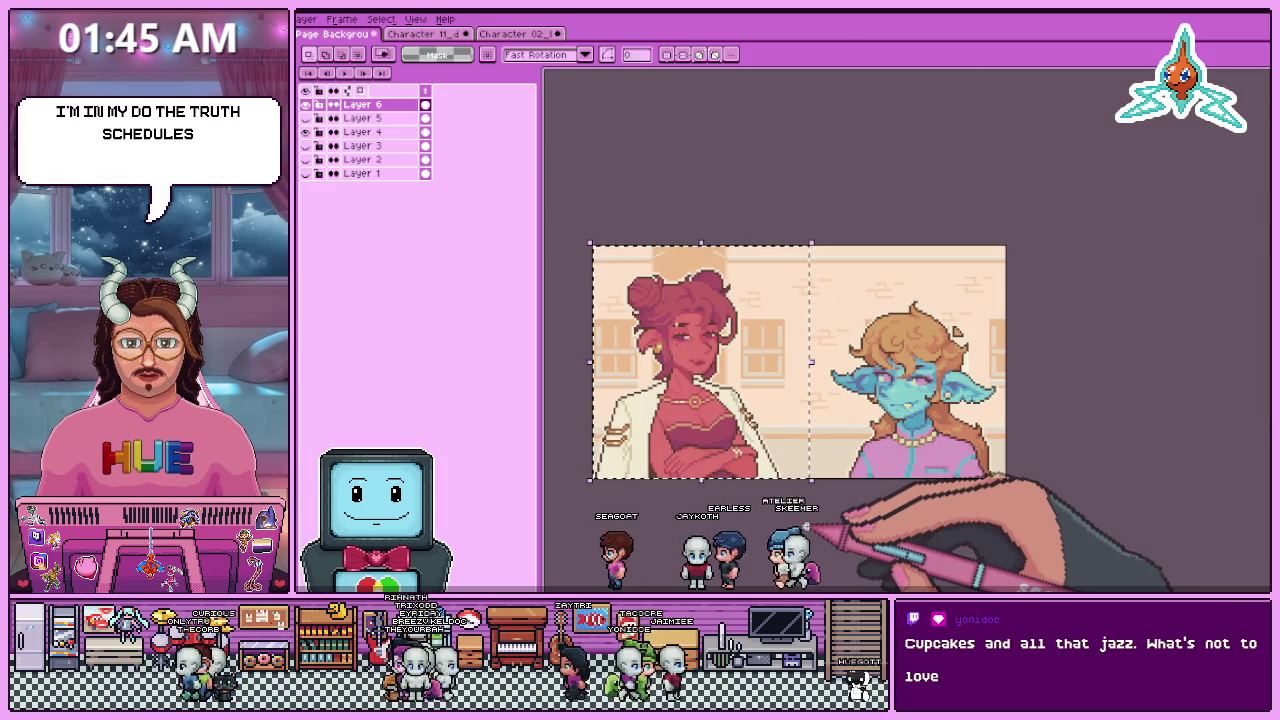
key("ctrl+t")
key("Return")
scroll(1004, 477, "up", 3)
scroll(1004, 477, "up", 2)
left_click_drag(958, 482, 1045, 485)
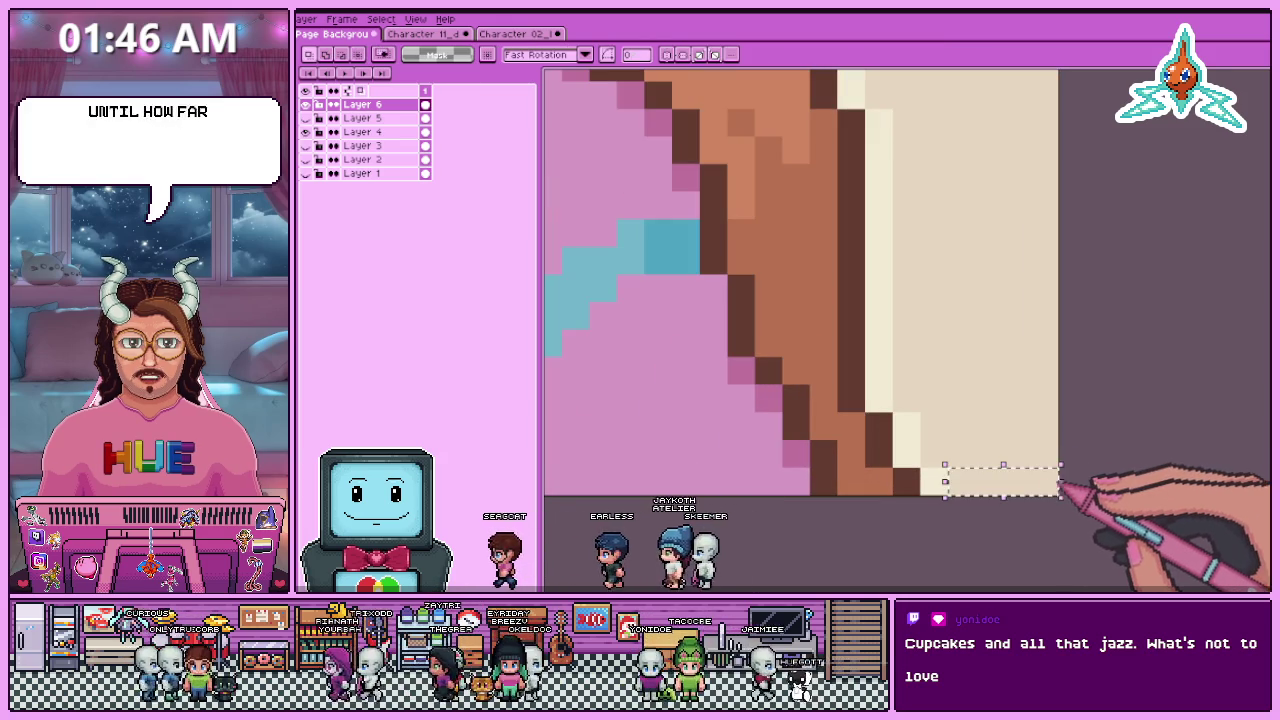
scroll(1038, 483, "down", 2)
scroll(1035, 483, "down", 2)
scroll(970, 485, "down", 2)
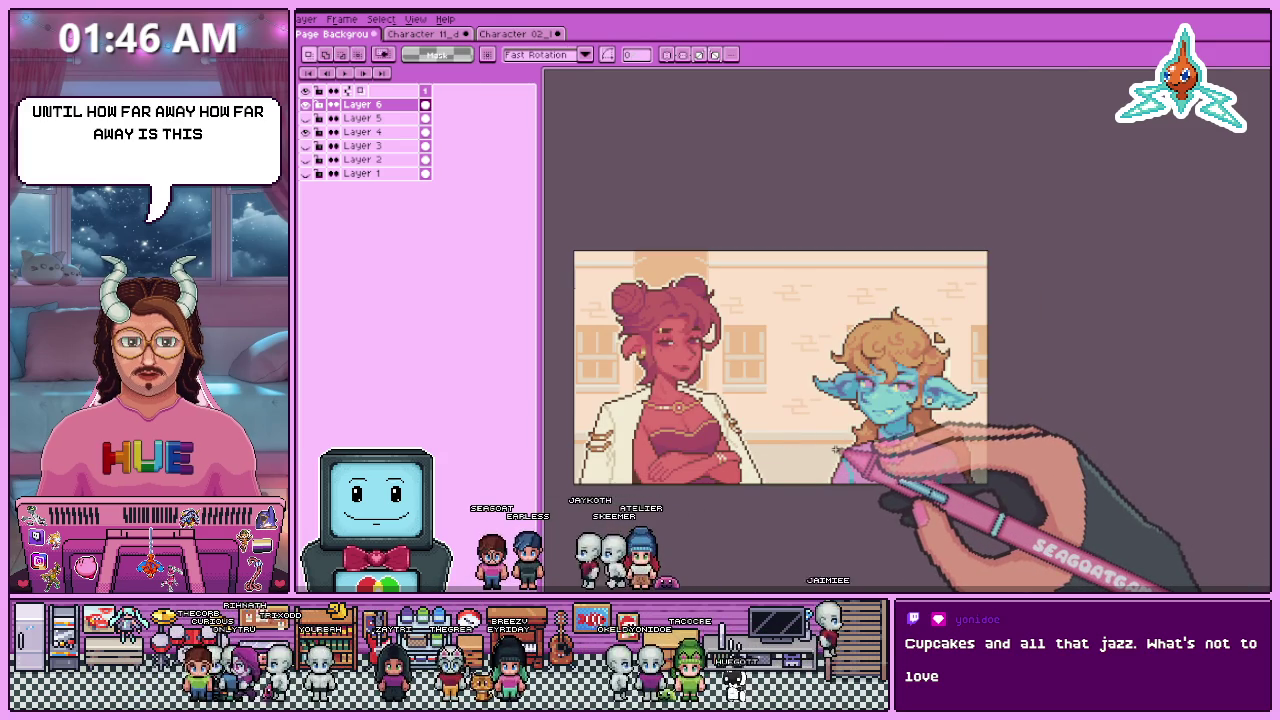
scroll(835, 451, "down", 2)
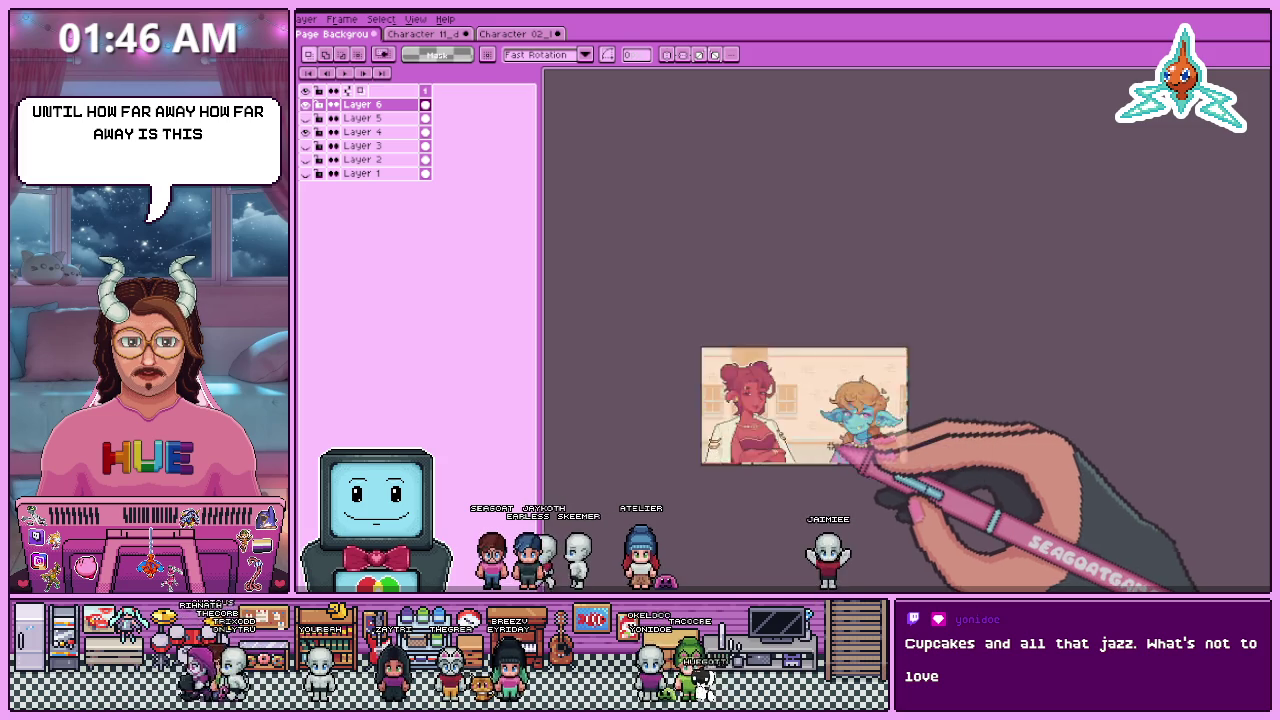
scroll(815, 468, "up", 2)
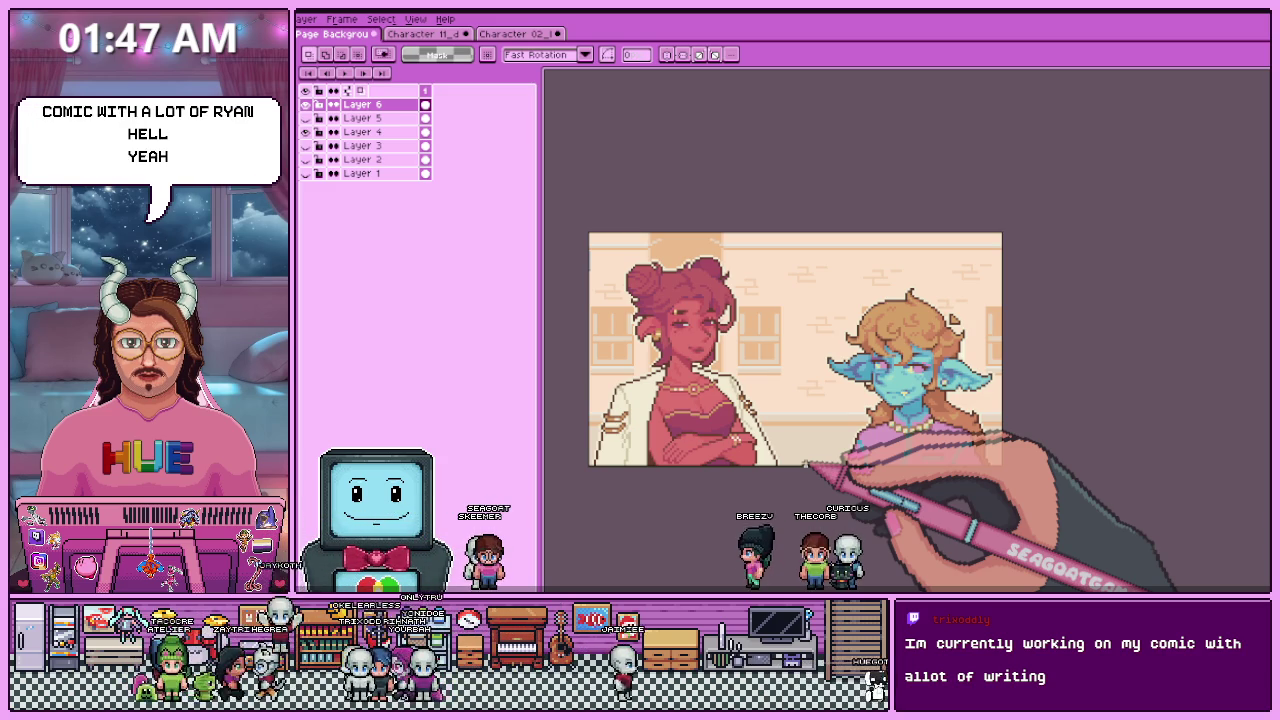
- Hide the two-character layer so only the street background shows
scroll(740, 400, "down", 1)
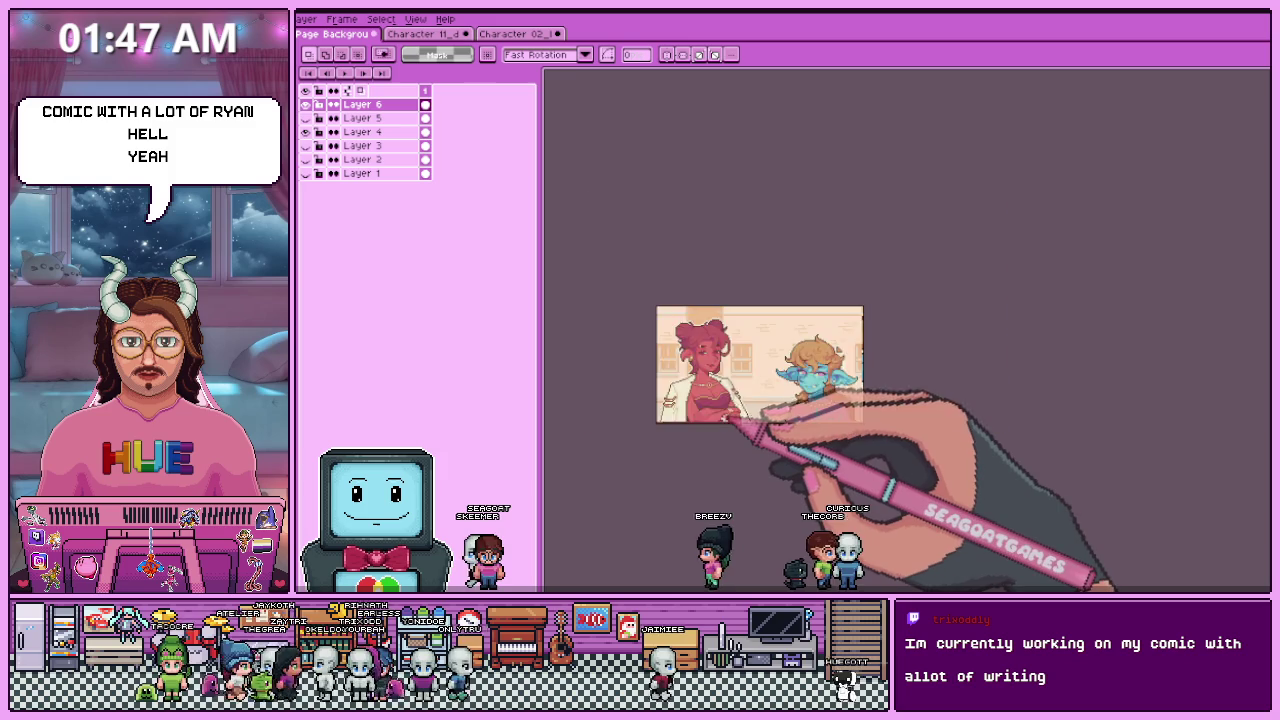
scroll(725, 408, "up", 1)
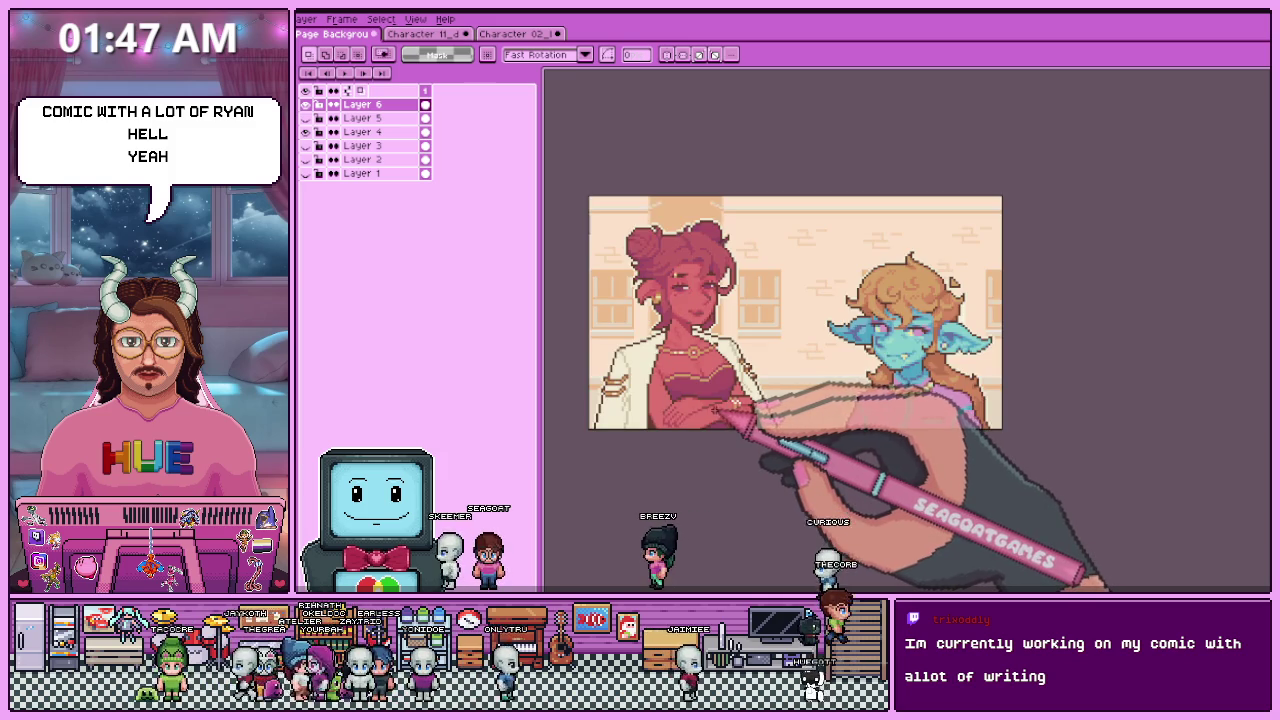
scroll(710, 400, "down", 1)
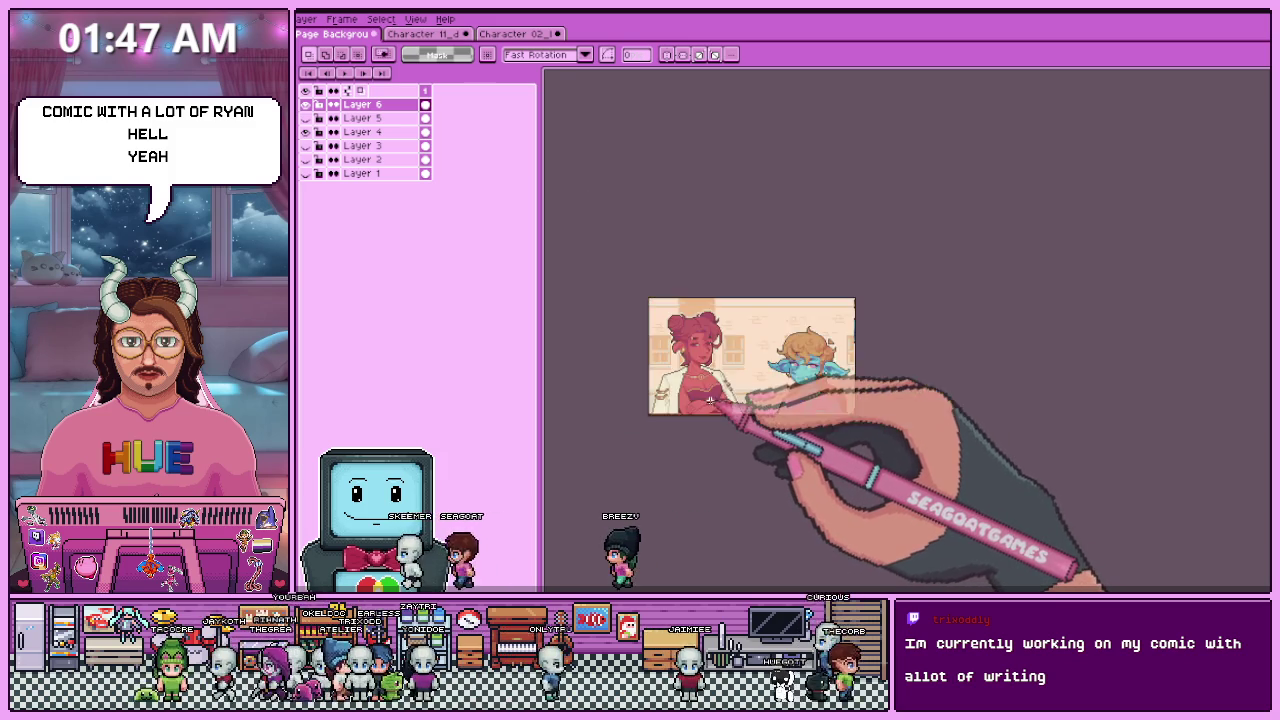
scroll(712, 400, "up", 1)
scroll(712, 400, "down", 1)
scroll(720, 340, "up", 1)
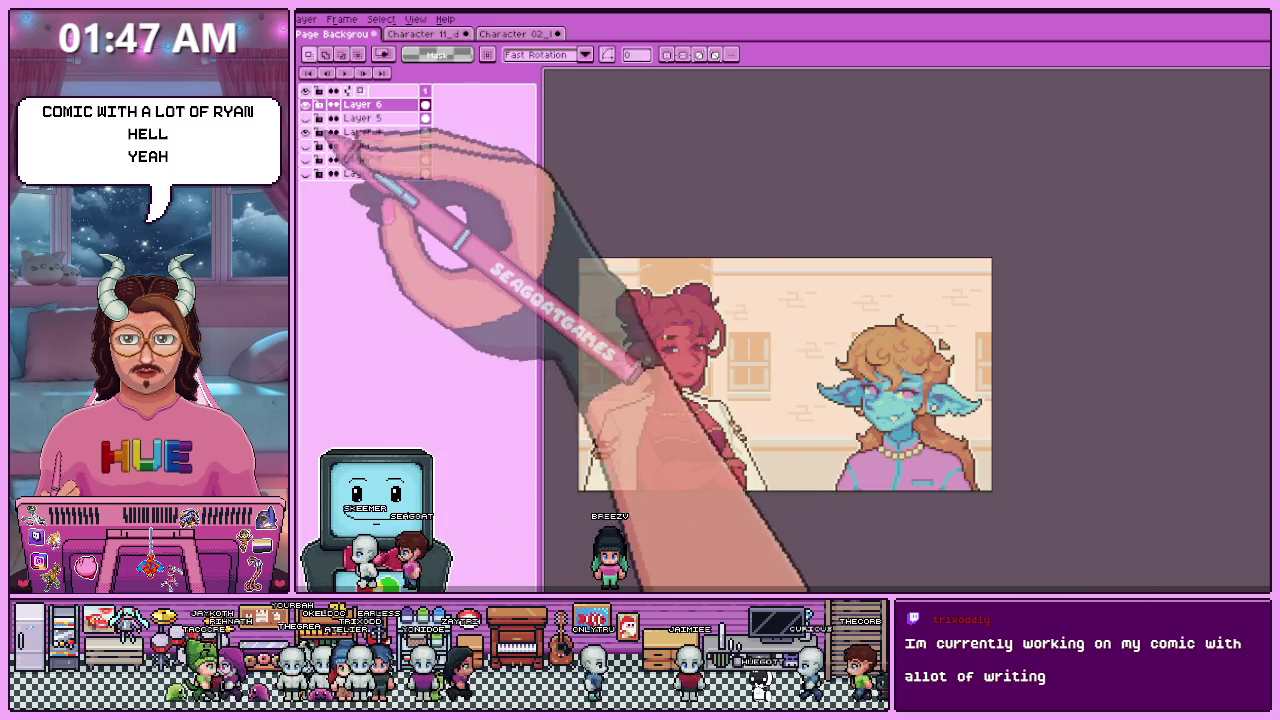
left_click(350, 166)
left_click(340, 135)
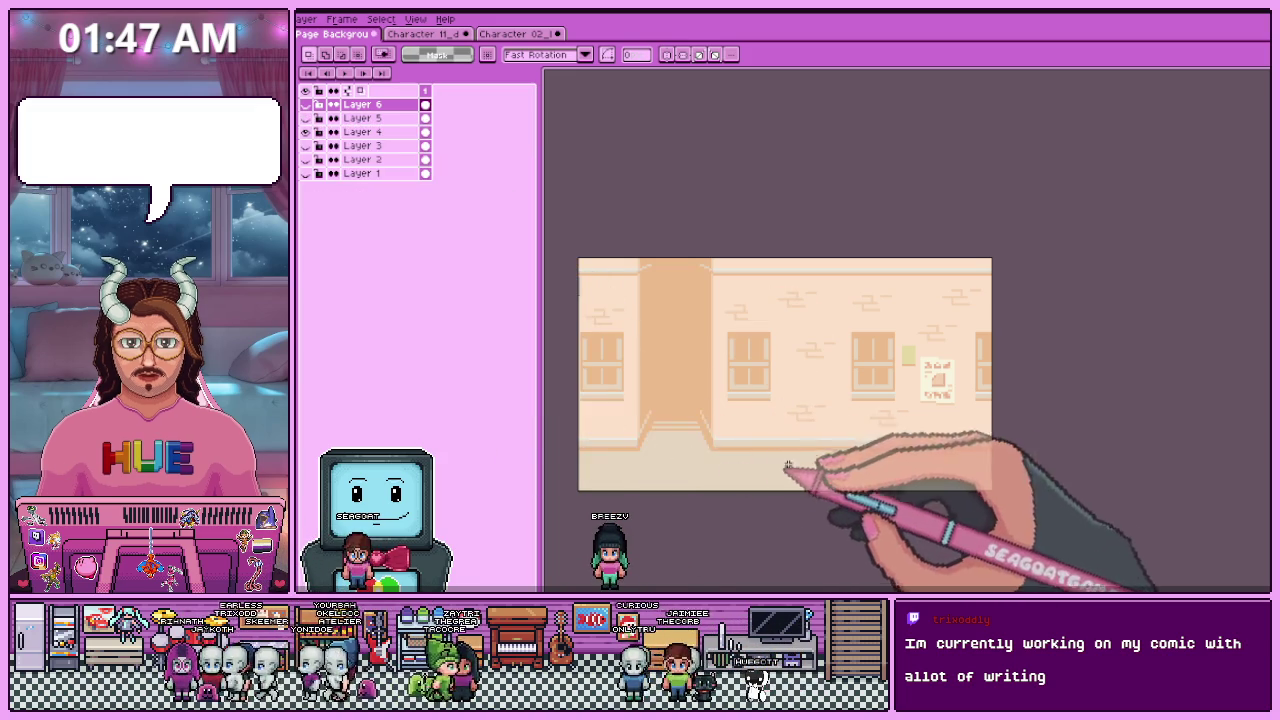
- Toggle the cap-wearing alternative, restore the two-character version, and bring up Export File
scroll(815, 465, "down", 2)
scroll(800, 455, "up", 2)
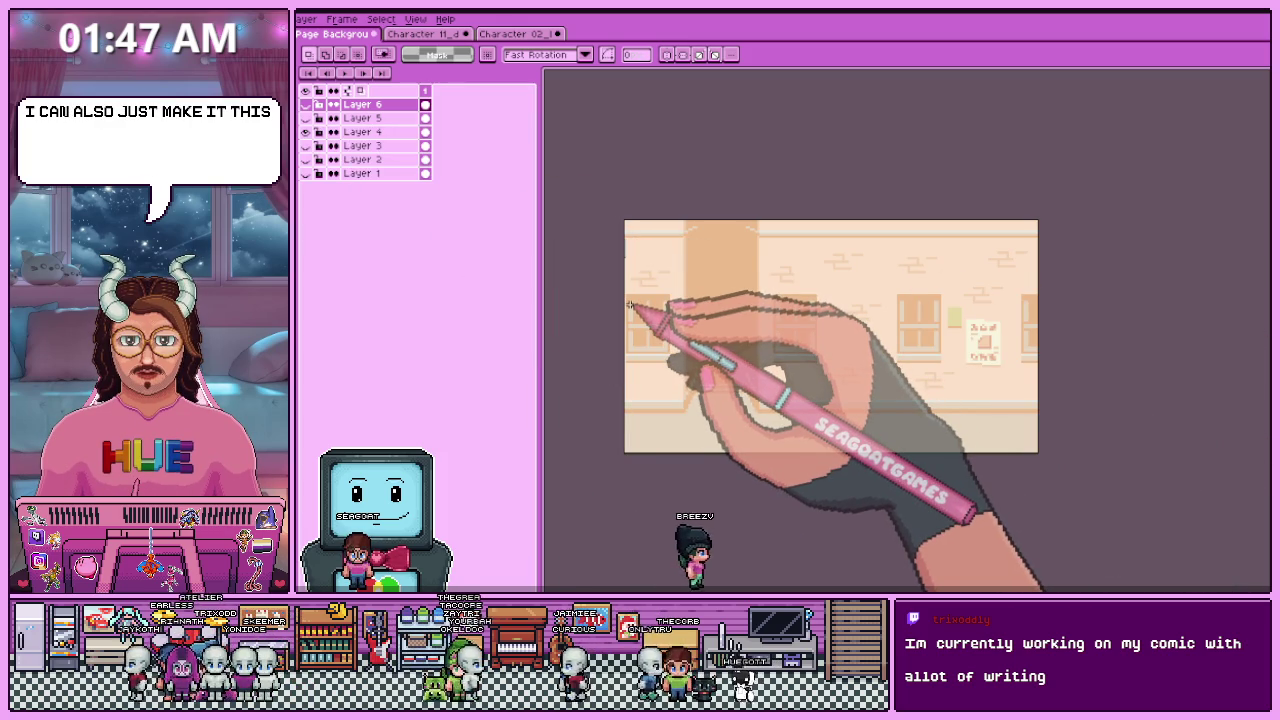
left_click(306, 118)
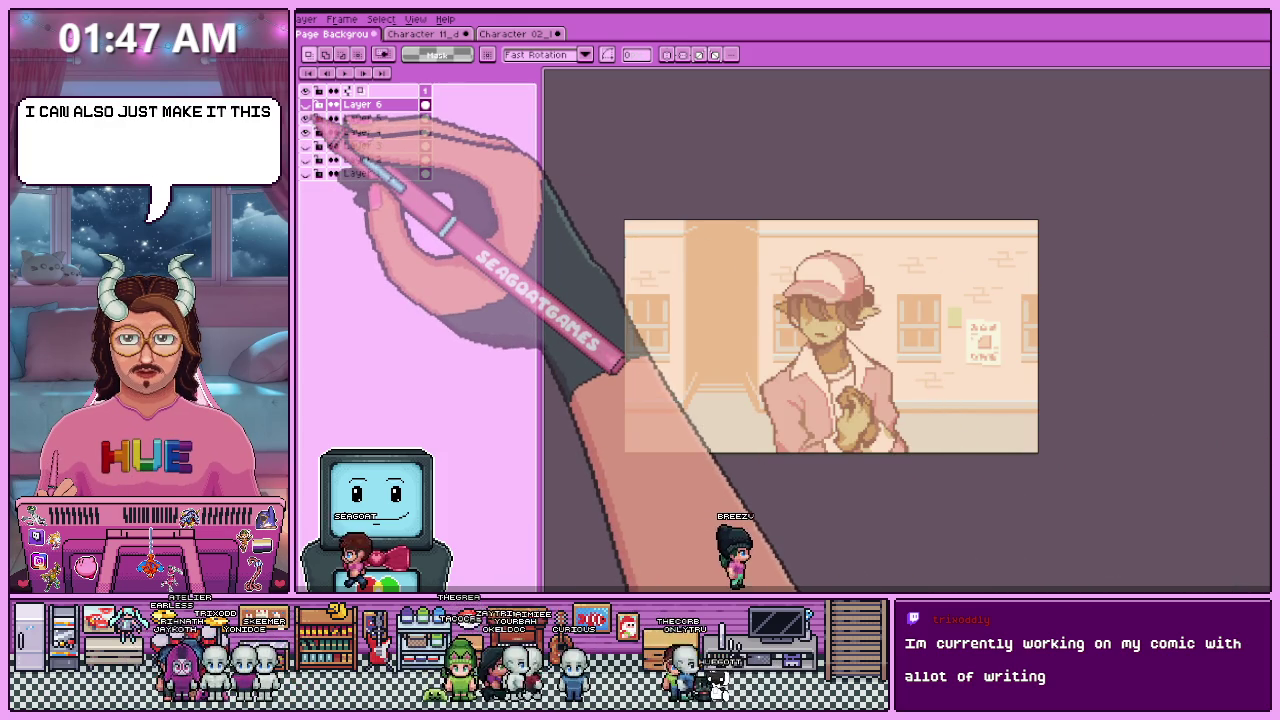
left_click(306, 118)
scroll(600, 374, "down", 1)
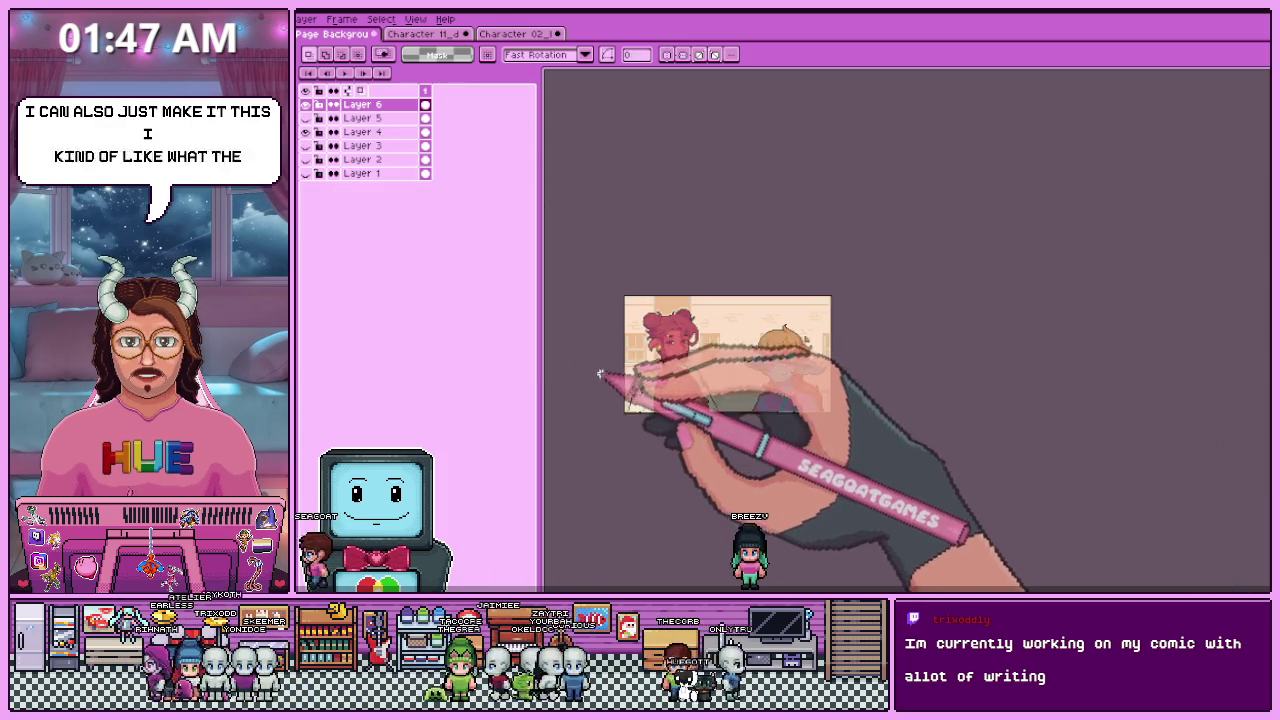
scroll(679, 368, "up", 1)
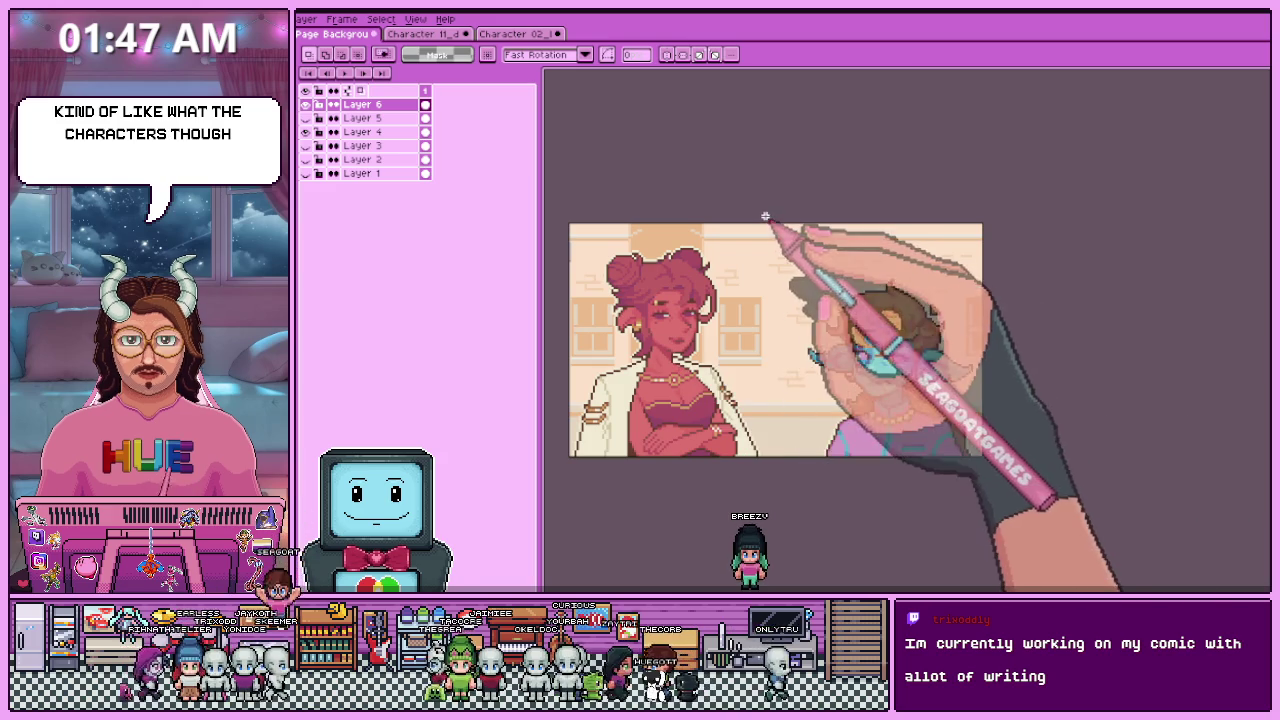
key("ctrl+alt+shift+s")
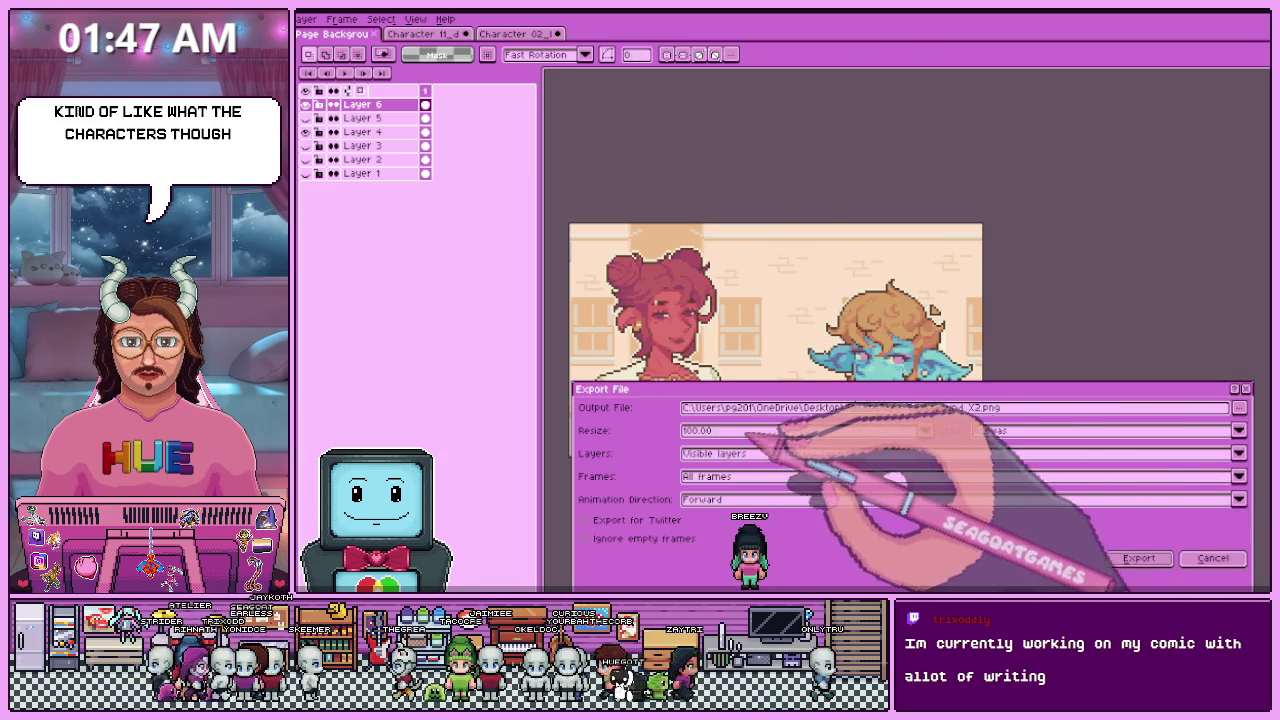
- Export Page Background X2.png with the Resize preset set to 200%
left_click(925, 430)
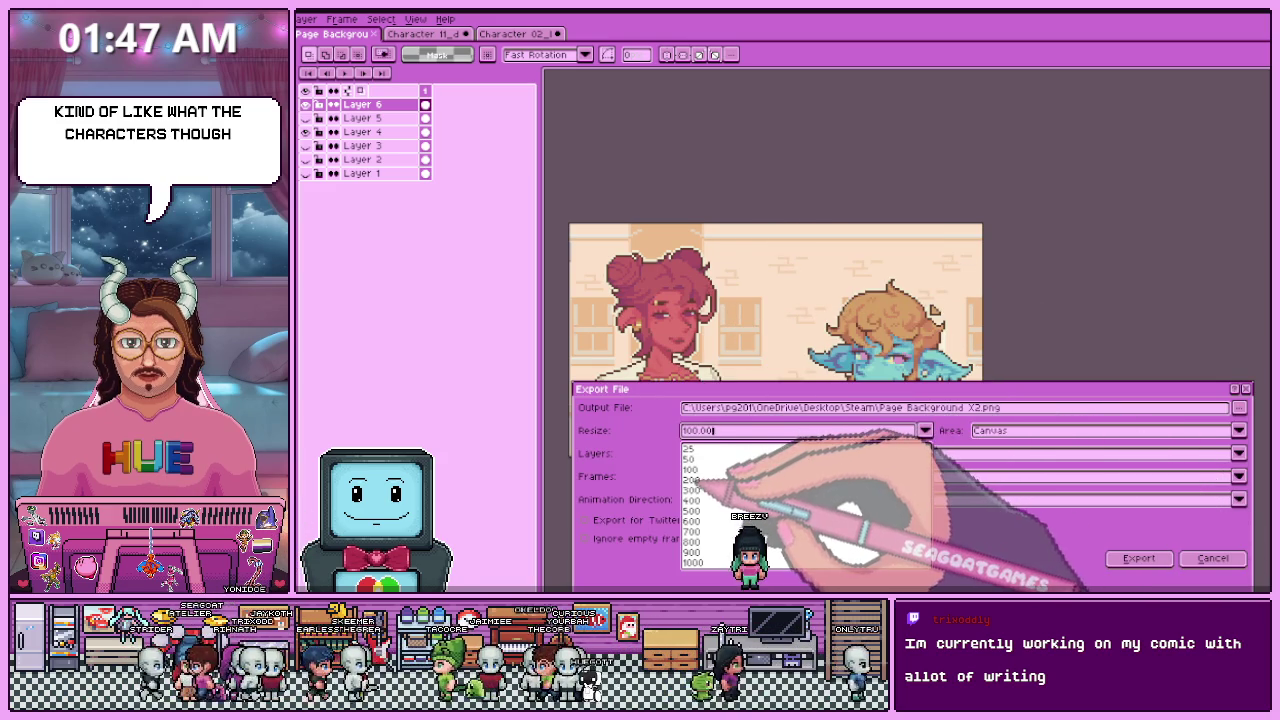
left_click(692, 479)
left_click(1140, 559)
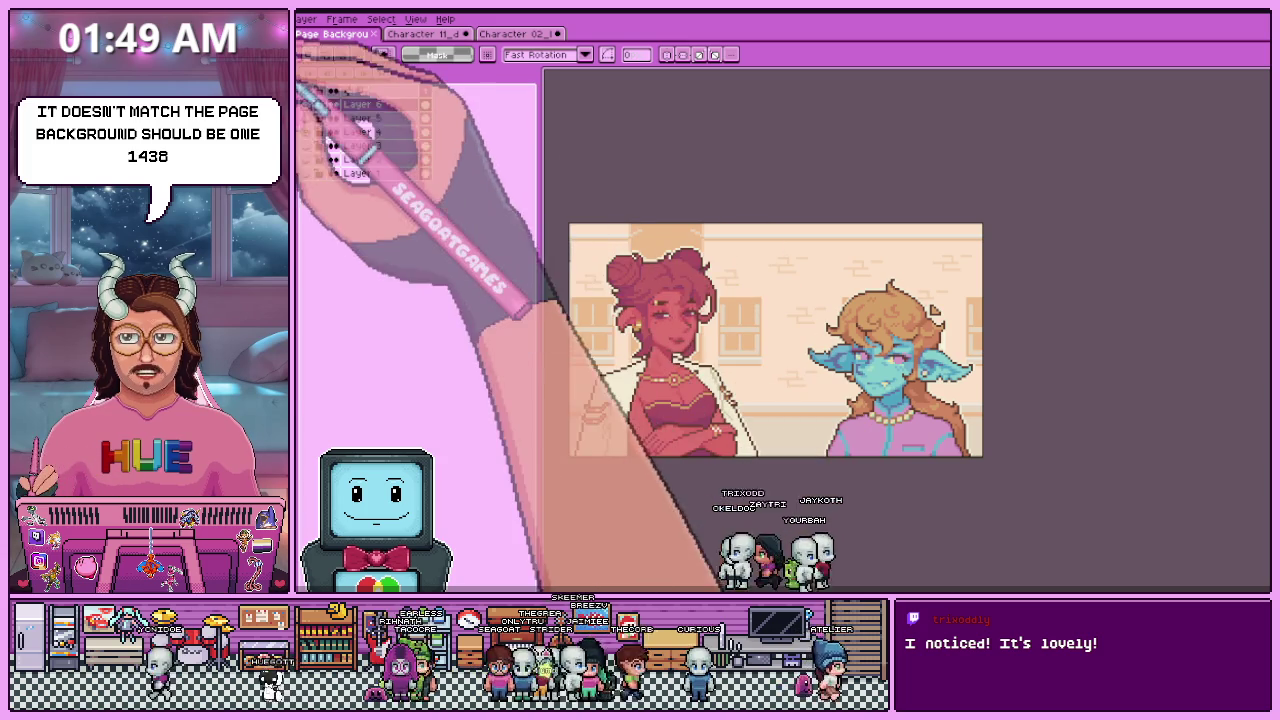
- Cancel out of Canvas Size, then bring up the Sprite Size scaling dialog
left_click(306, 19)
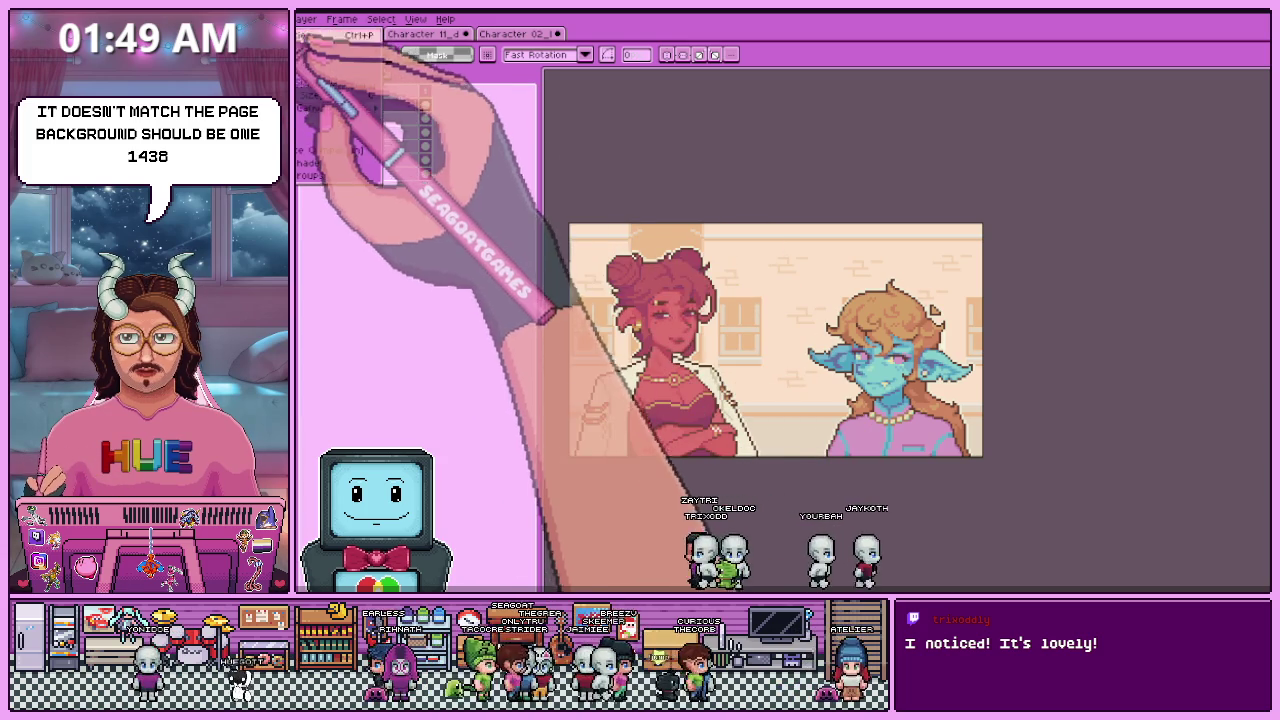
left_click(318, 107)
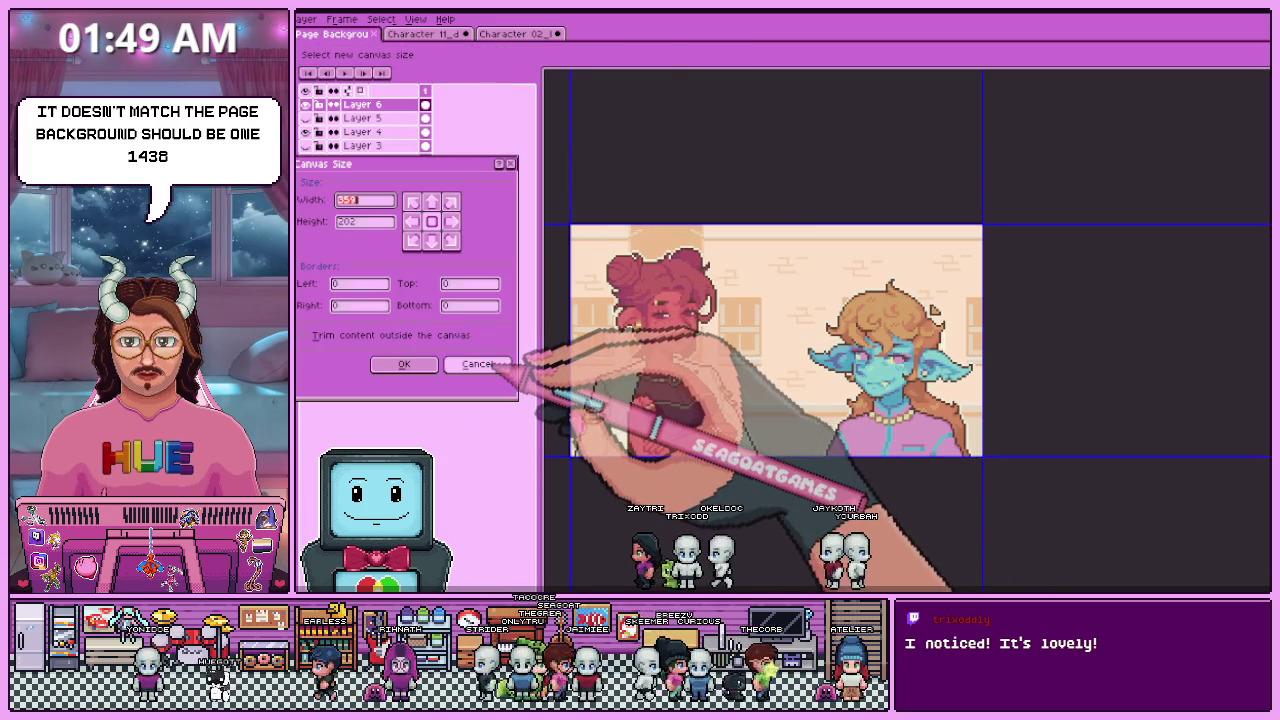
left_click(478, 364)
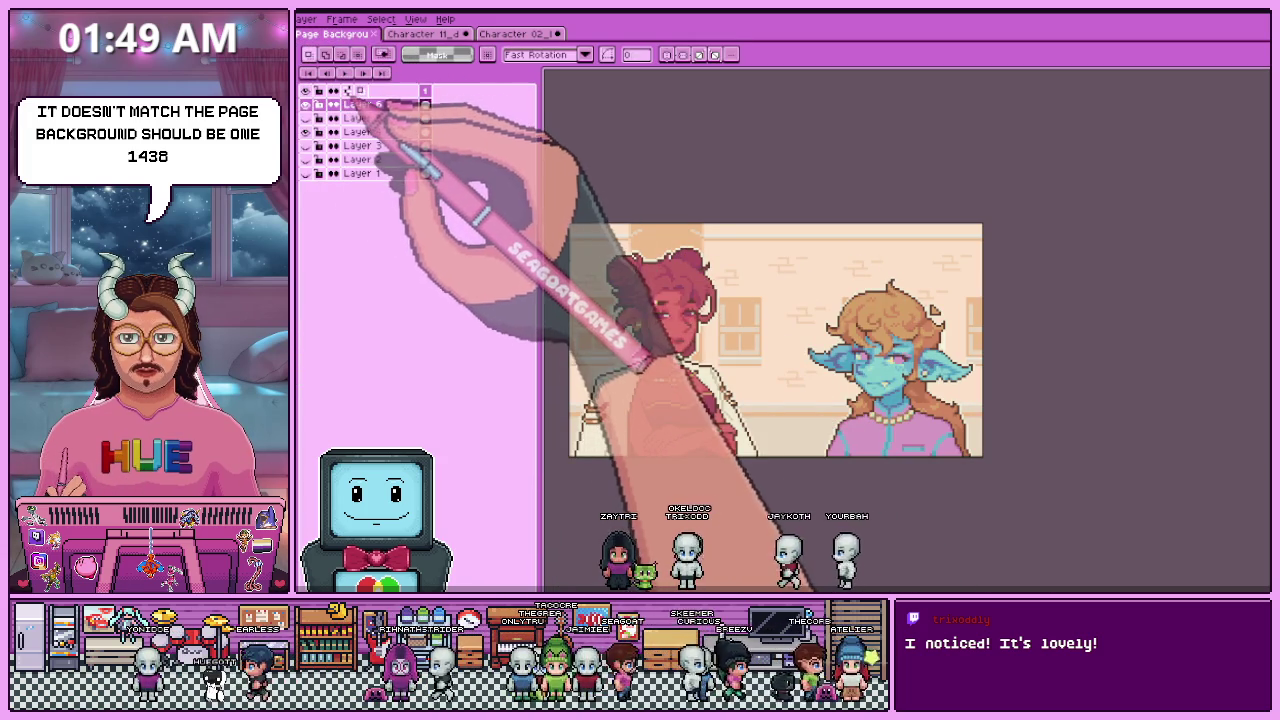
left_click(306, 19)
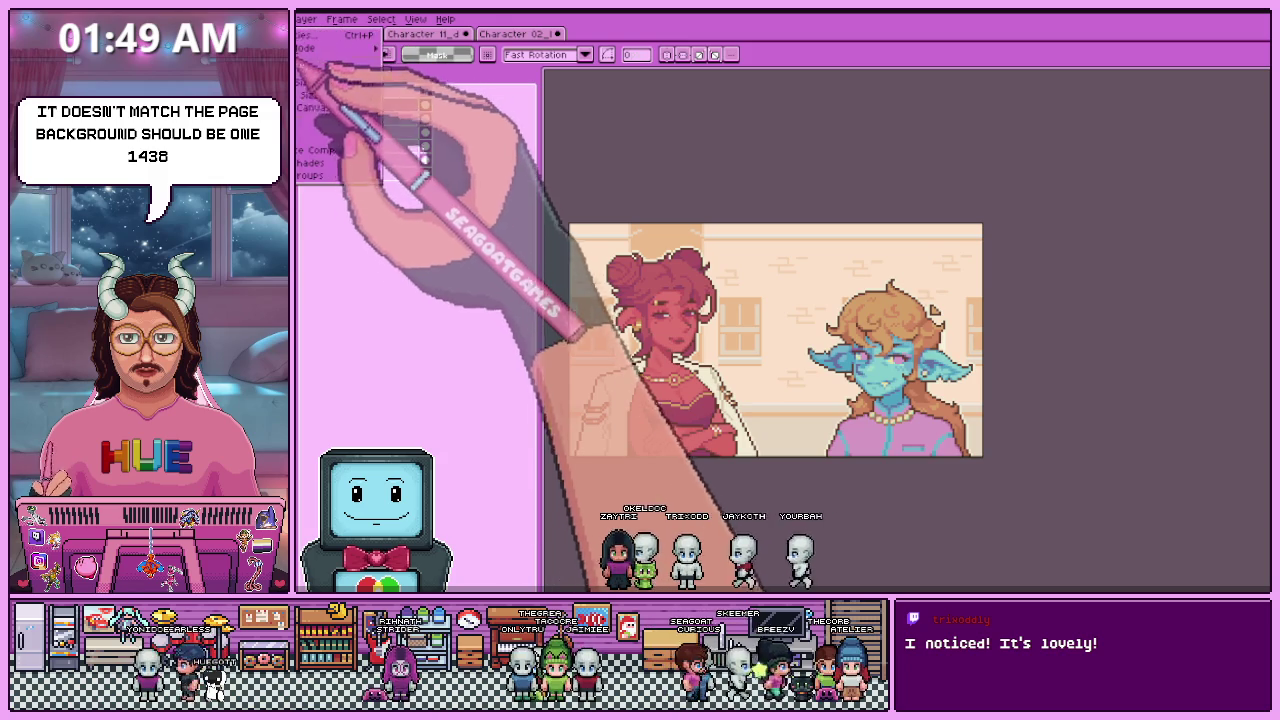
left_click(318, 94)
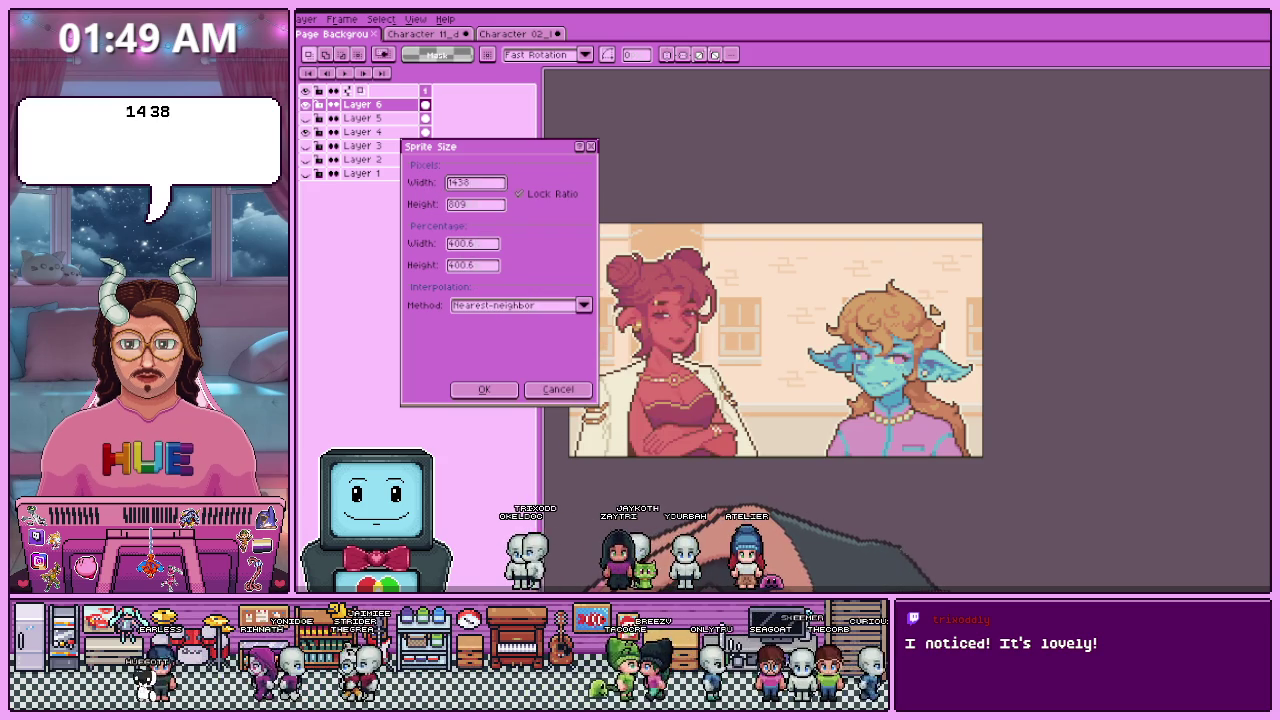
type("1438")
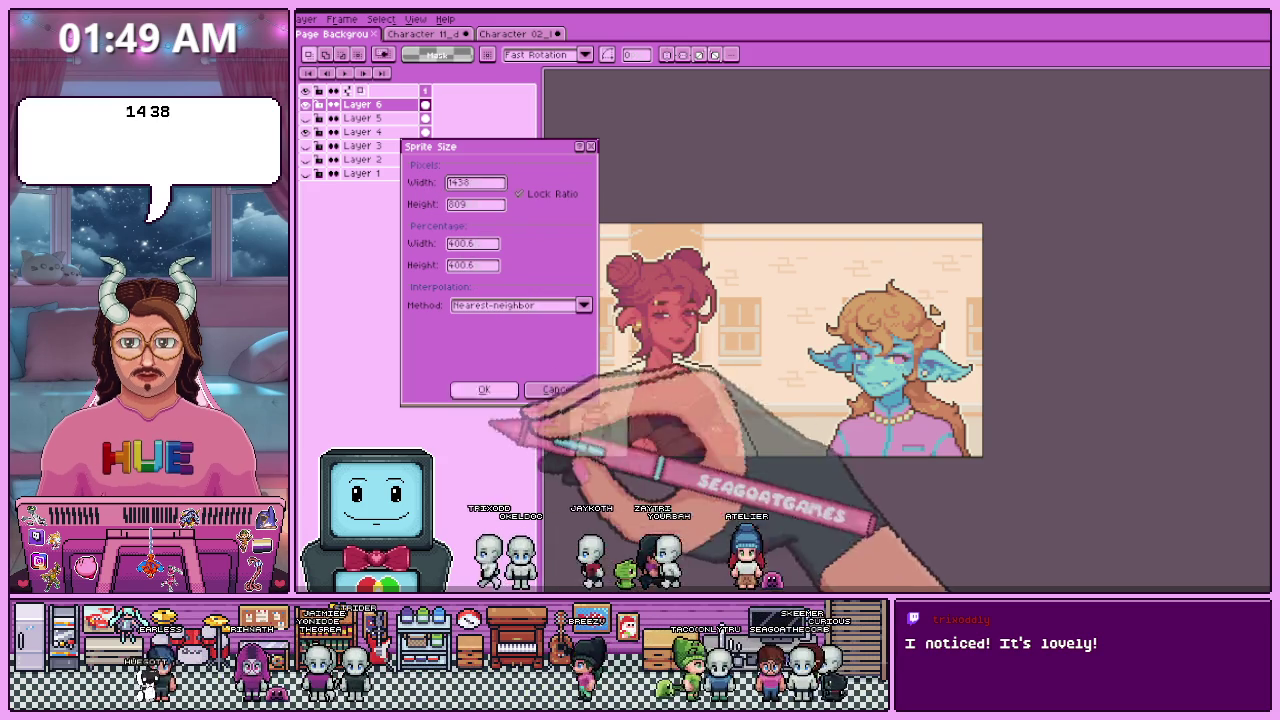
- Scale the sprite to 1438 × 809 px and reopen export with the 200% resize value selected
left_click(476, 204)
type("810")
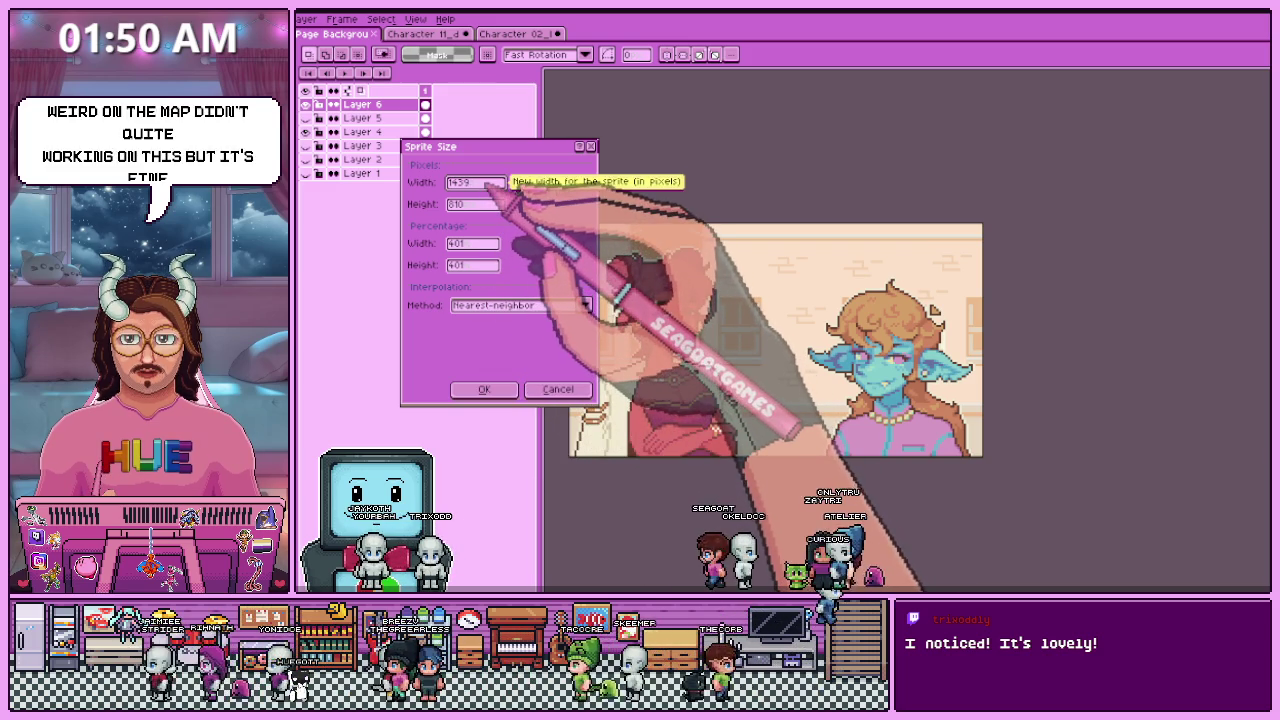
double_click(475, 182)
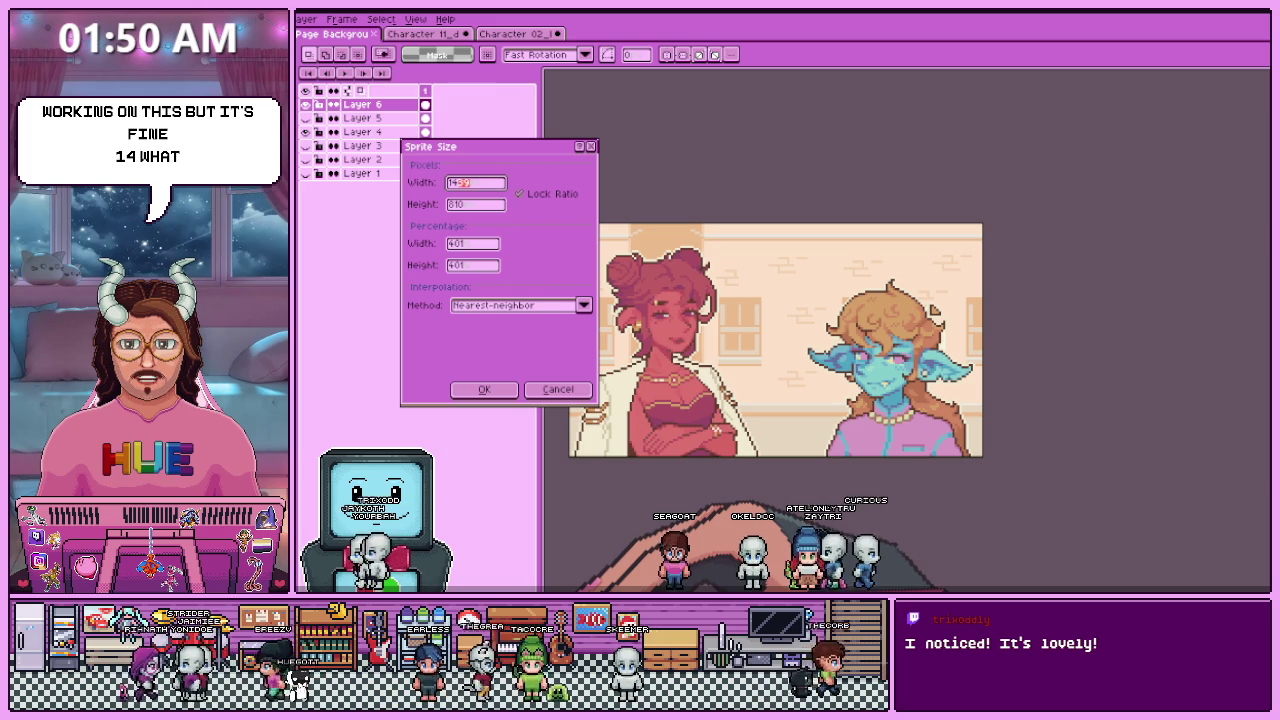
left_click(476, 183)
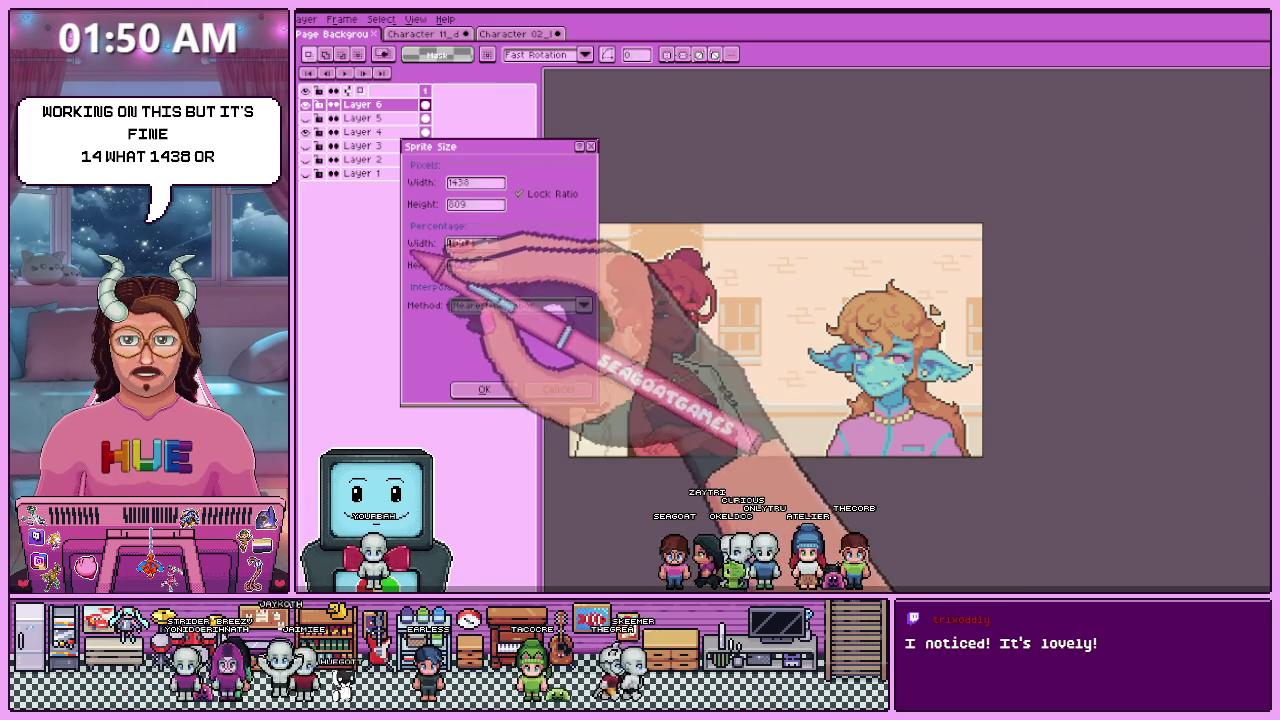
left_click(484, 389)
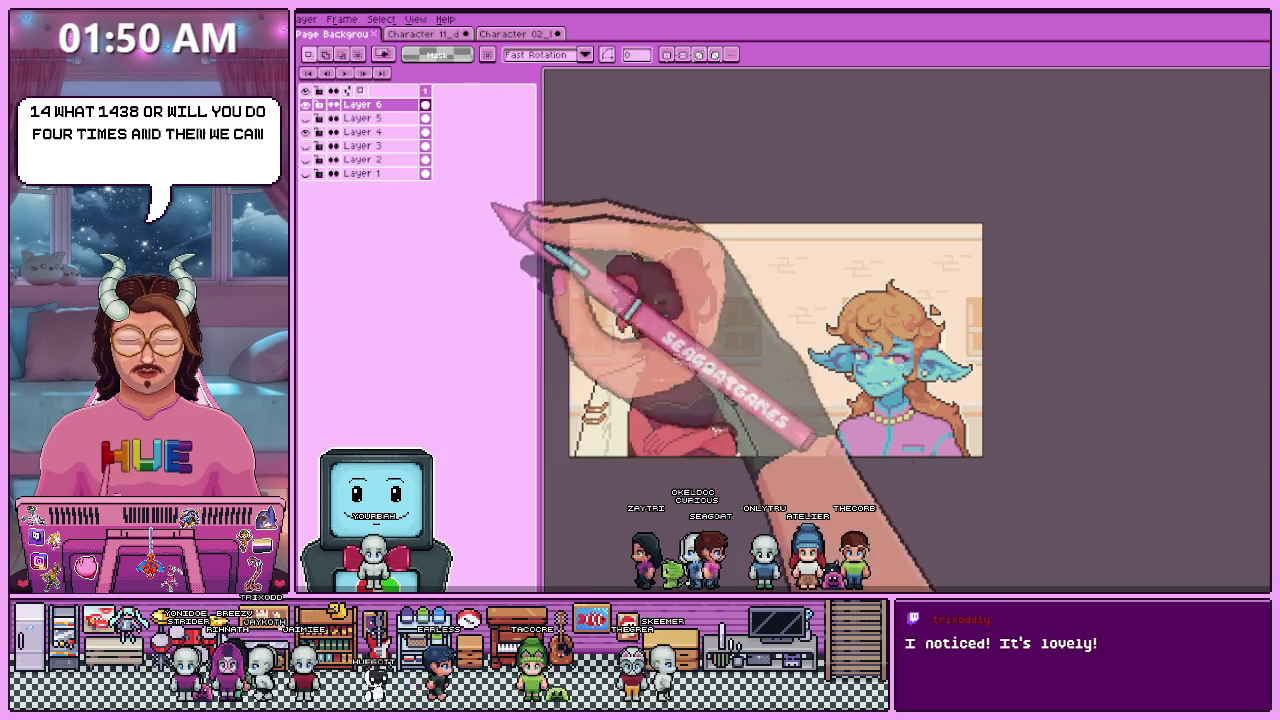
key("ctrl+alt+shift+s")
double_click(780, 430)
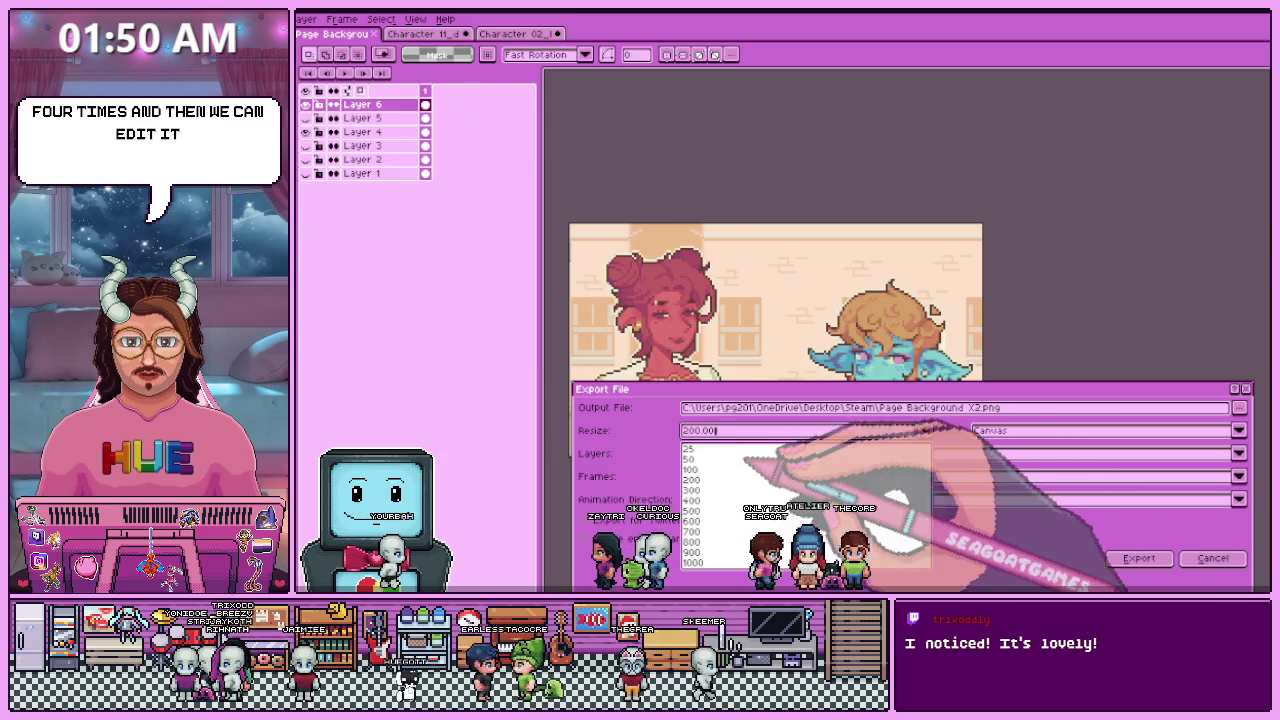
- Export Page Background X2.png again at 400% scale
type("400")
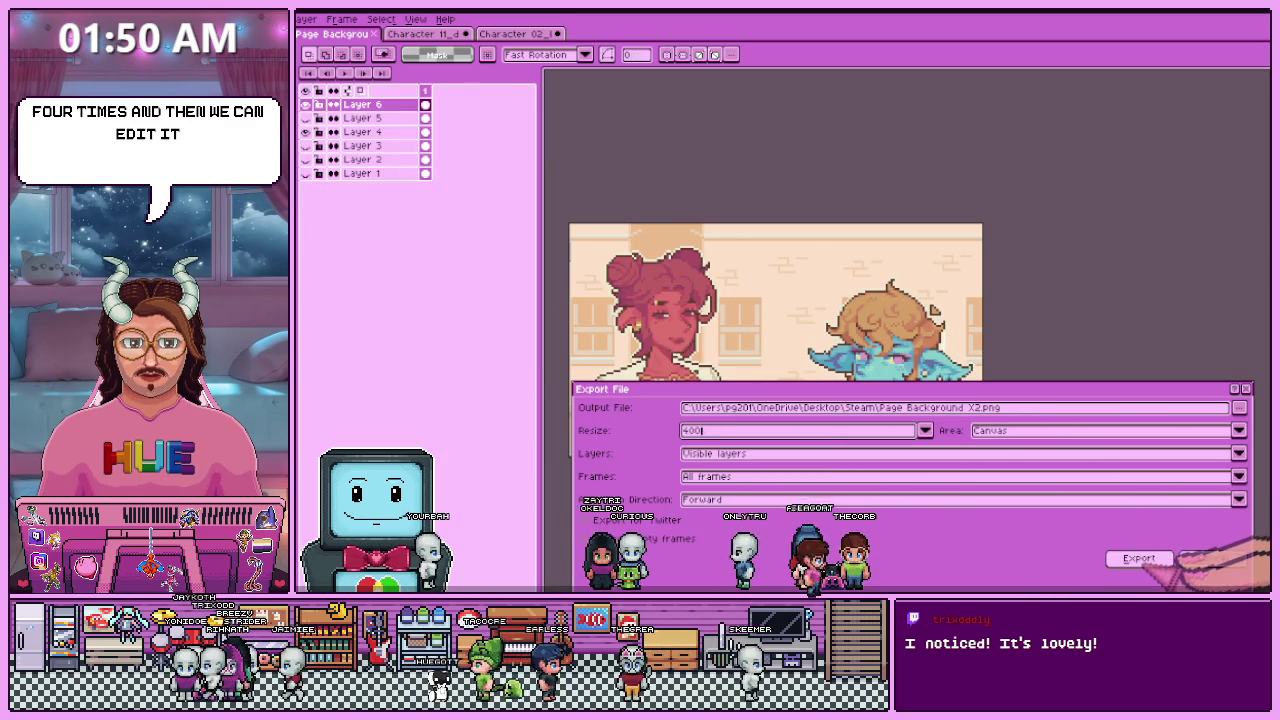
left_click(1138, 558)
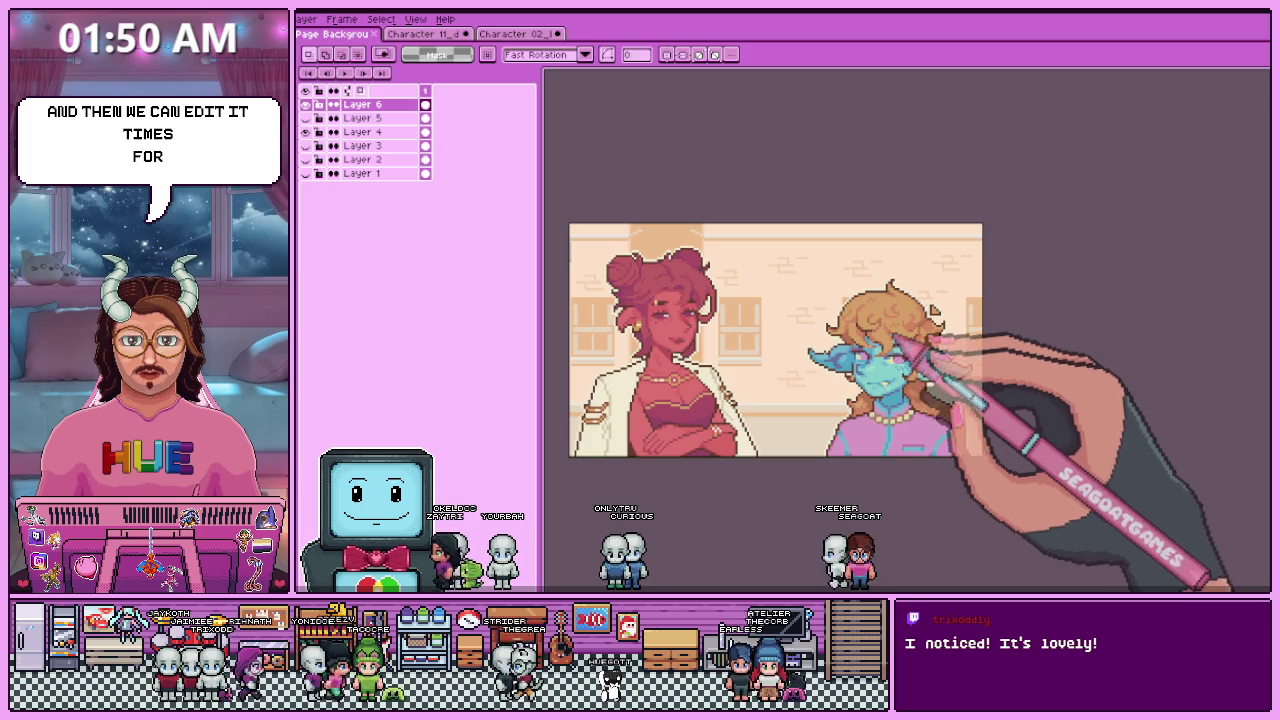
- Open the exported image in a new tab and set its canvas width to 1438 px
key("ctrl+alt+d")
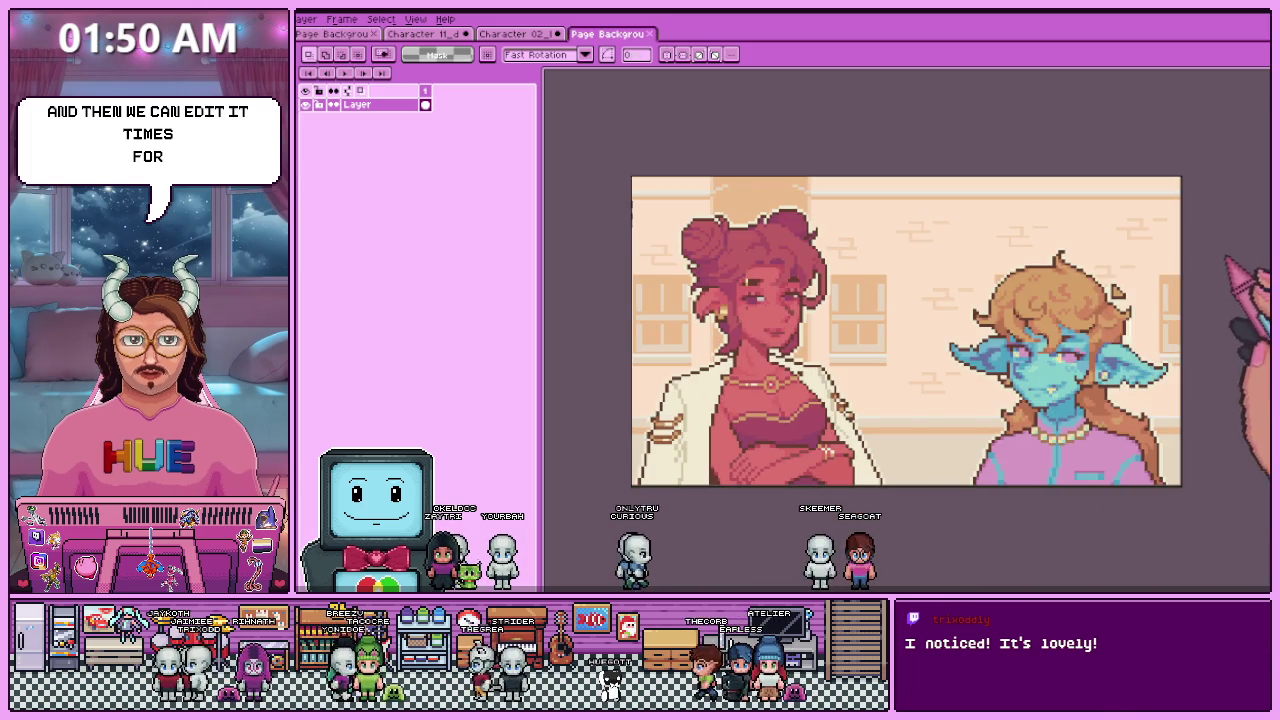
key("ctrl+alt+c")
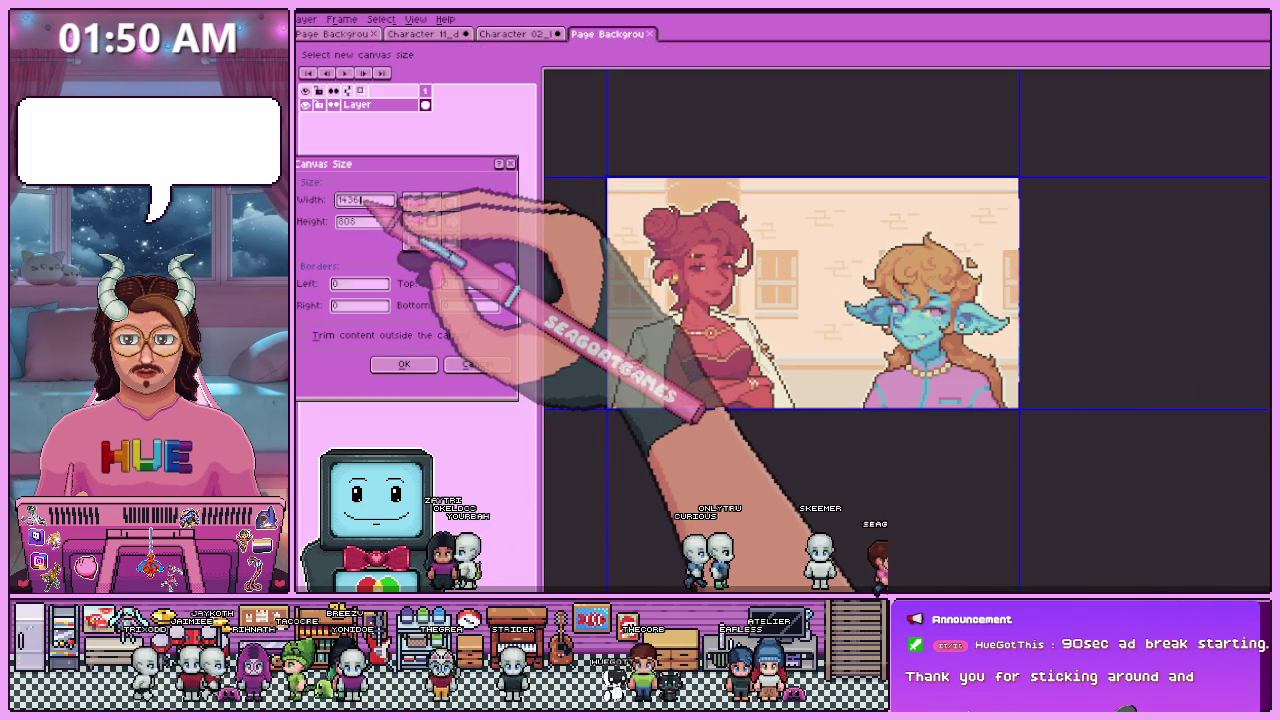
key("BackSpace")
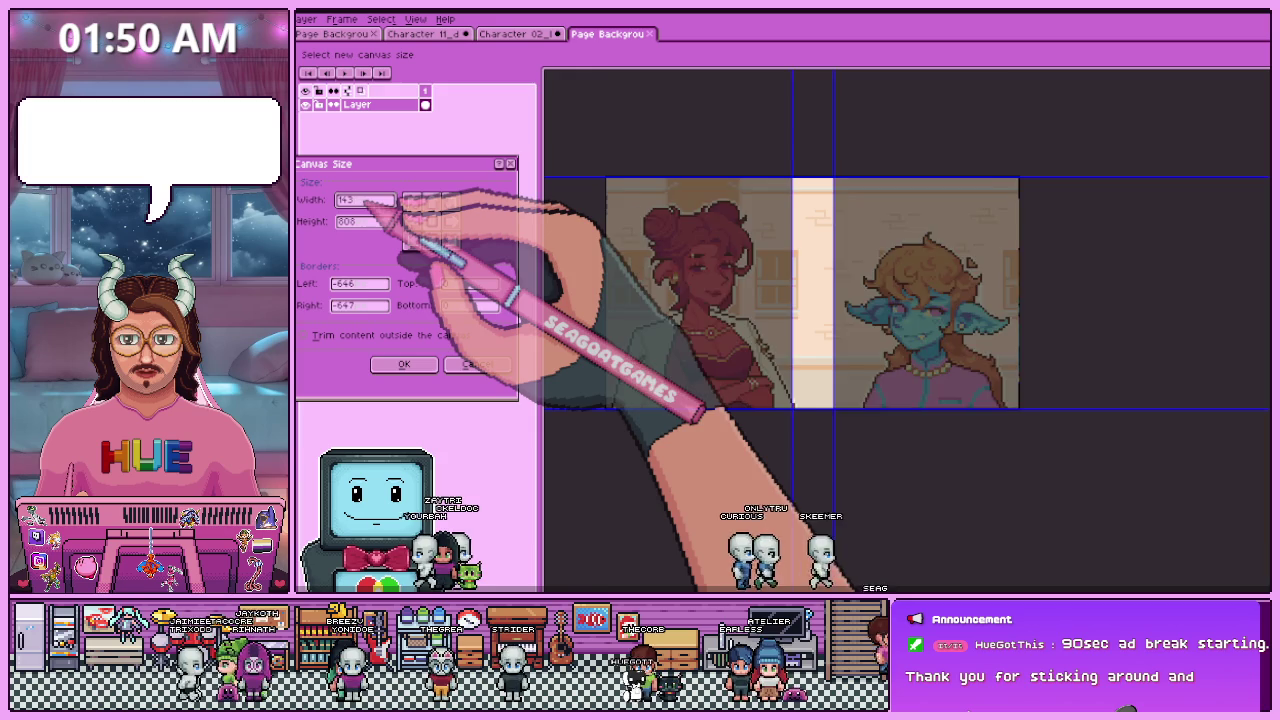
type("8")
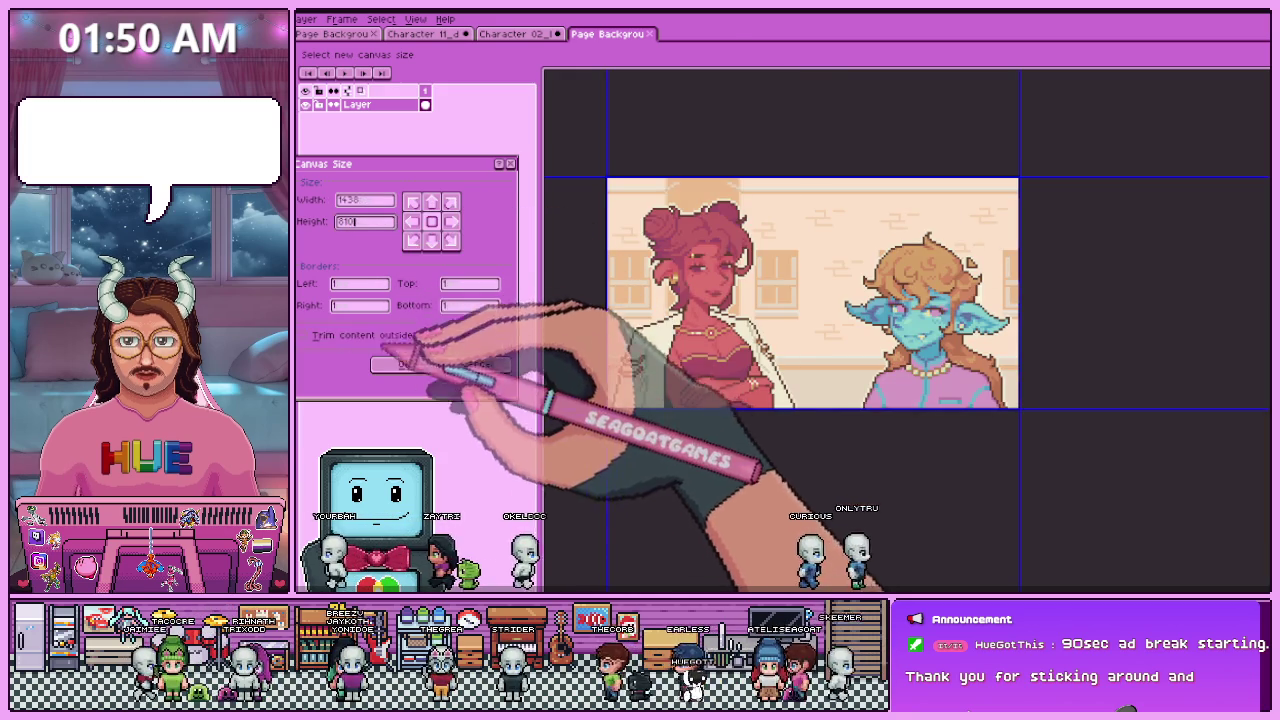
left_click(404, 364)
scroll(662, 404, "up", 2)
- Nudge the illustration with arrow keys to offset -1, 2 and commit it flush to the edges
scroll(662, 404, "up", 2)
scroll(662, 404, "up", 2)
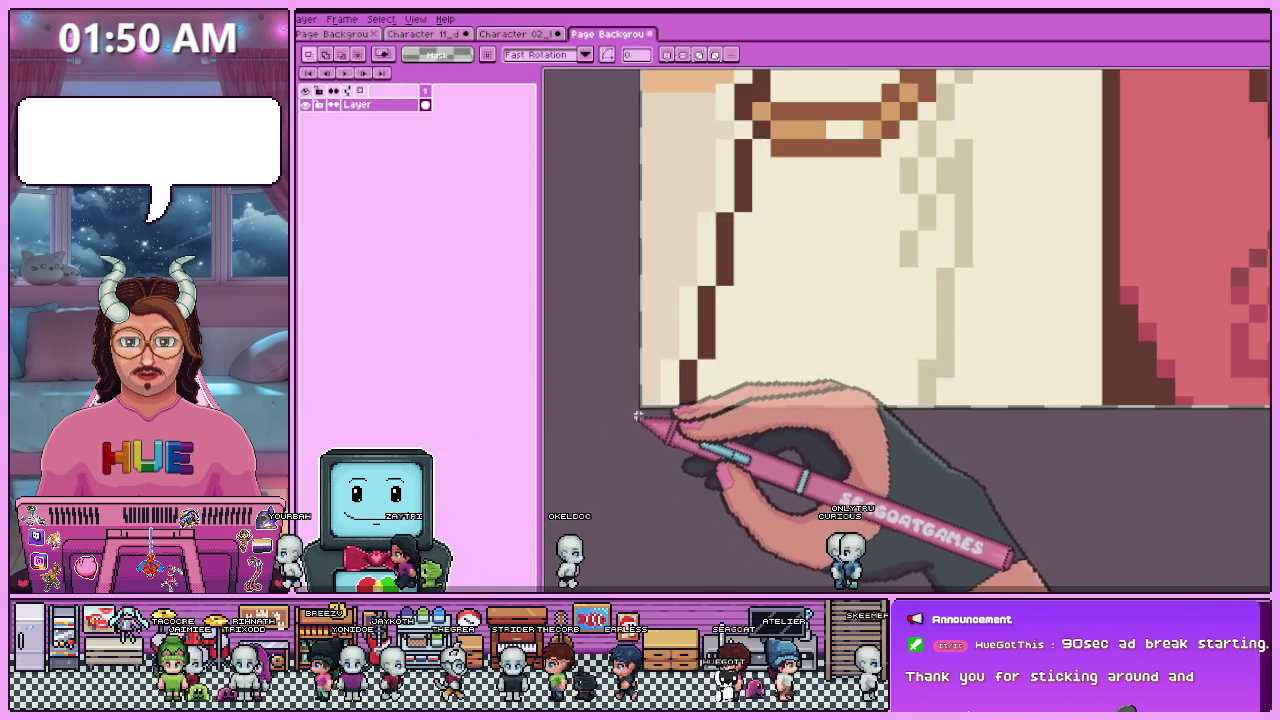
scroll(680, 404, "up", 1)
scroll(695, 402, "up", 1)
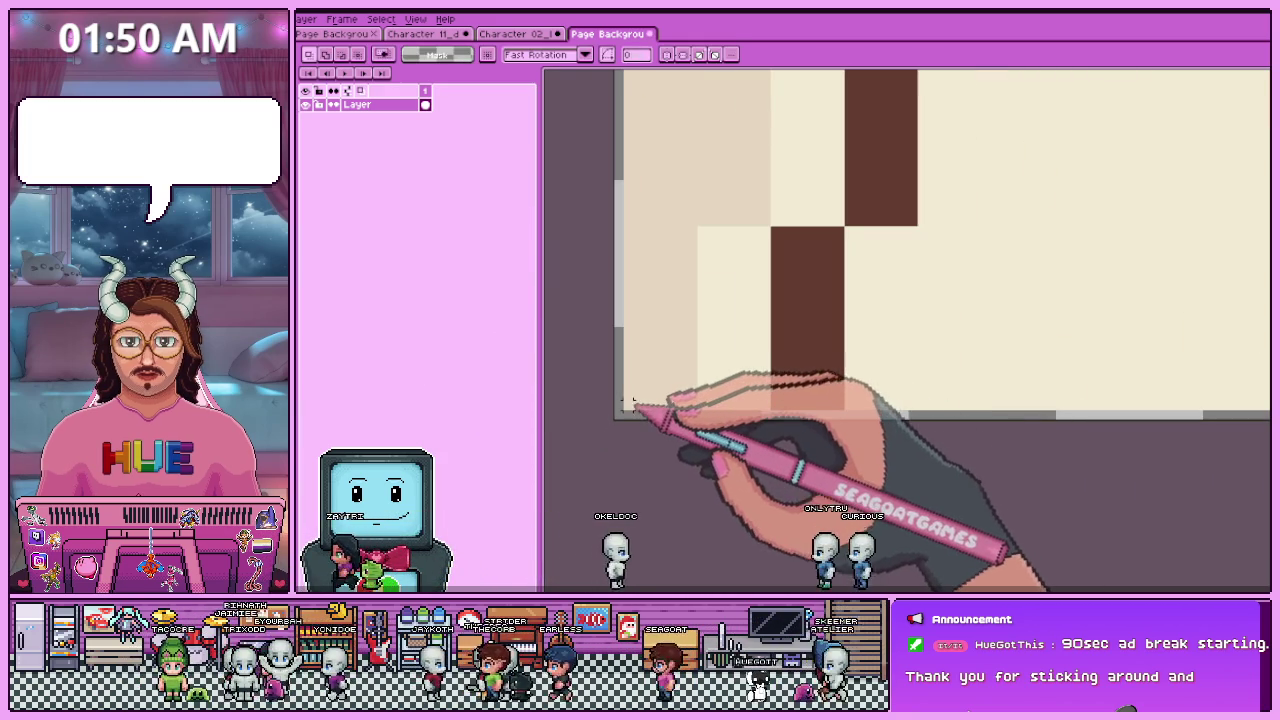
scroll(700, 400, "down", 2)
scroll(690, 410, "down", 4)
scroll(1157, 410, "up", 2)
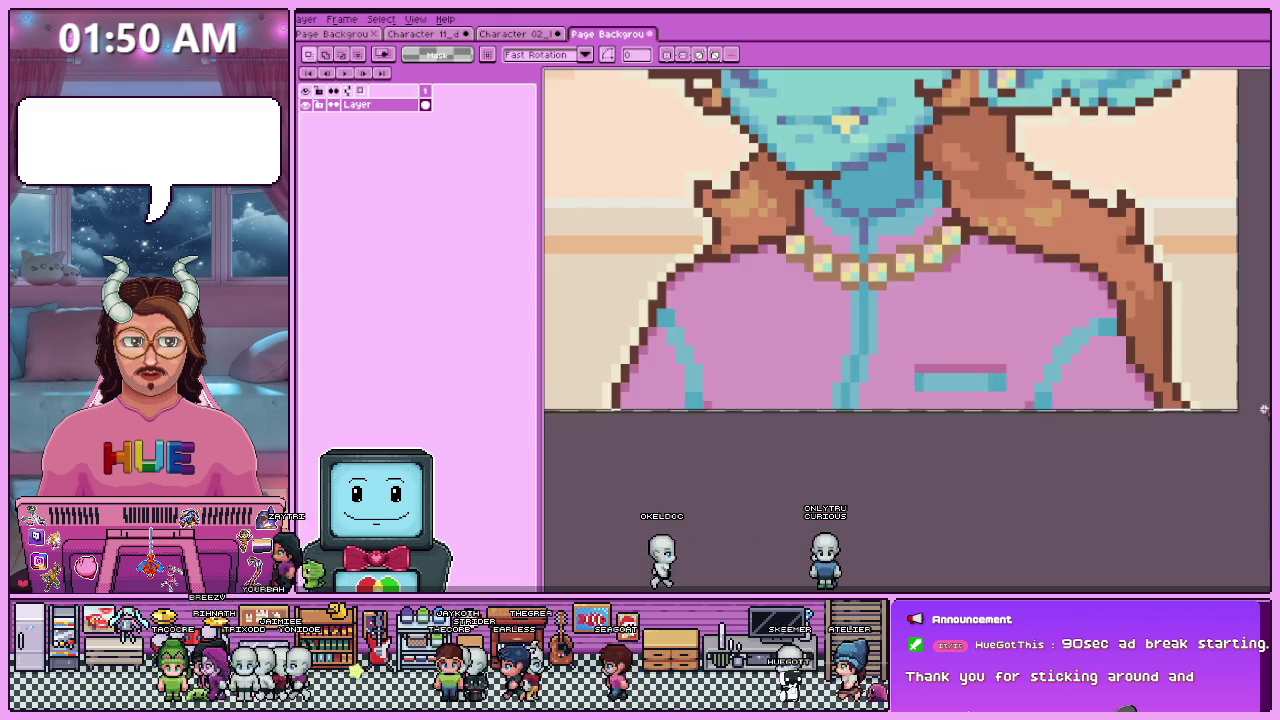
scroll(1157, 410, "up", 2)
scroll(918, 408, "down", 1)
scroll(918, 408, "down", 3)
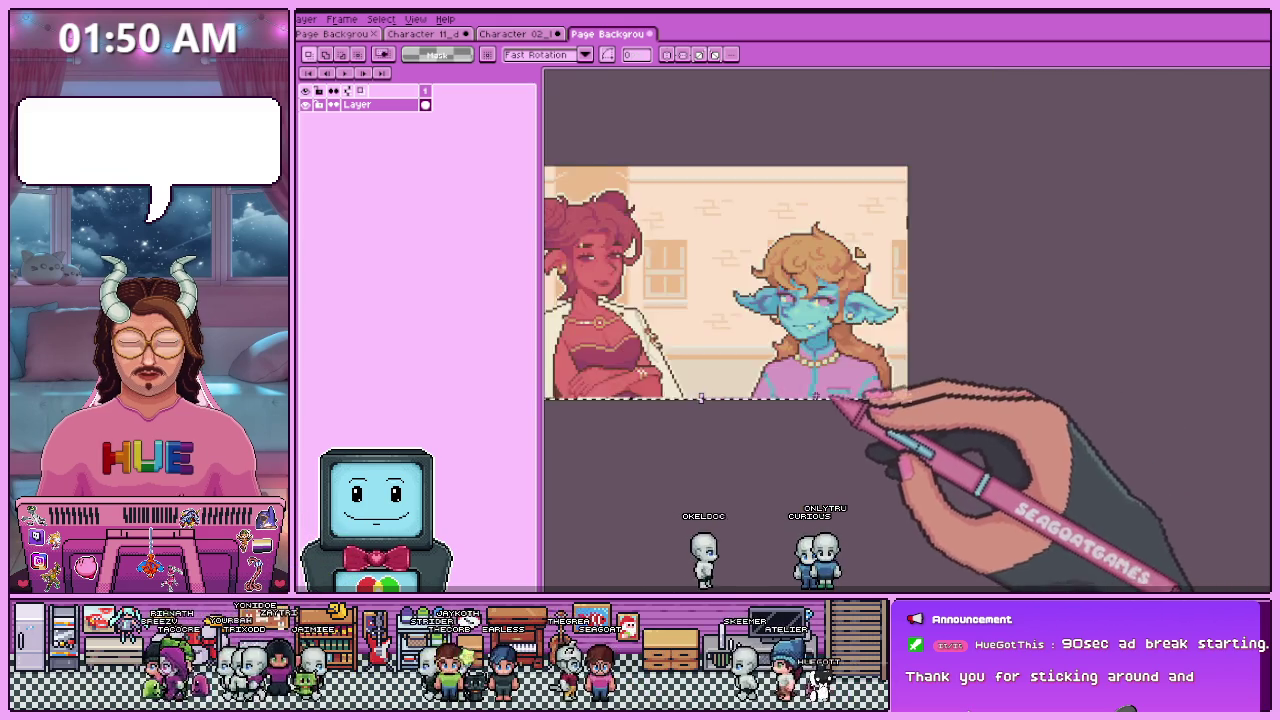
scroll(720, 400, "down", 2)
scroll(626, 366, "up", 1)
scroll(626, 366, "up", 1)
scroll(626, 366, "up", 1)
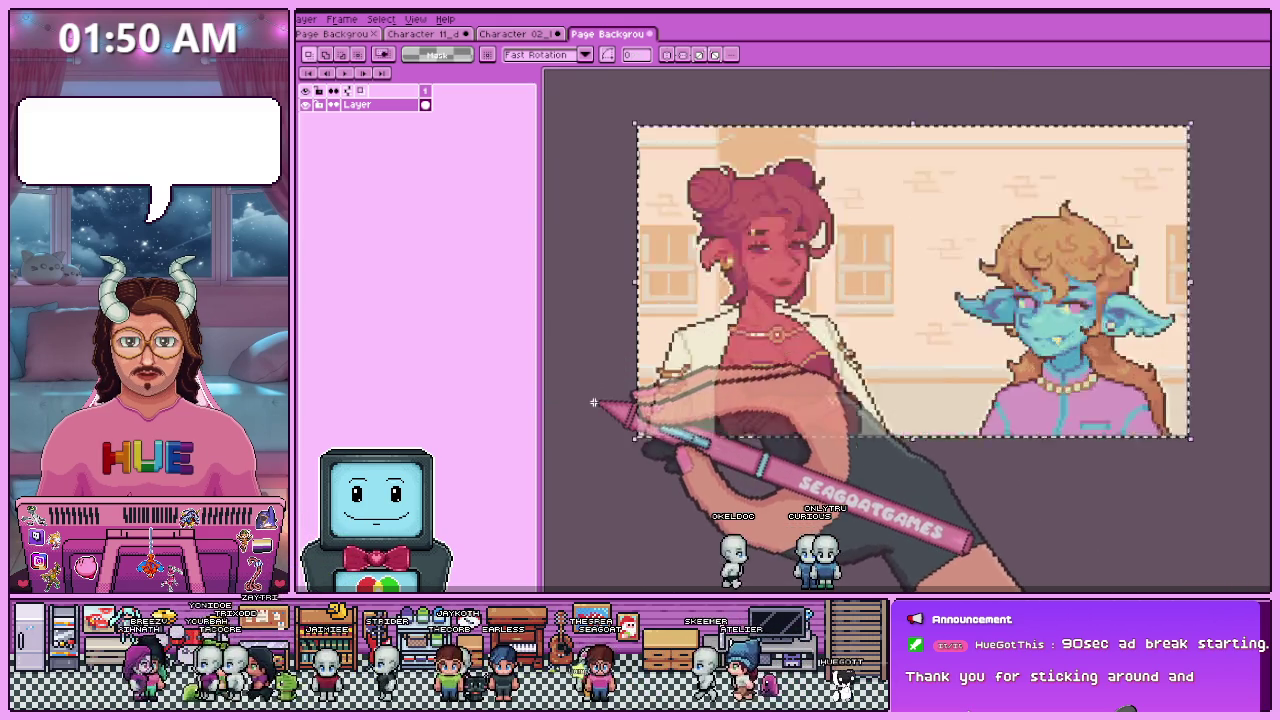
scroll(610, 420, "up", 2)
scroll(606, 440, "up", 1)
scroll(603, 457, "up", 1)
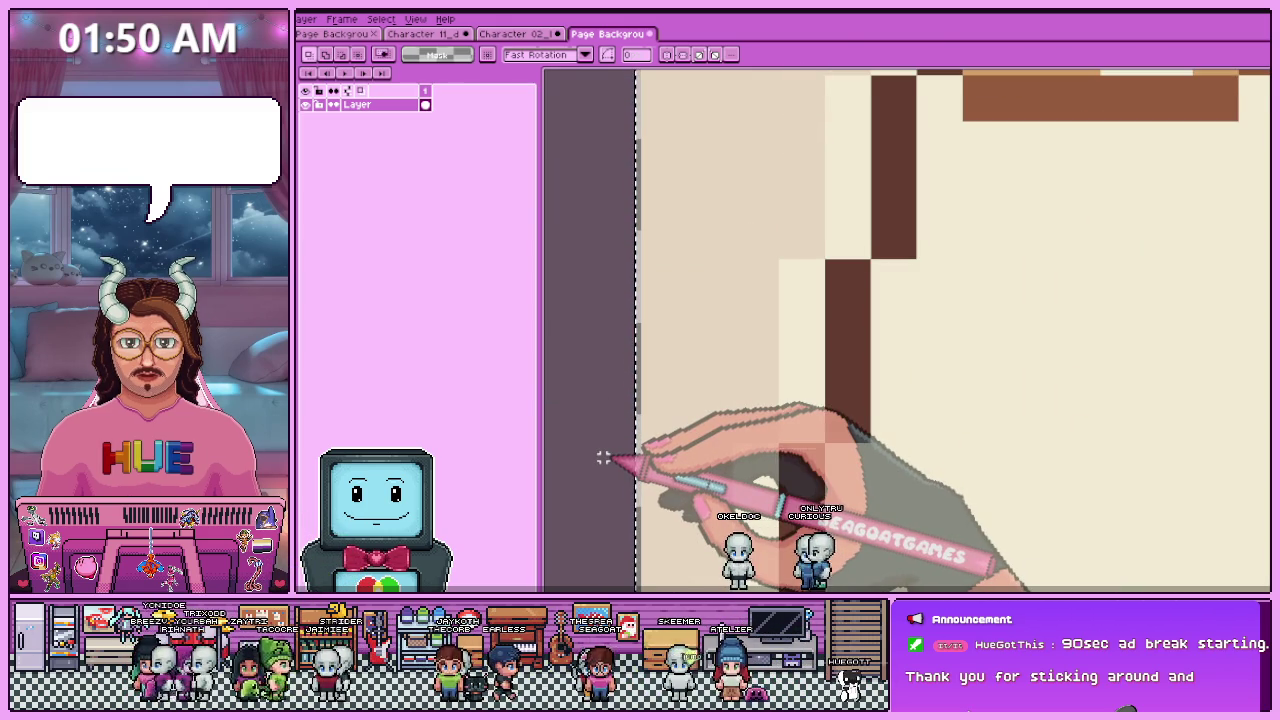
key("Down")
key("Down")
key("Left")
key("Left")
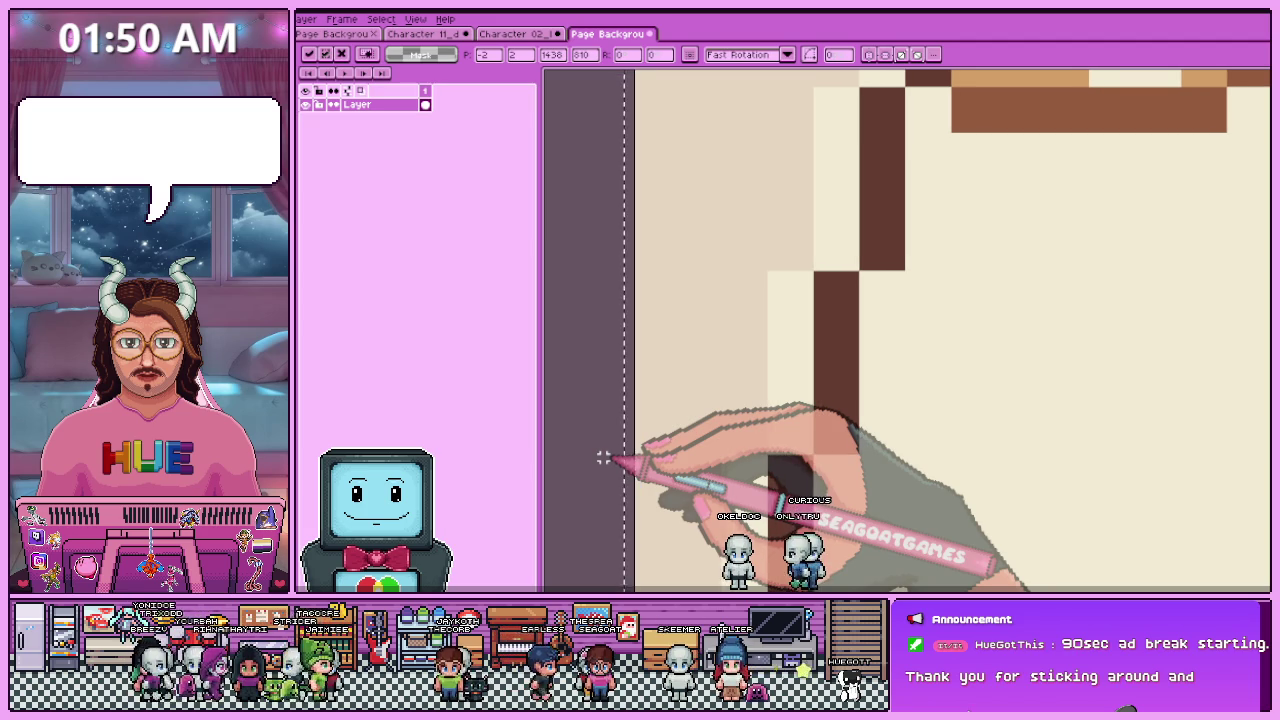
key("Right")
scroll(690, 400, "down", 3)
scroll(712, 363, "up", 2)
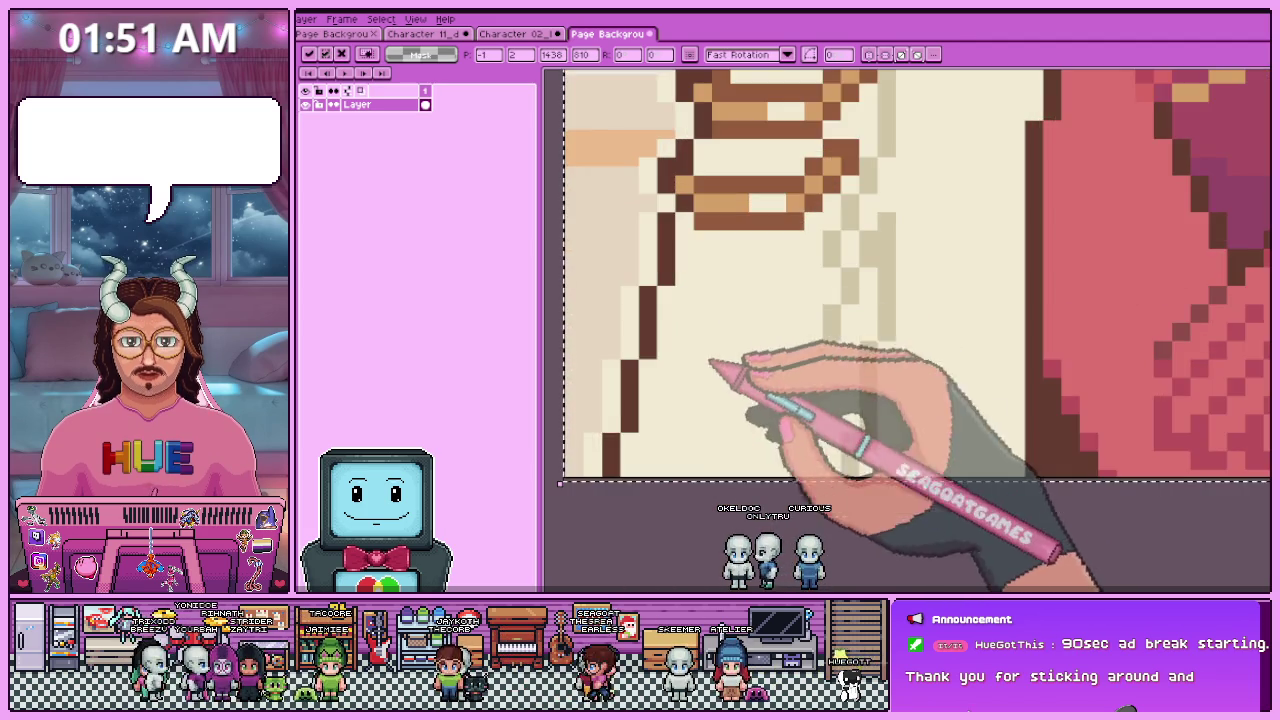
scroll(712, 400, "down", 3)
scroll(1057, 191, "down", 1)
scroll(1057, 191, "up", 1)
scroll(1054, 234, "up", 2)
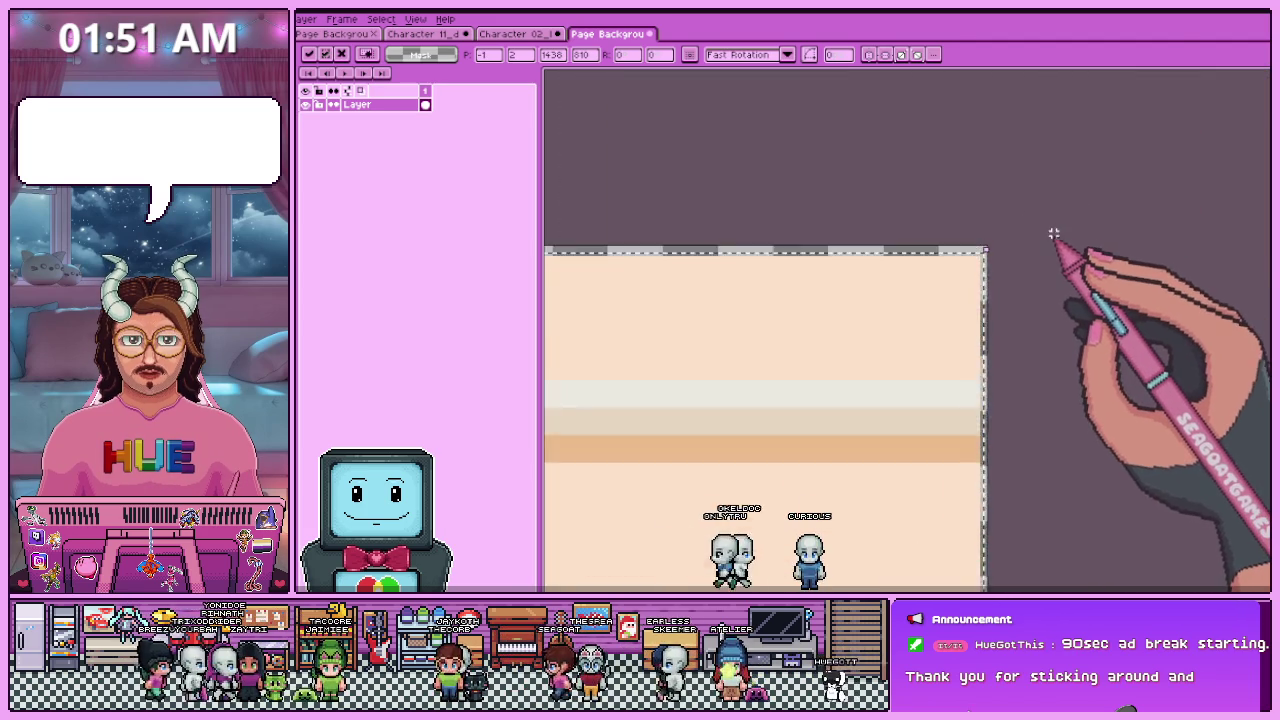
key("Return")
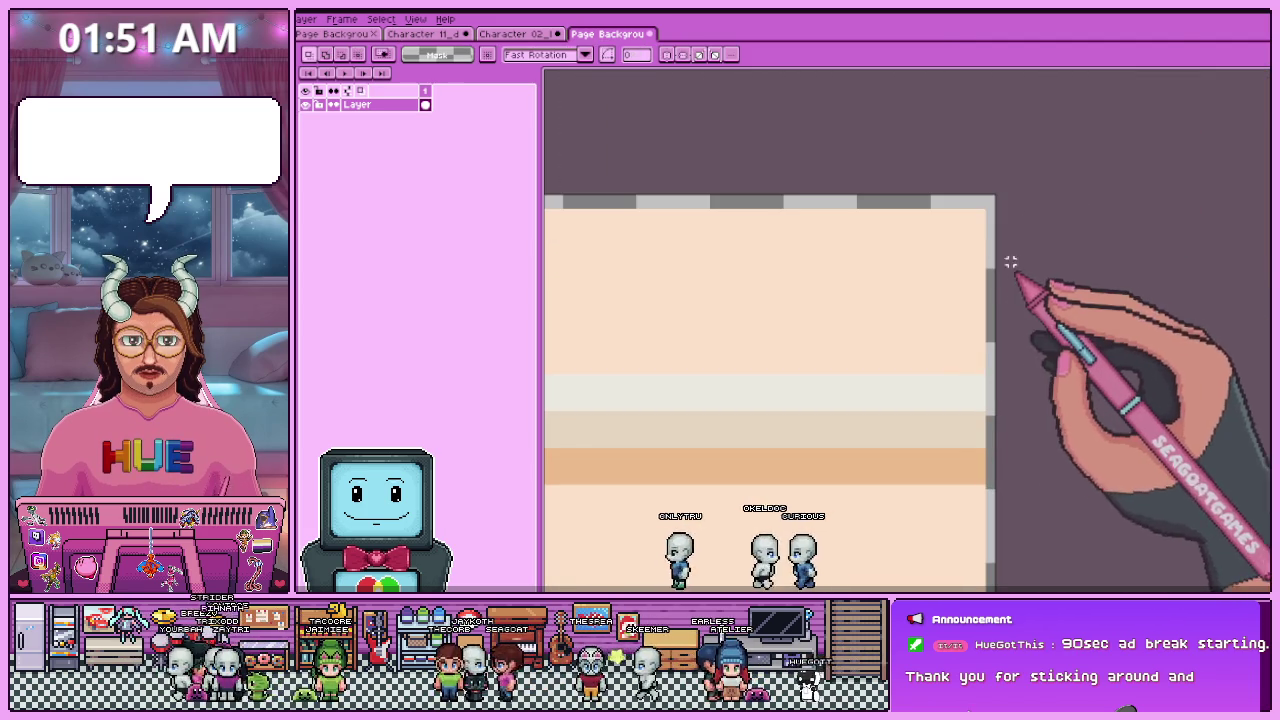
- Inspect the canvas edges and switch to the Paint Bucket tool
scroll(985, 470, "down", 3)
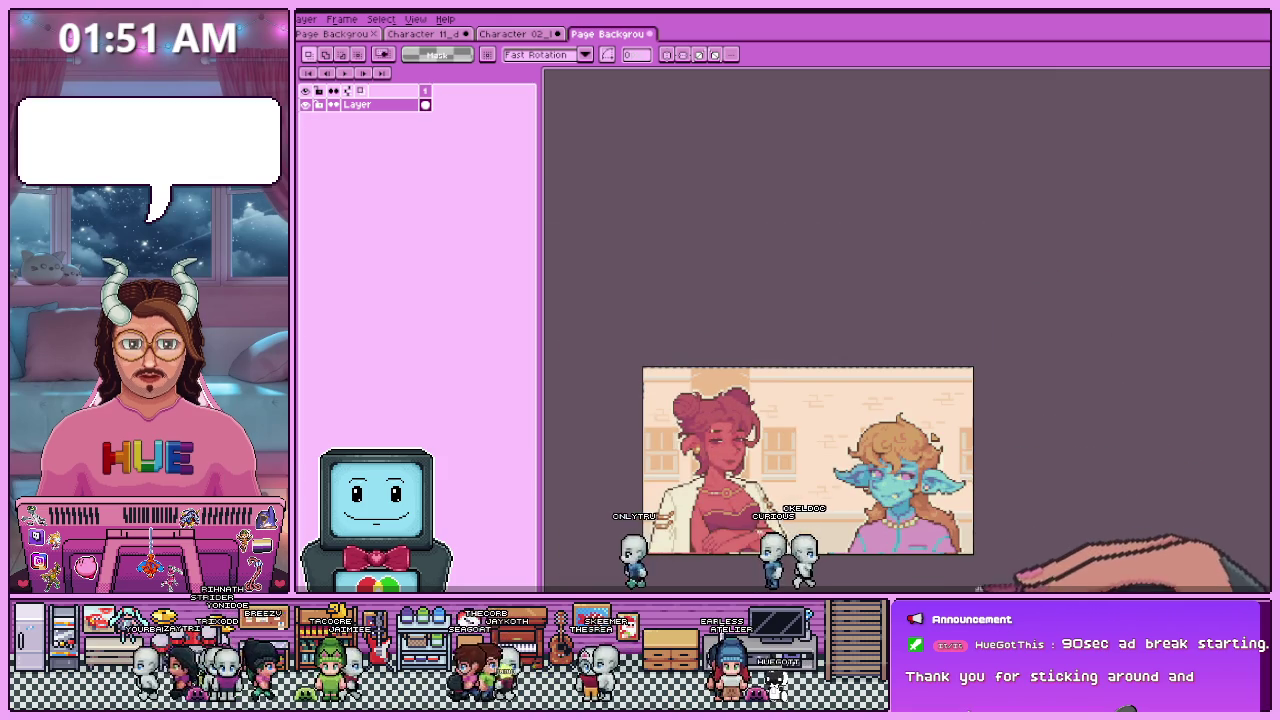
scroll(990, 555, "up", 2)
scroll(986, 534, "up", 2)
scroll(975, 470, "down", 1)
scroll(950, 370, "up", 2)
scroll(937, 348, "up", 1)
scroll(940, 300, "down", 2)
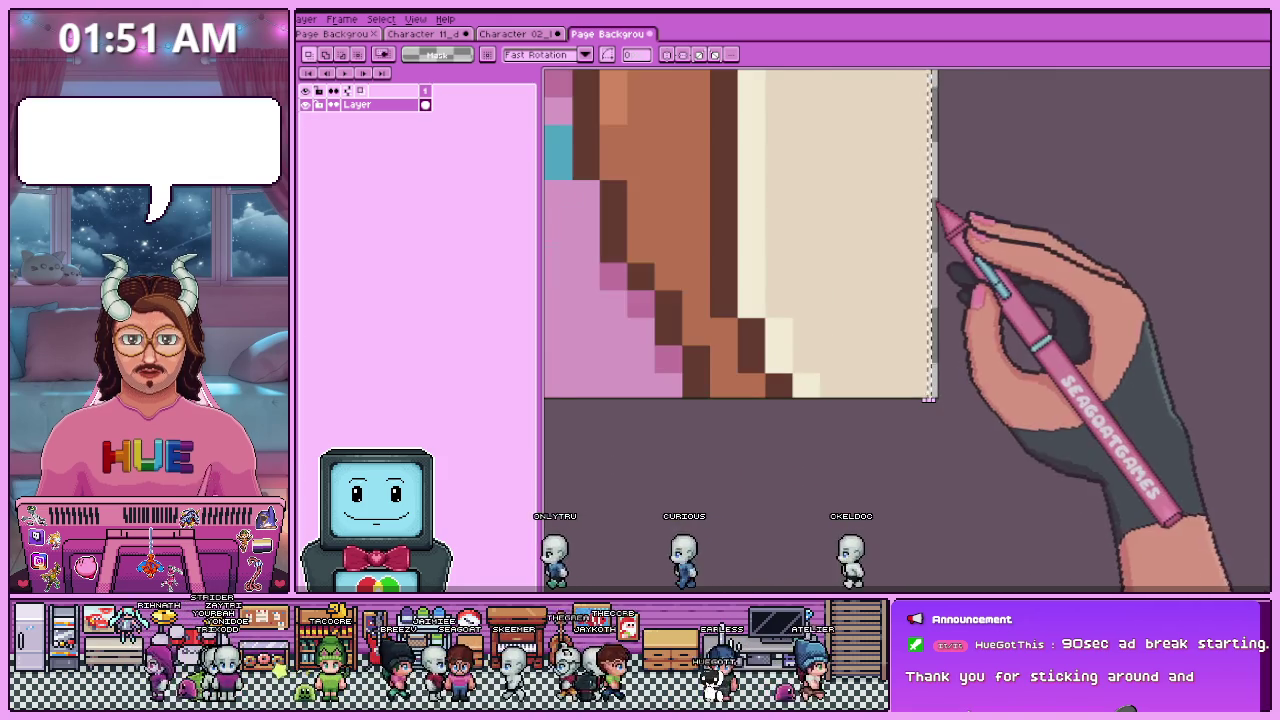
scroll(948, 200, "down", 2)
scroll(945, 260, "up", 4)
scroll(934, 378, "down", 1)
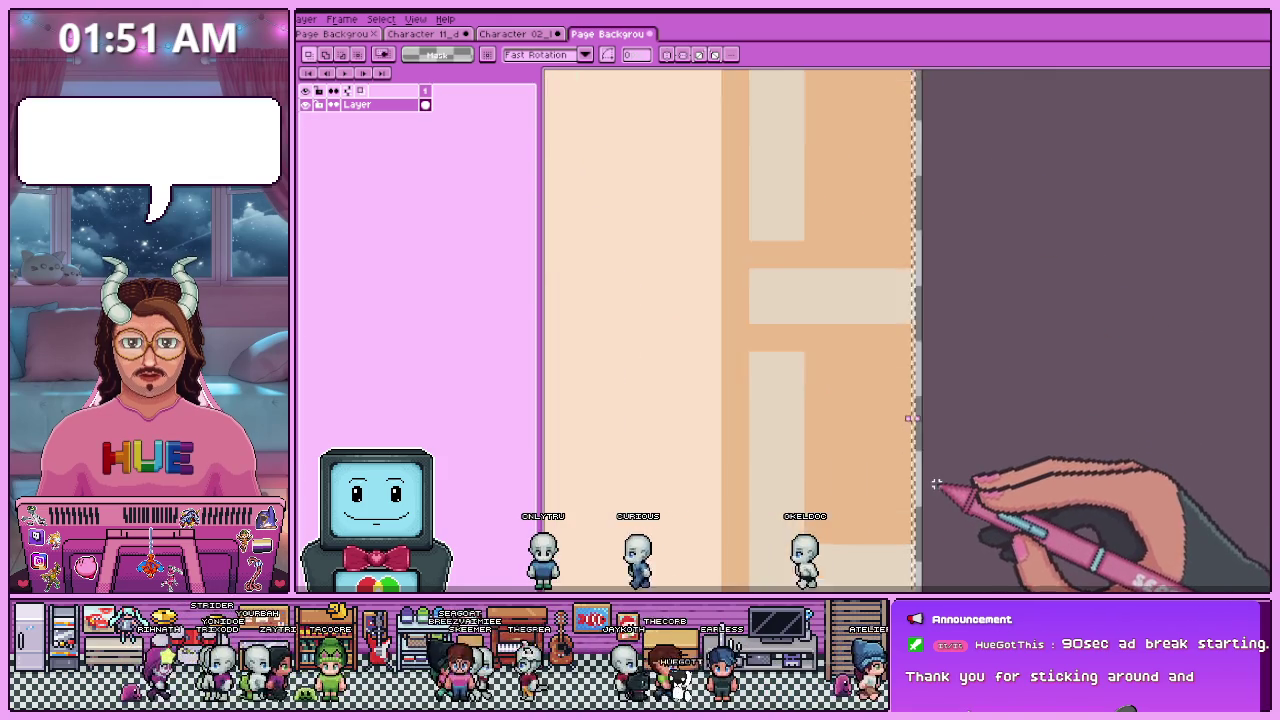
scroll(930, 440, "up", 1)
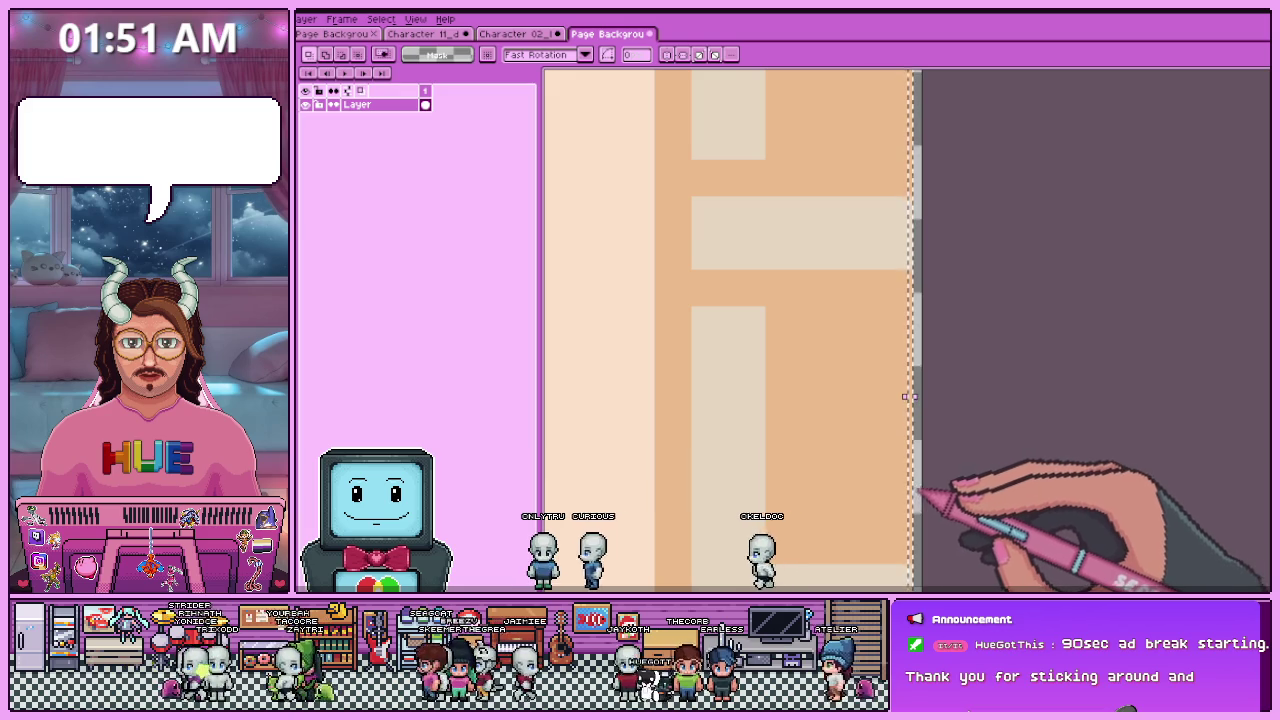
scroll(899, 480, "down", 1)
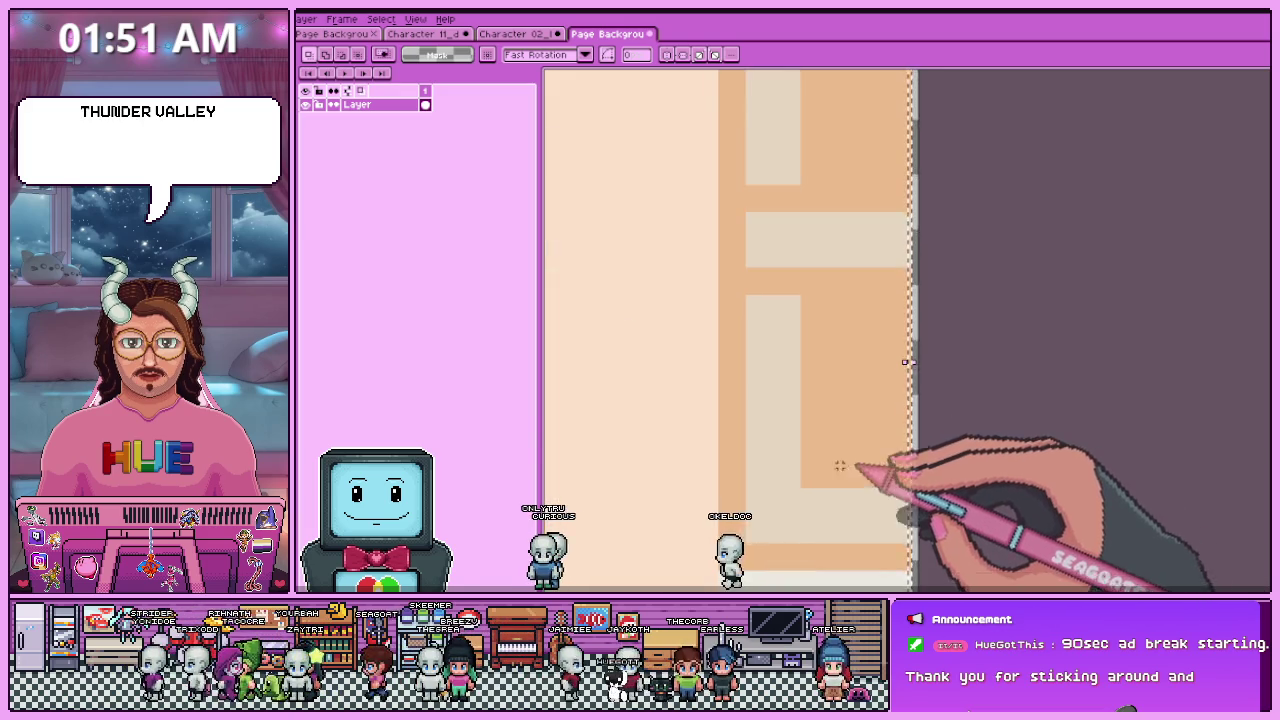
scroll(870, 420, "down", 2)
scroll(930, 360, "up", 2)
scroll(900, 300, "up", 1)
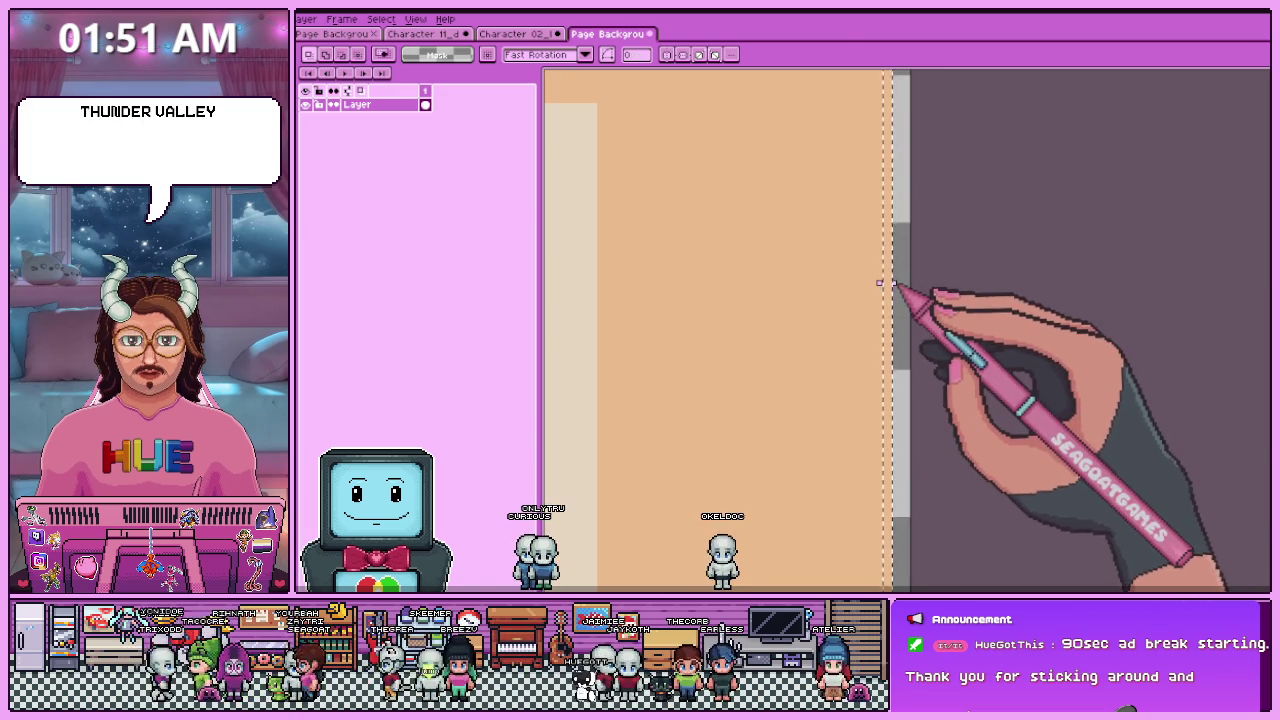
scroll(900, 386, "down", 2)
scroll(980, 343, "down", 1)
scroll(918, 226, "up", 3)
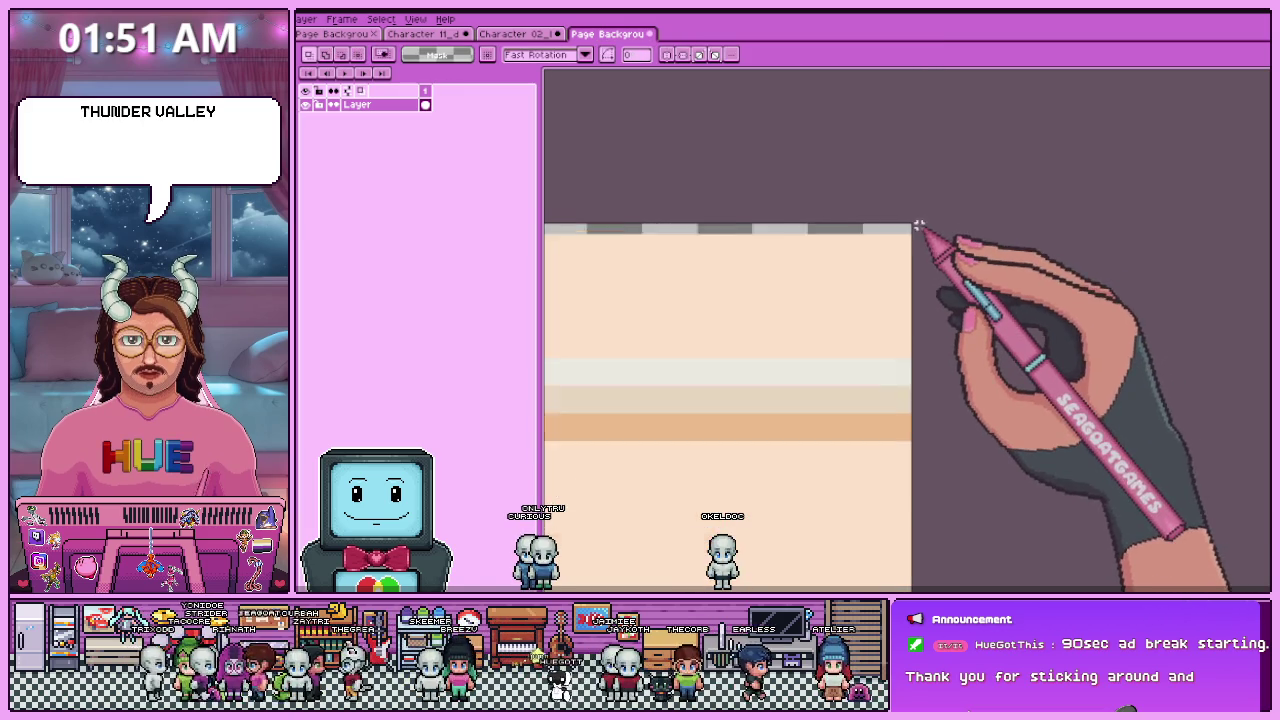
scroll(910, 226, "up", 1)
key("f")
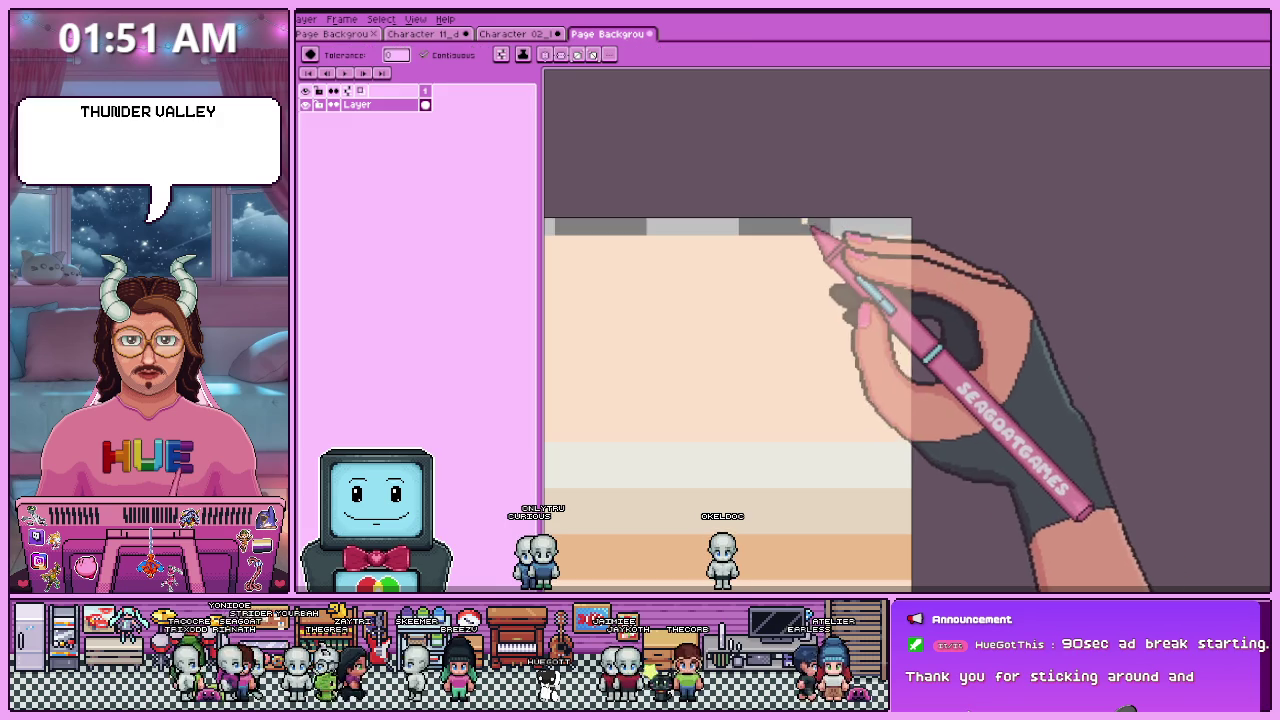
scroll(840, 255, "down", 1)
scroll(865, 290, "down", 2)
scroll(825, 310, "up", 1)
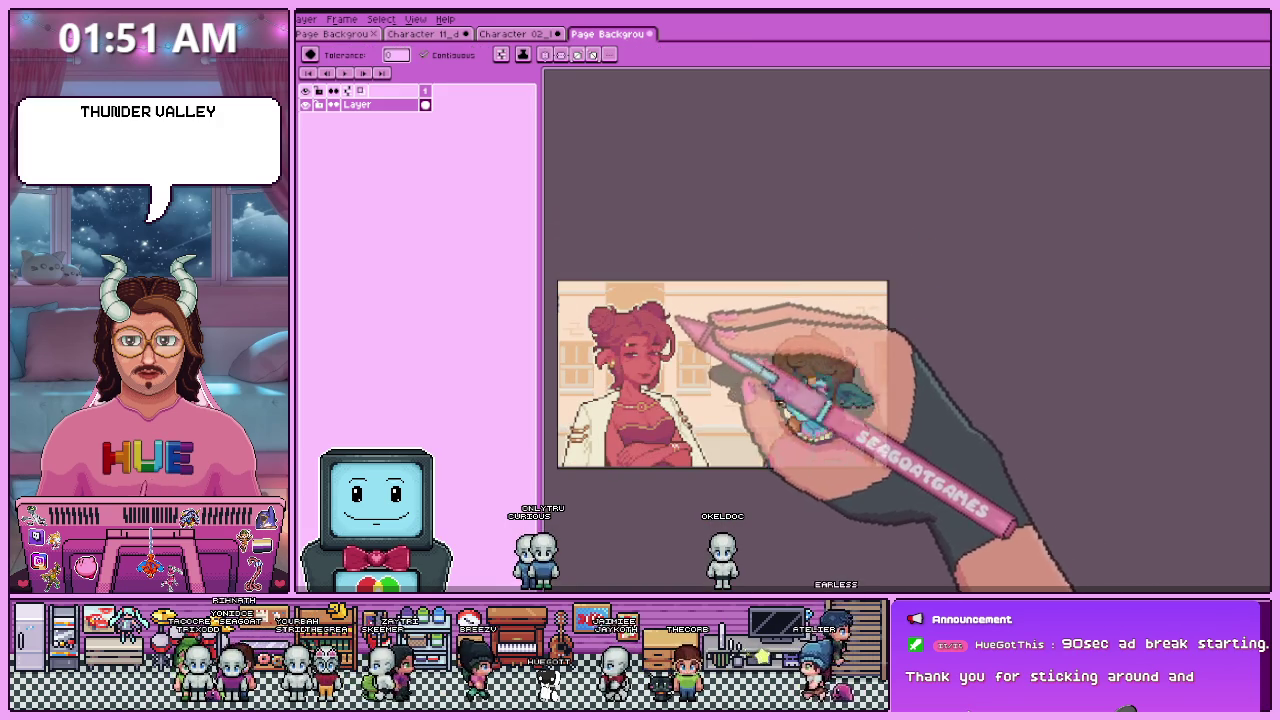
scroll(630, 290, "up", 2)
scroll(586, 300, "up", 2)
scroll(586, 308, "up", 1)
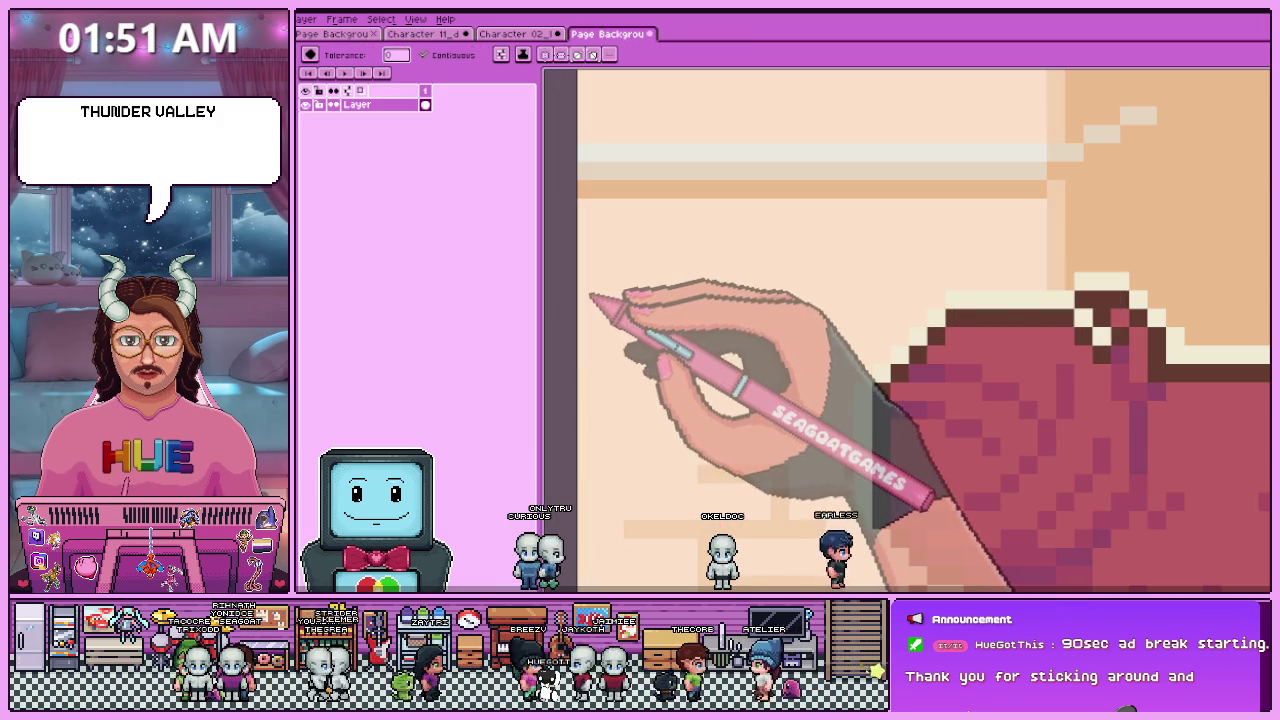
scroll(595, 290, "down", 4)
scroll(630, 285, "down", 1)
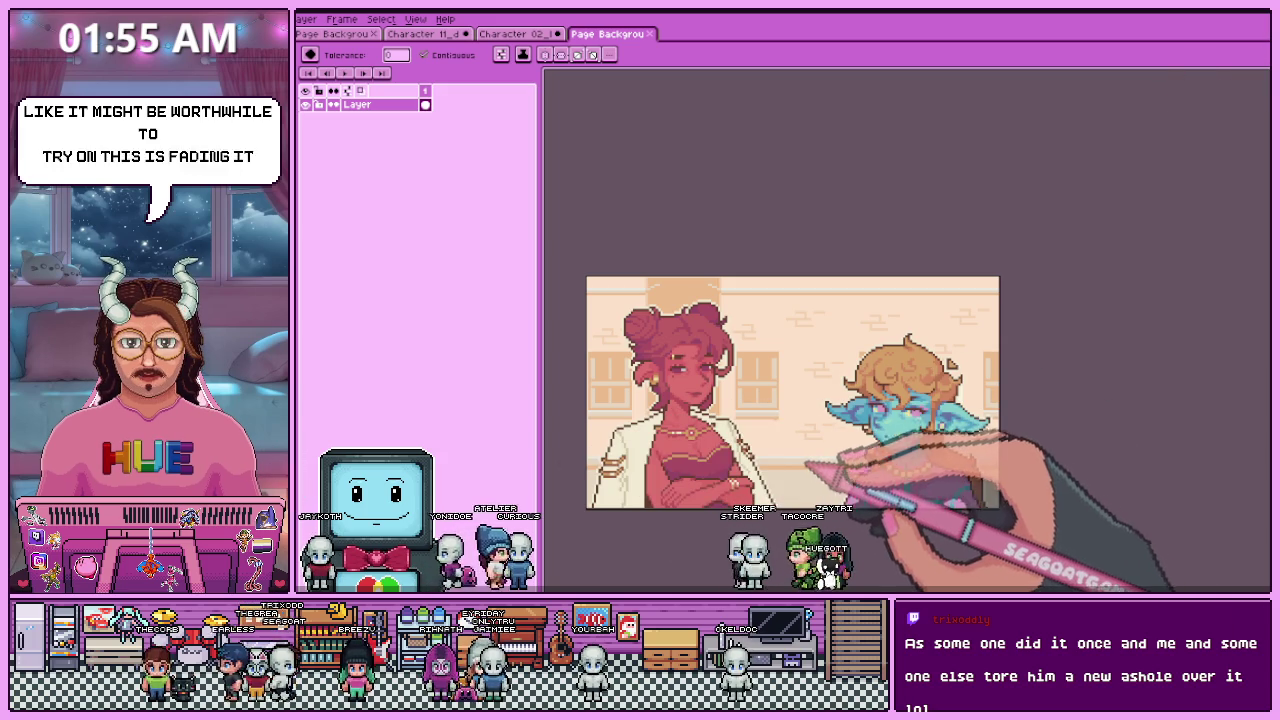
scroll(790, 400, "down", 1)
scroll(790, 400, "up", 1)
scroll(790, 400, "up", 1)
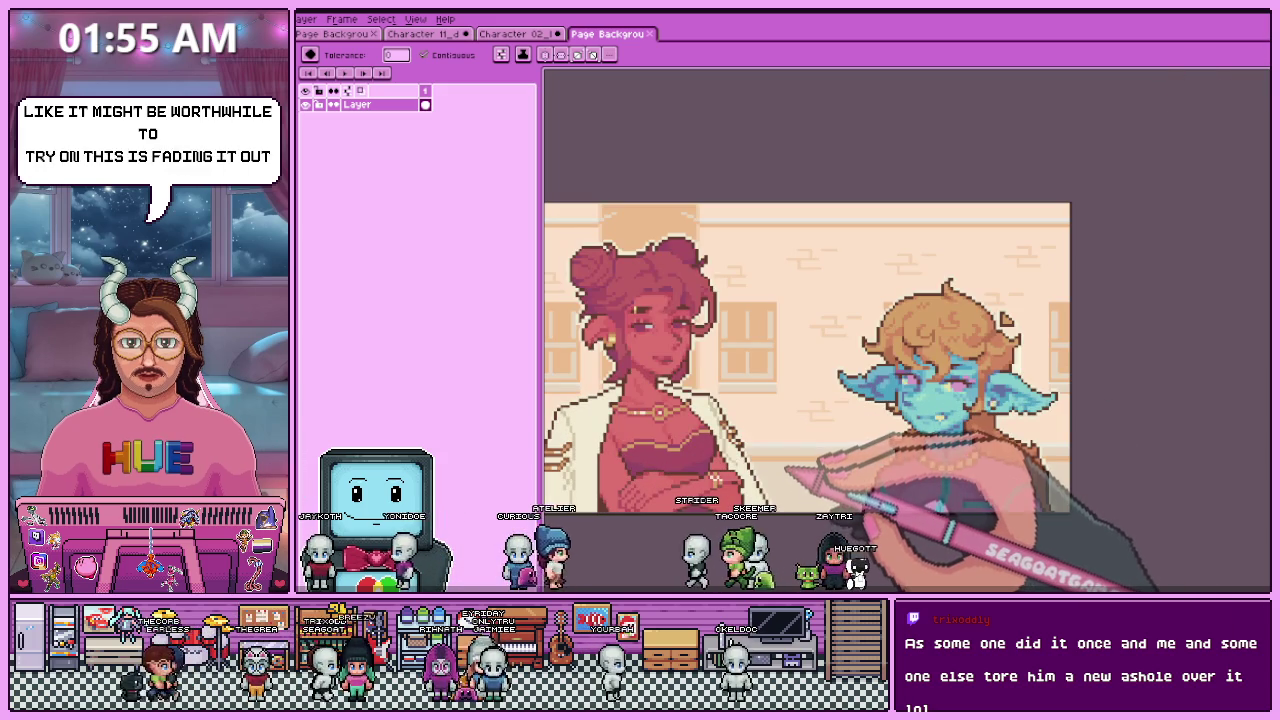
scroll(745, 463, "down", 1)
scroll(745, 463, "down", 1)
scroll(745, 463, "up", 1)
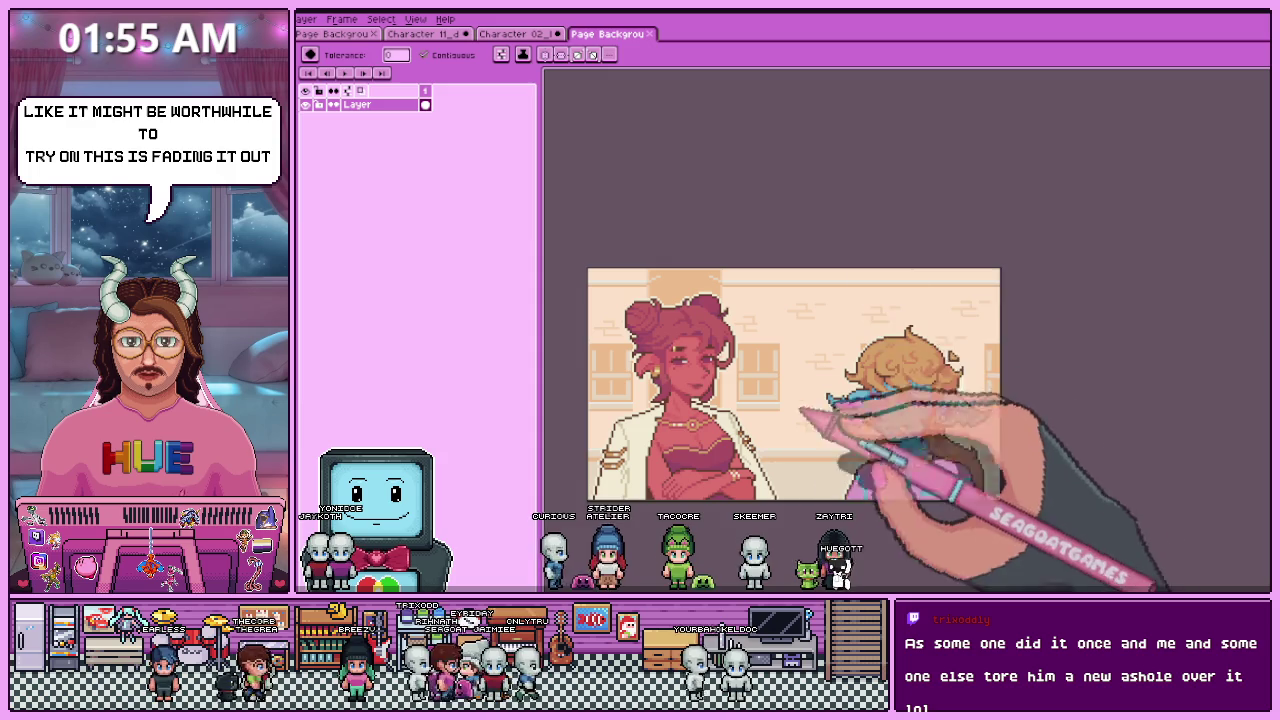
key("ctrl+alt+c")
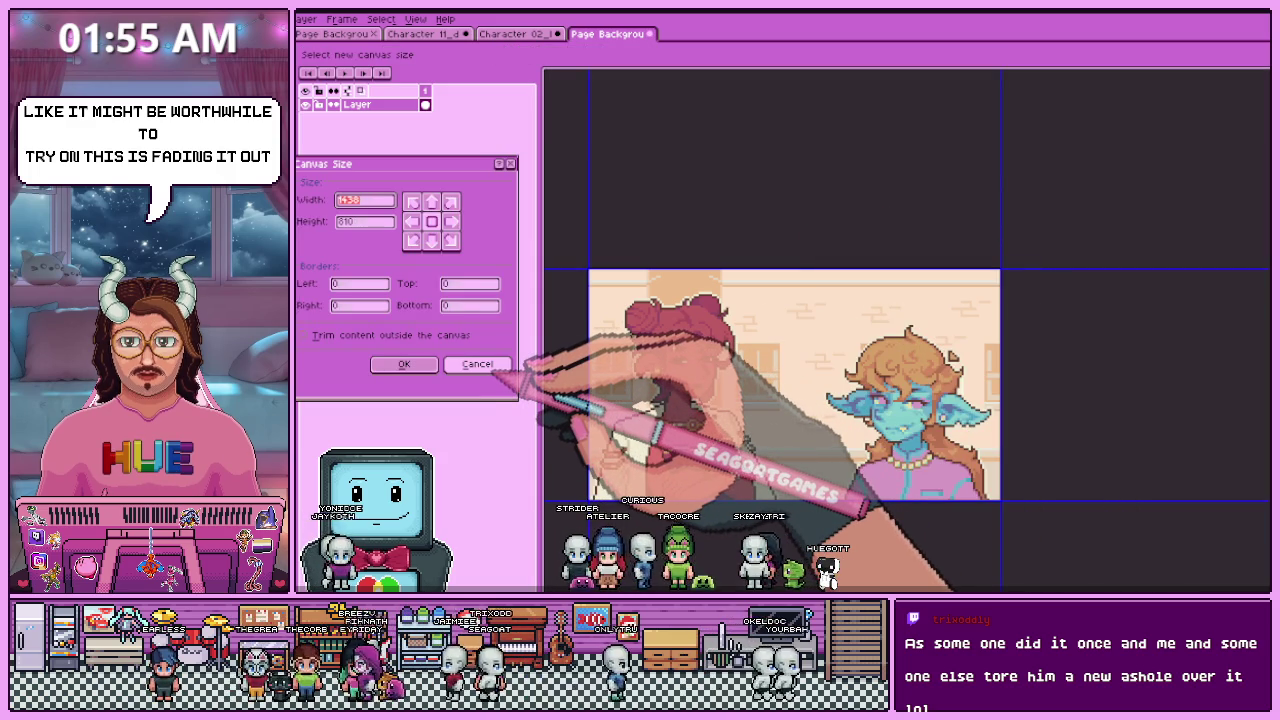
left_click(477, 363)
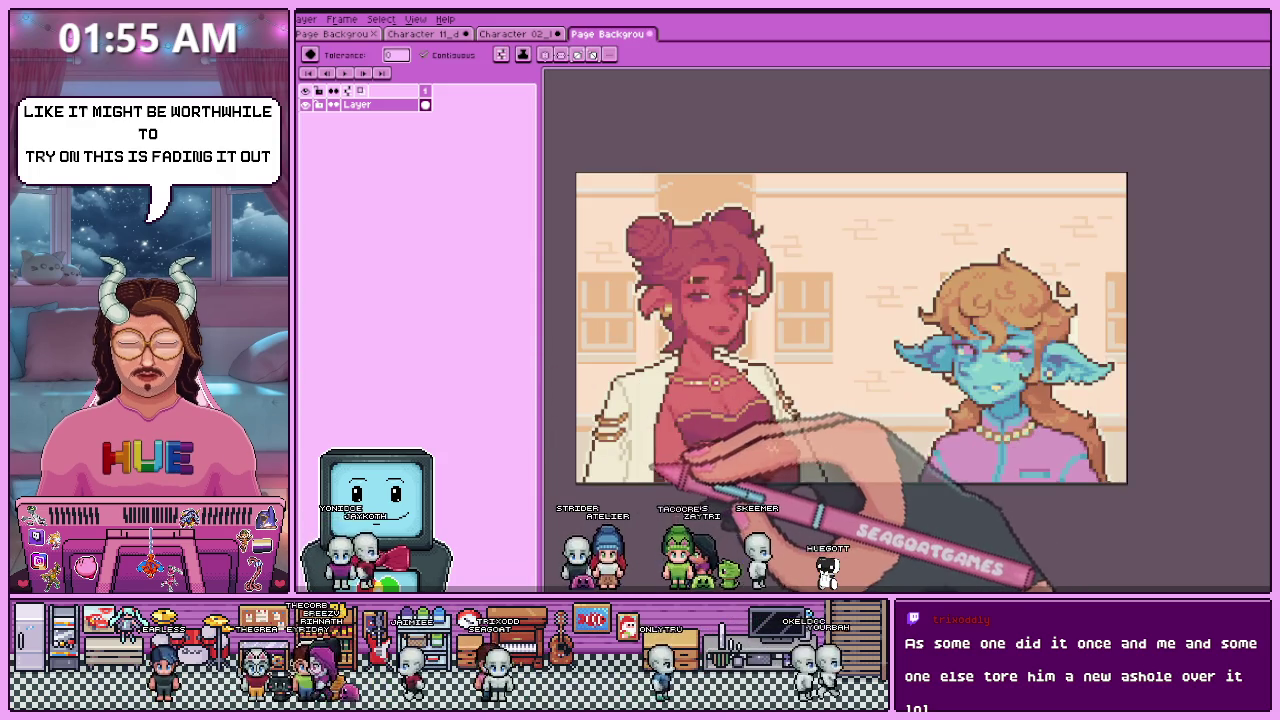
scroll(664, 463, "up", 1)
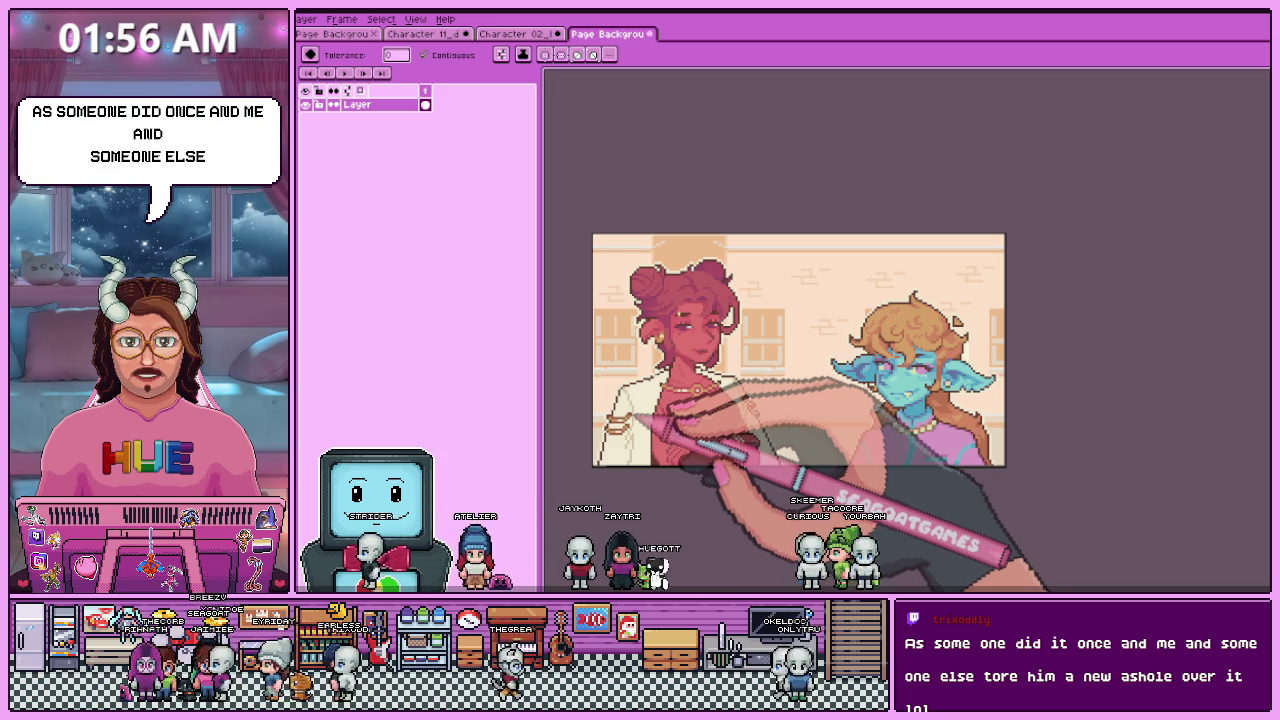
scroll(638, 425, "up", 1)
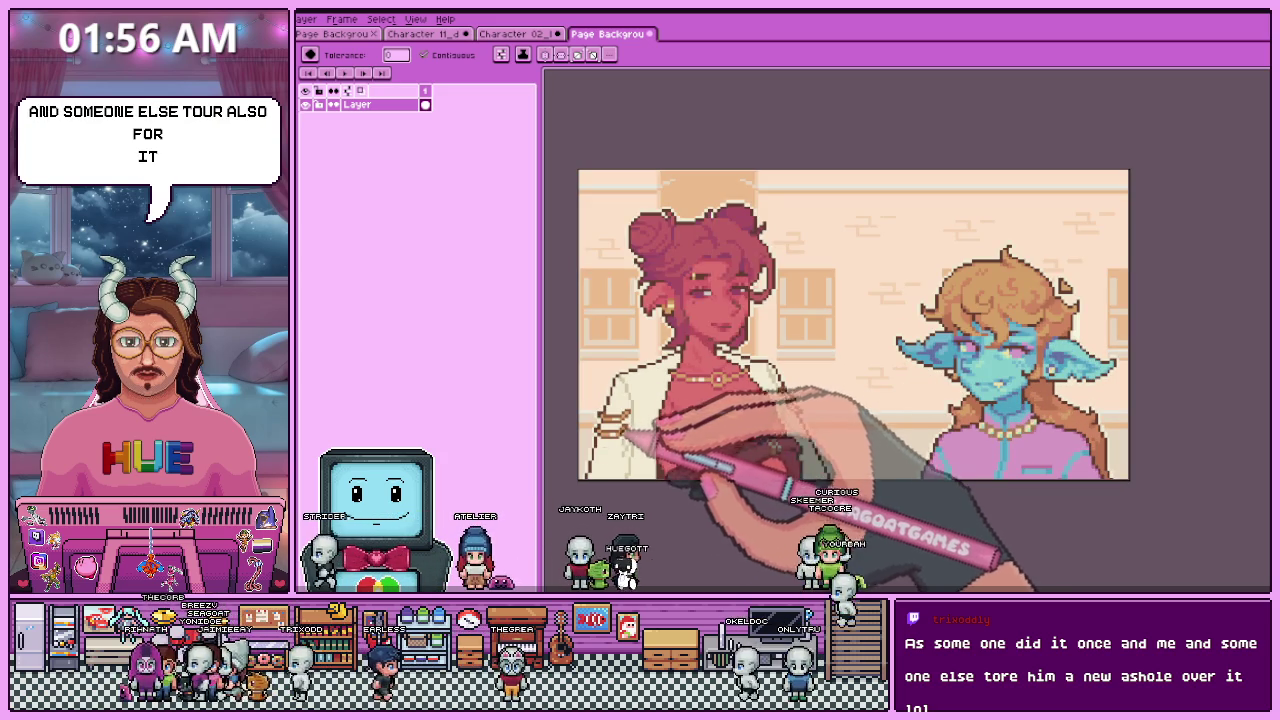
scroll(606, 450, "down", 1)
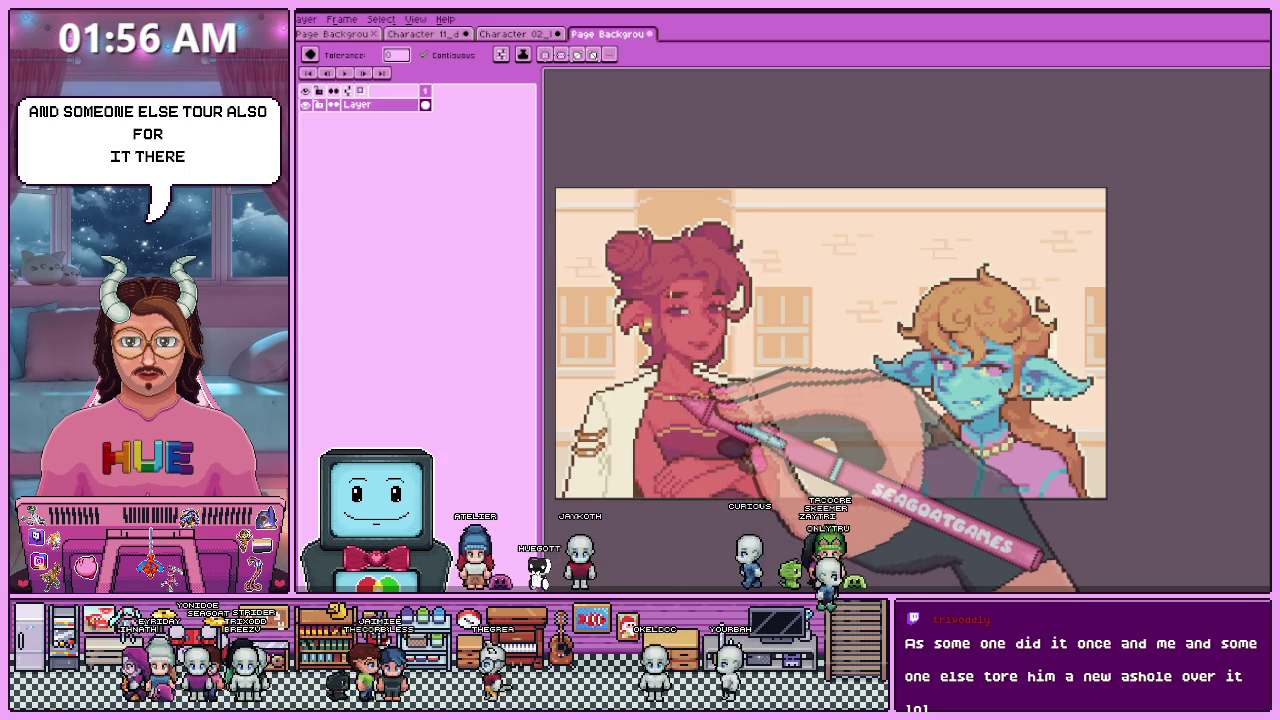
left_click(425, 33)
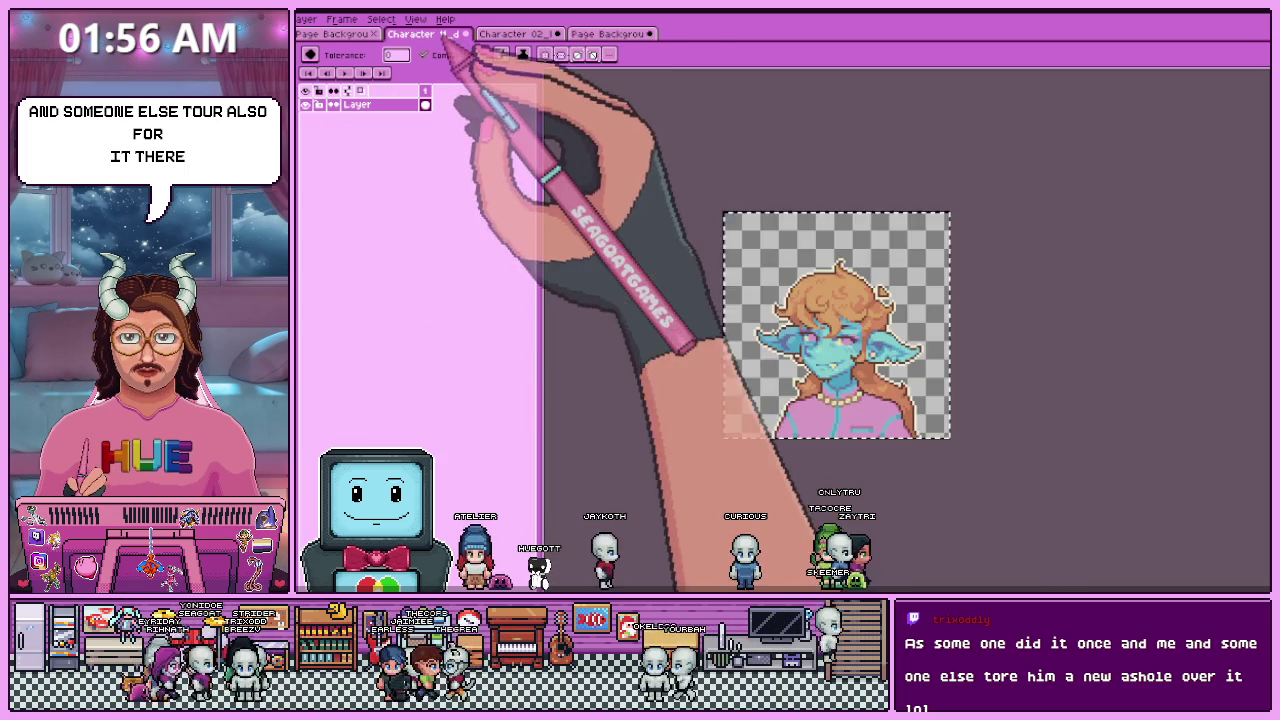
- Close Page Background, Character 02_happy and Character 11 without saving their changes
left_click(608, 33)
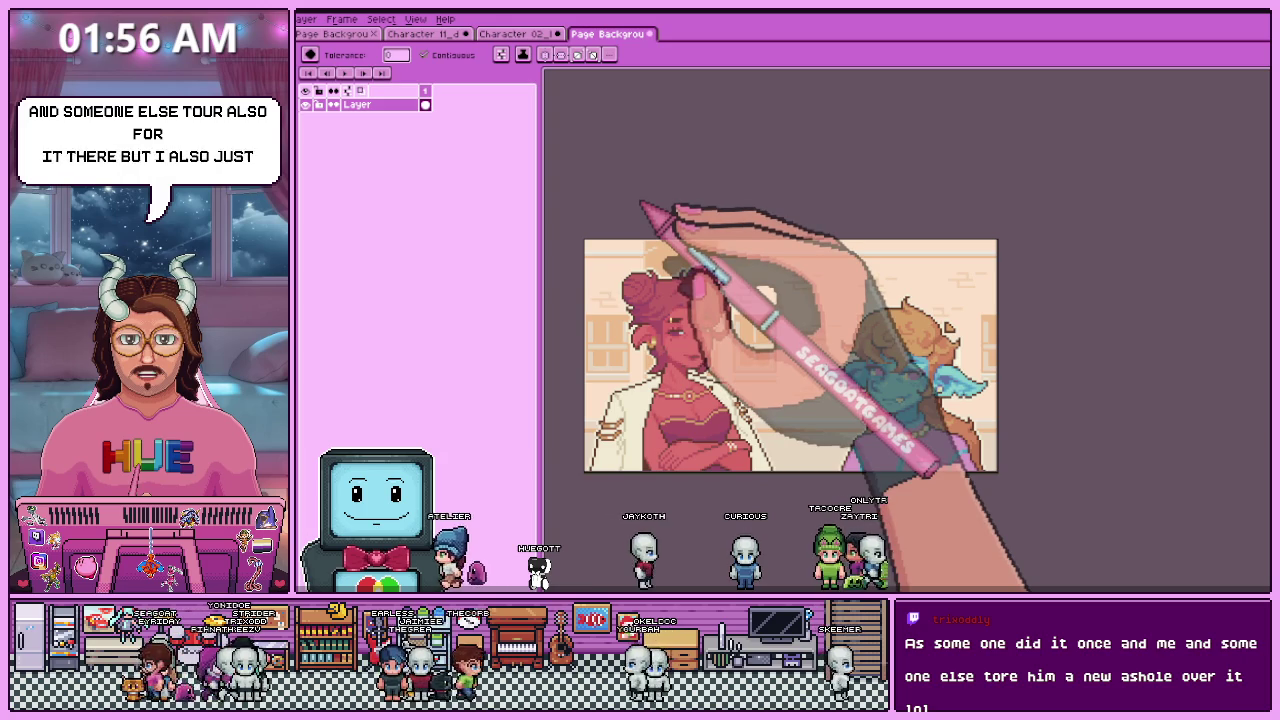
left_click(649, 33)
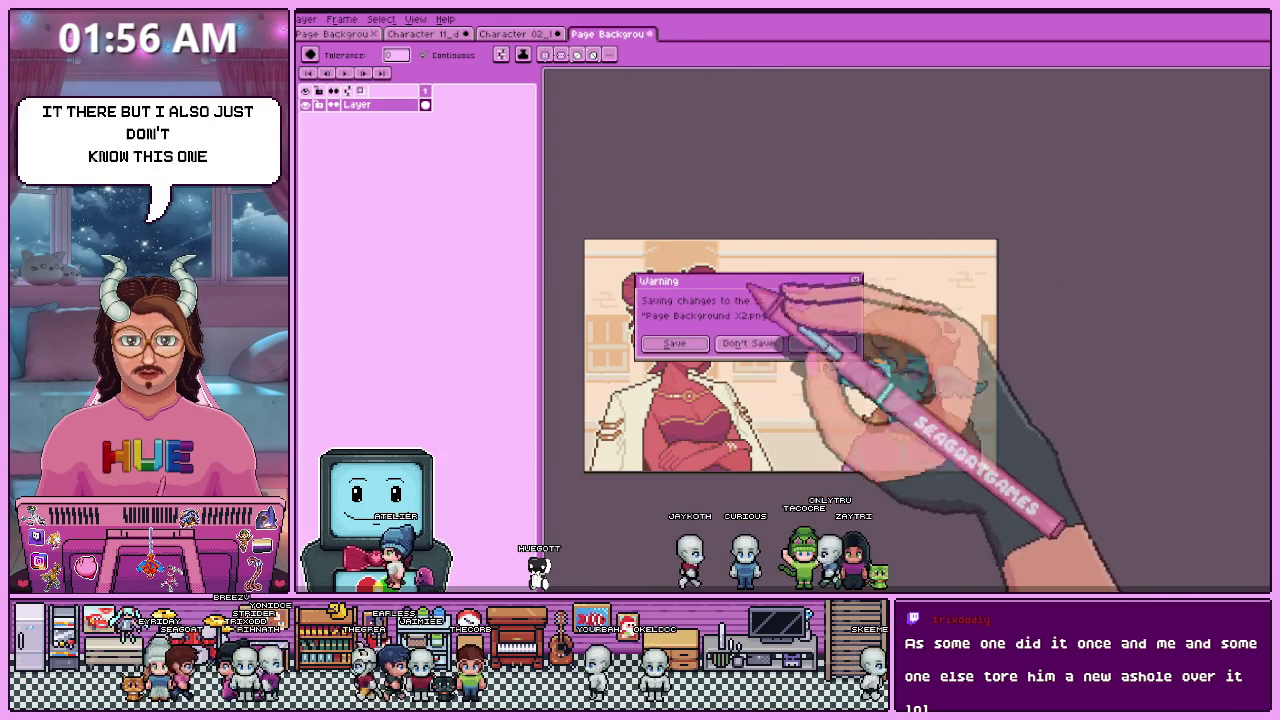
left_click(748, 343)
left_click(557, 33)
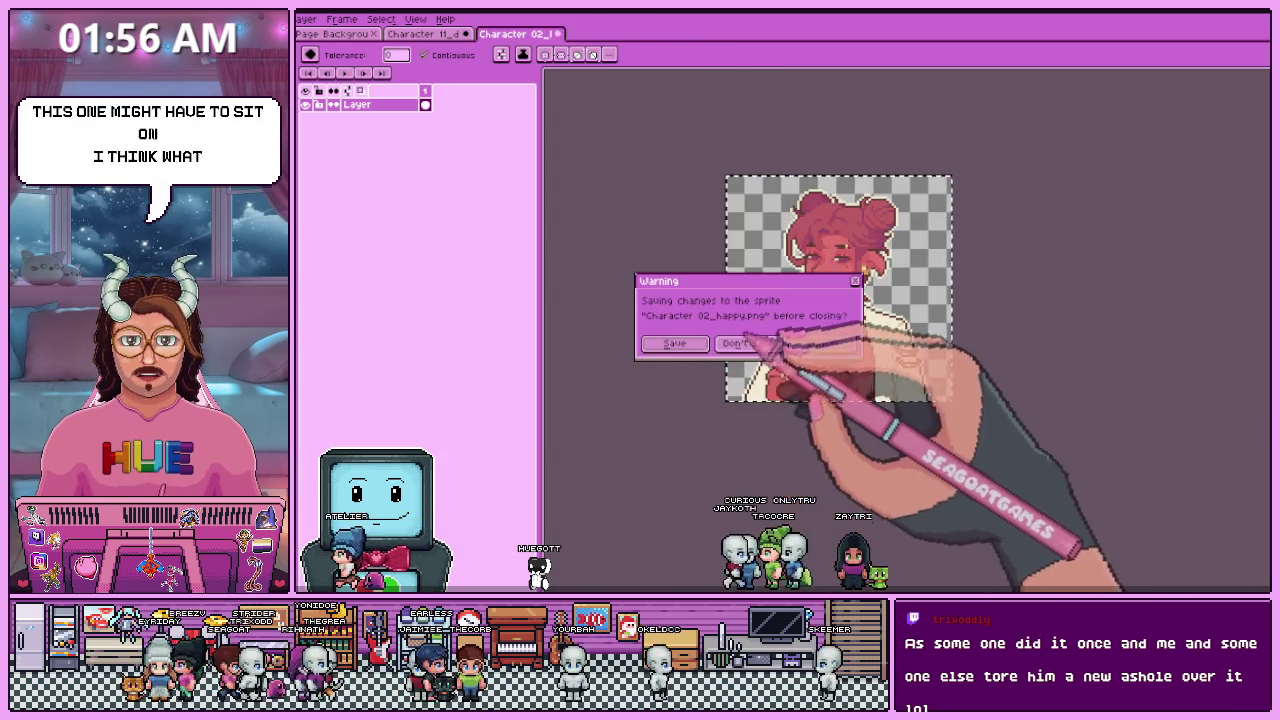
left_click(748, 343)
left_click(465, 33)
left_click(748, 343)
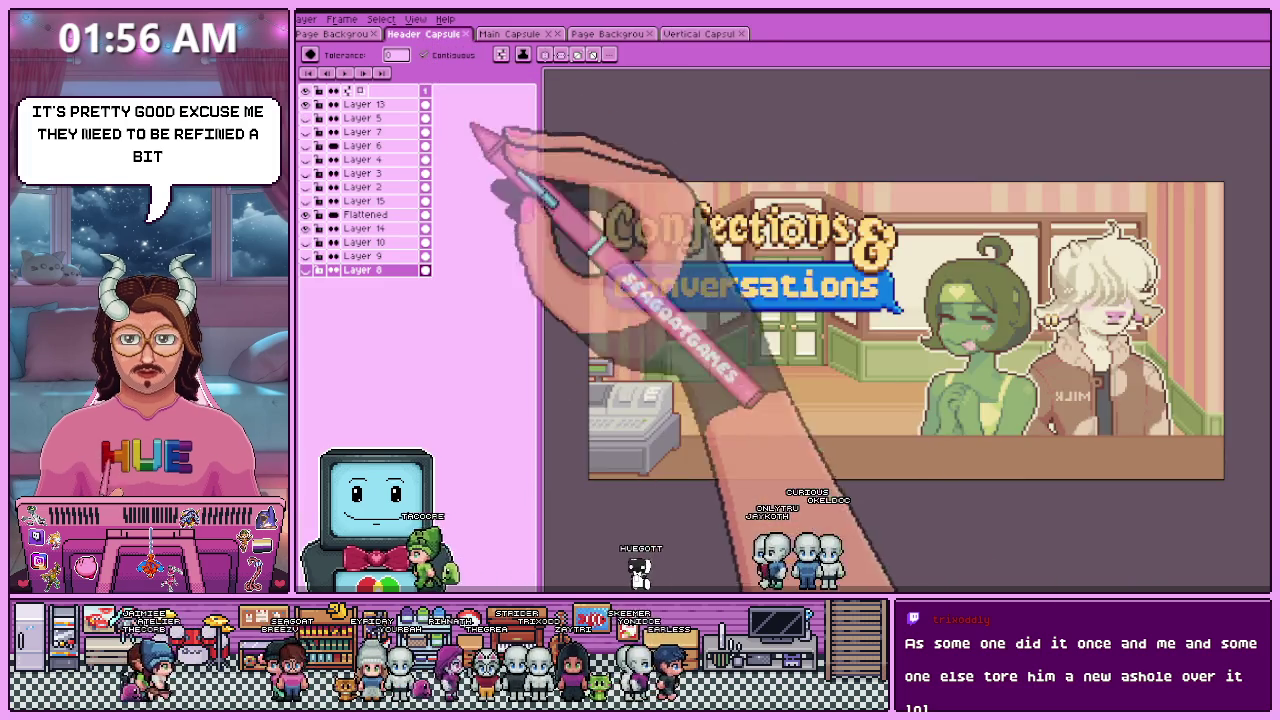
- Zoom in and out around the Header Capsule canvas
scroll(766, 285, "down", 3)
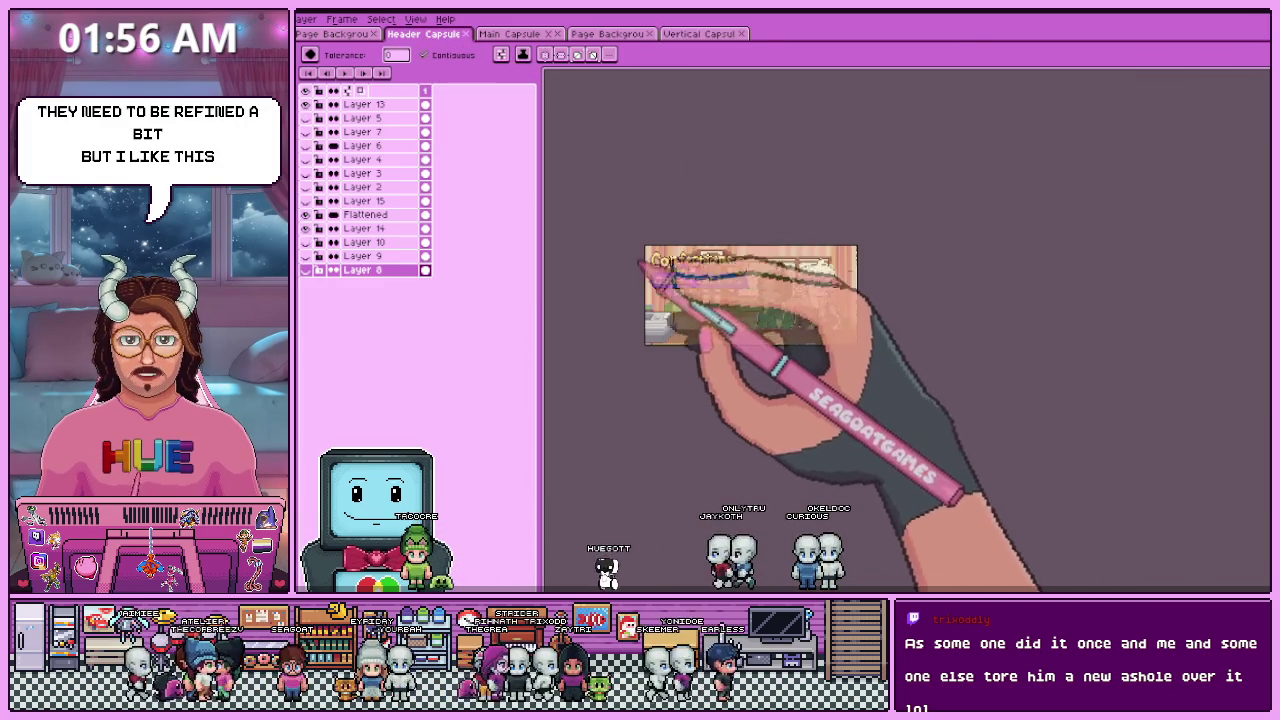
scroll(719, 290, "up", 3)
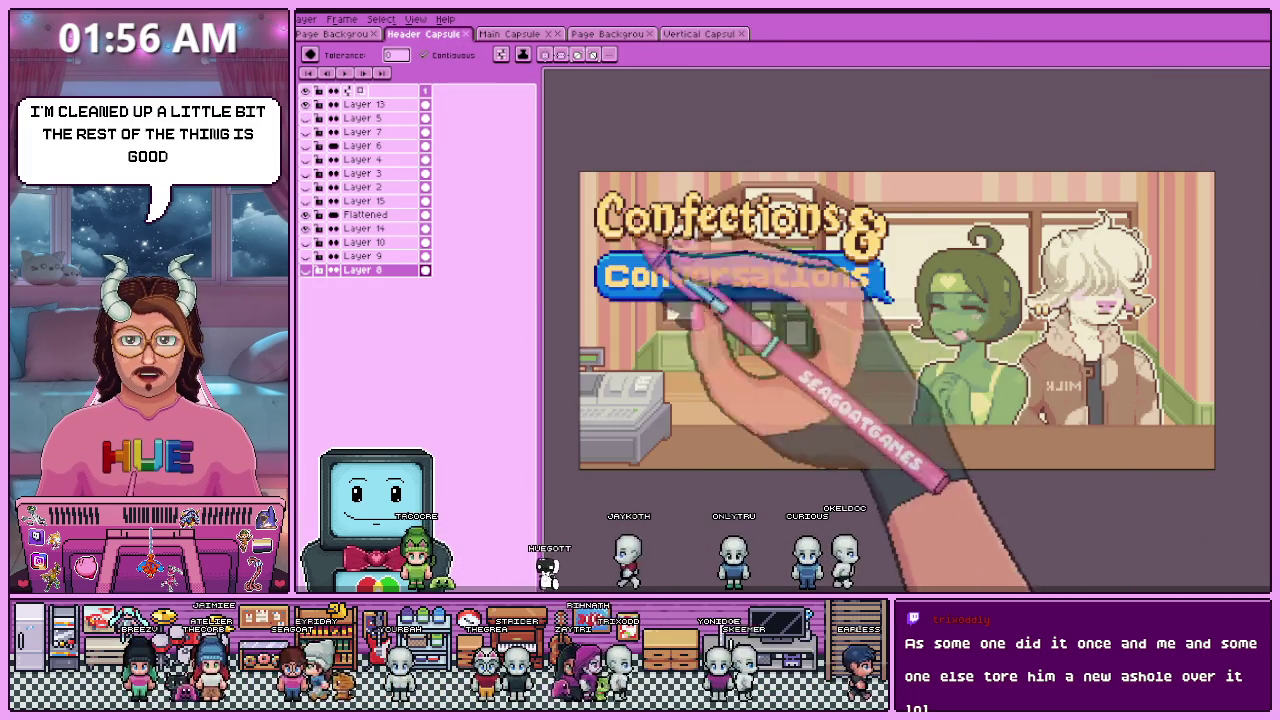
scroll(680, 340, "up", 2)
scroll(680, 340, "down", 2)
scroll(736, 320, "up", 3)
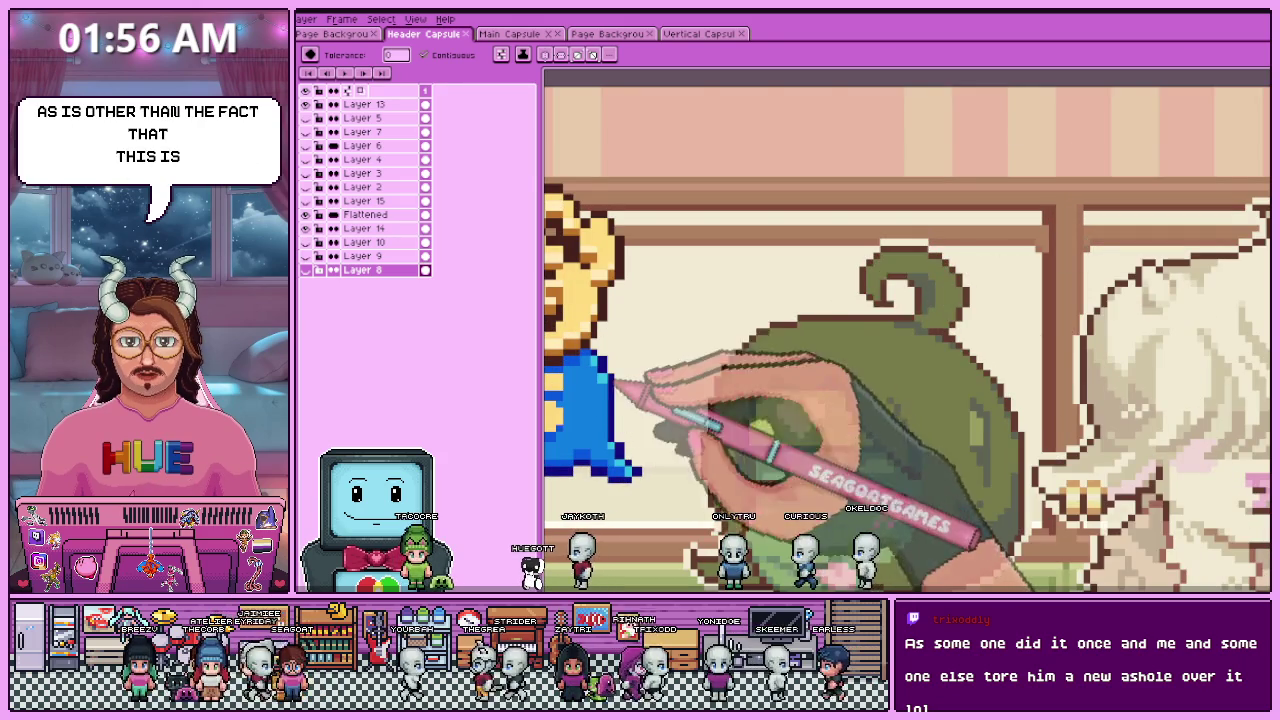
scroll(650, 320, "down", 5)
scroll(648, 328, "up", 4)
scroll(700, 350, "down", 1)
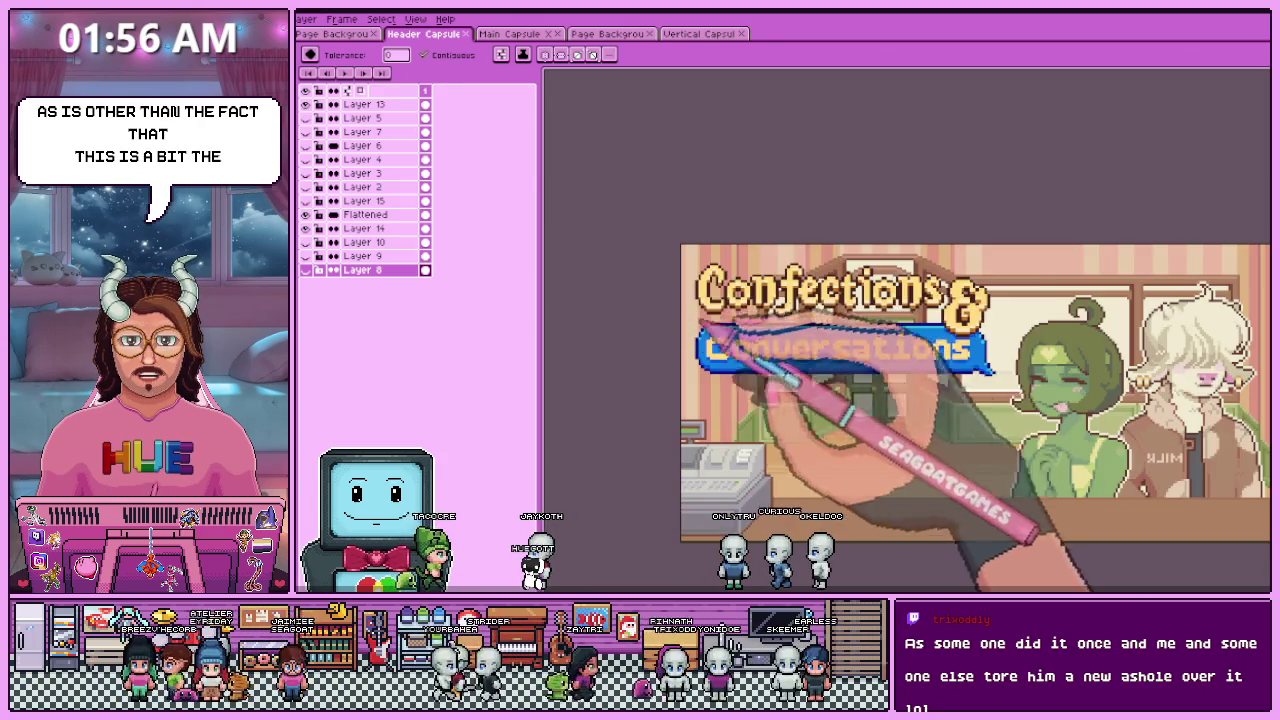
- Switch to the Main Capsule artwork and zoom around it
key("ctrl+Tab")
scroll(840, 300, "down", 2)
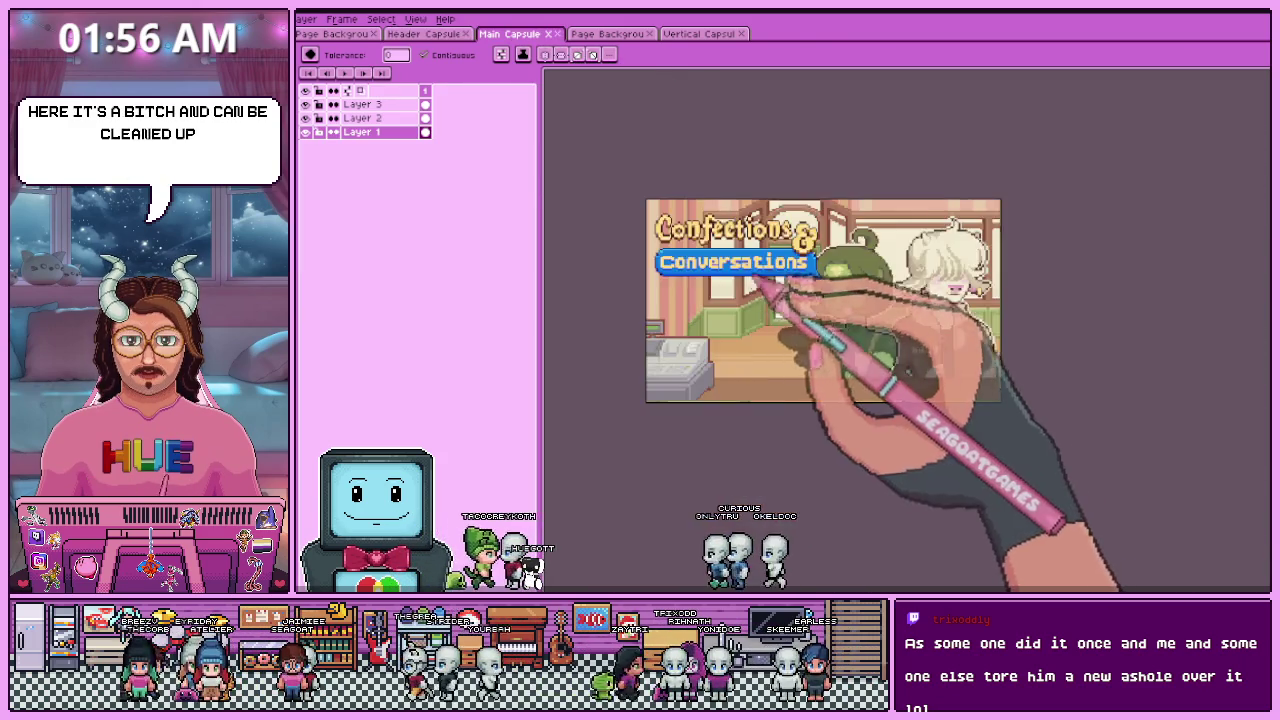
scroll(840, 300, "up", 2)
scroll(840, 300, "down", 2)
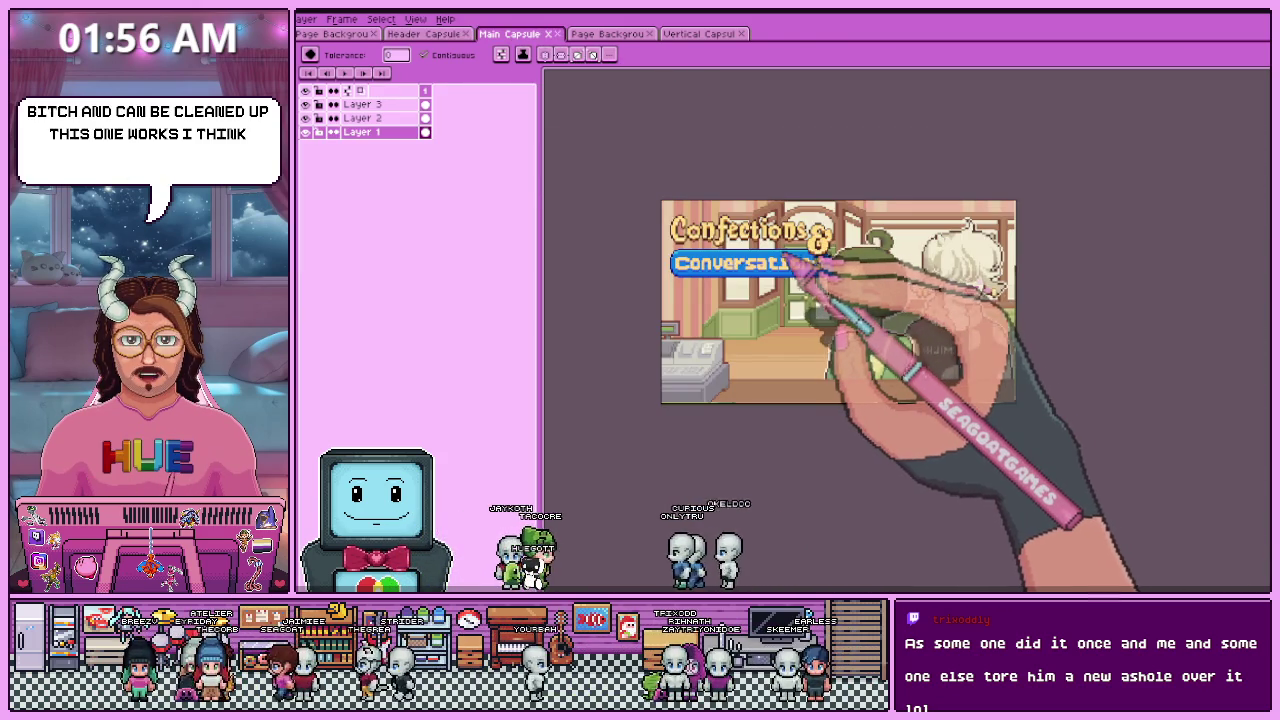
scroll(788, 258, "up", 1)
scroll(780, 260, "down", 1)
scroll(760, 262, "up", 1)
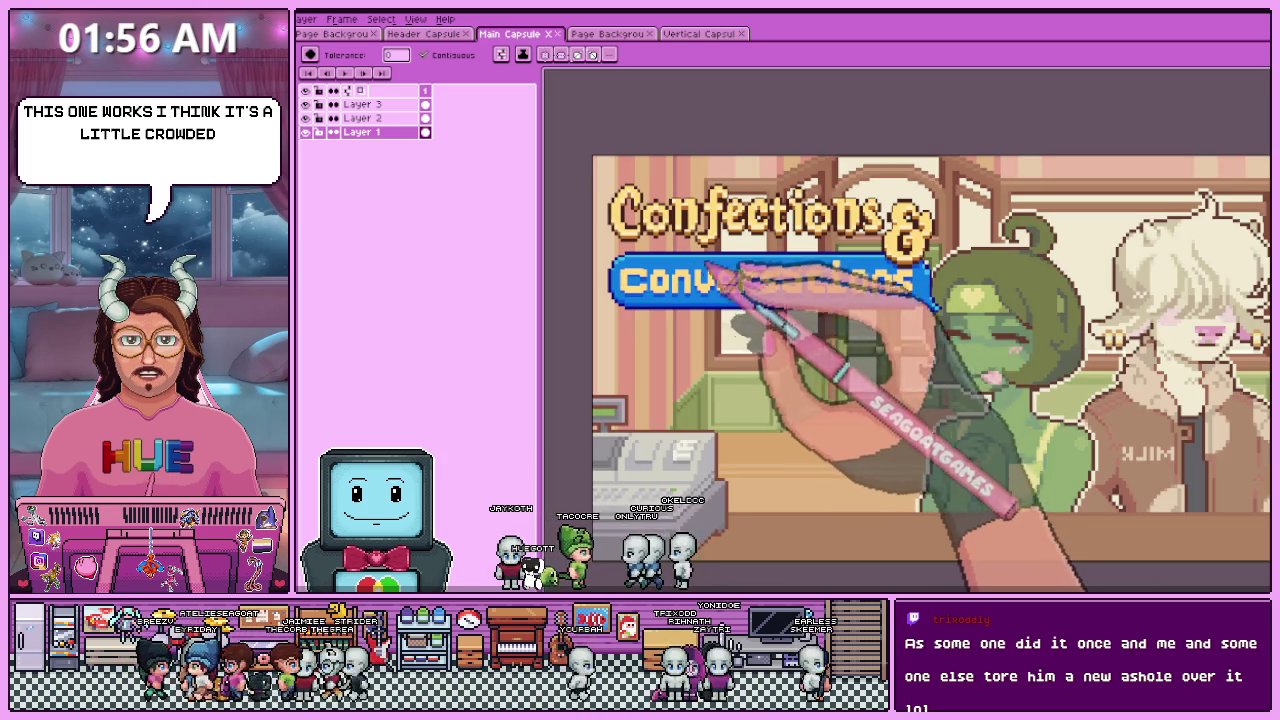
scroll(710, 268, "down", 1)
- Go back to the Header Capsule artwork briefly
left_click(423, 33)
scroll(866, 404, "down", 3)
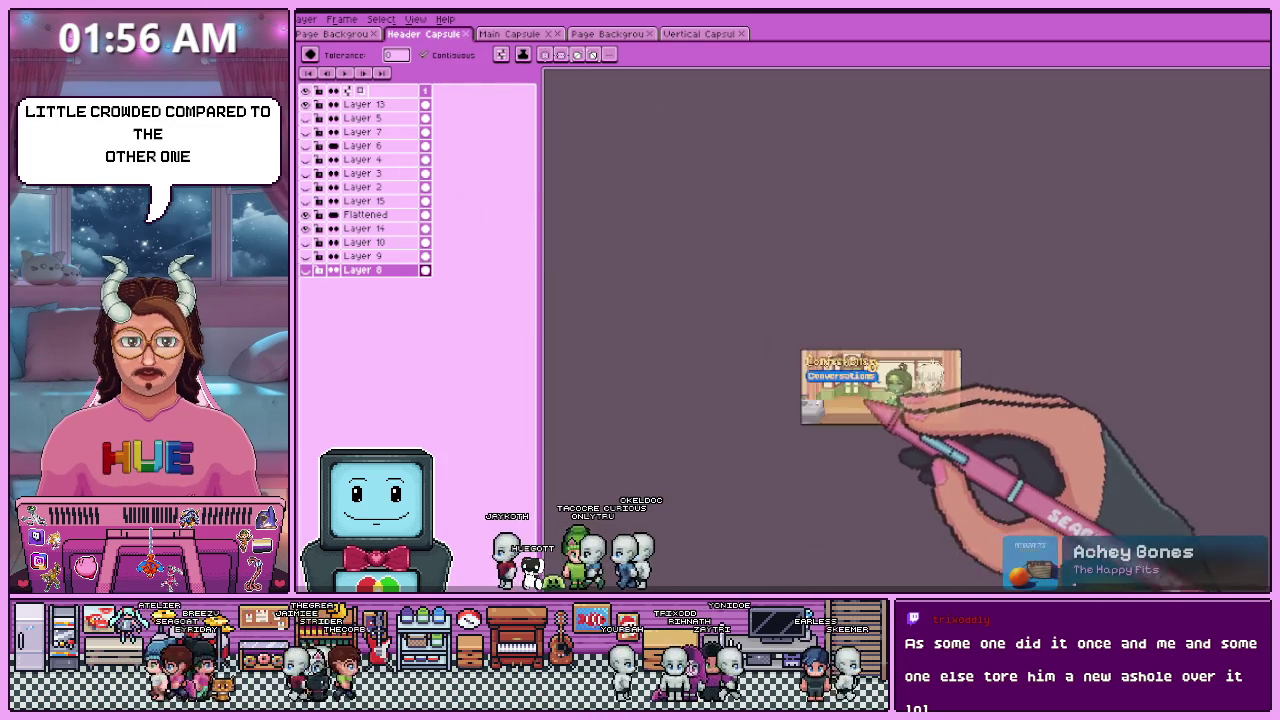
scroll(885, 395, "up", 1)
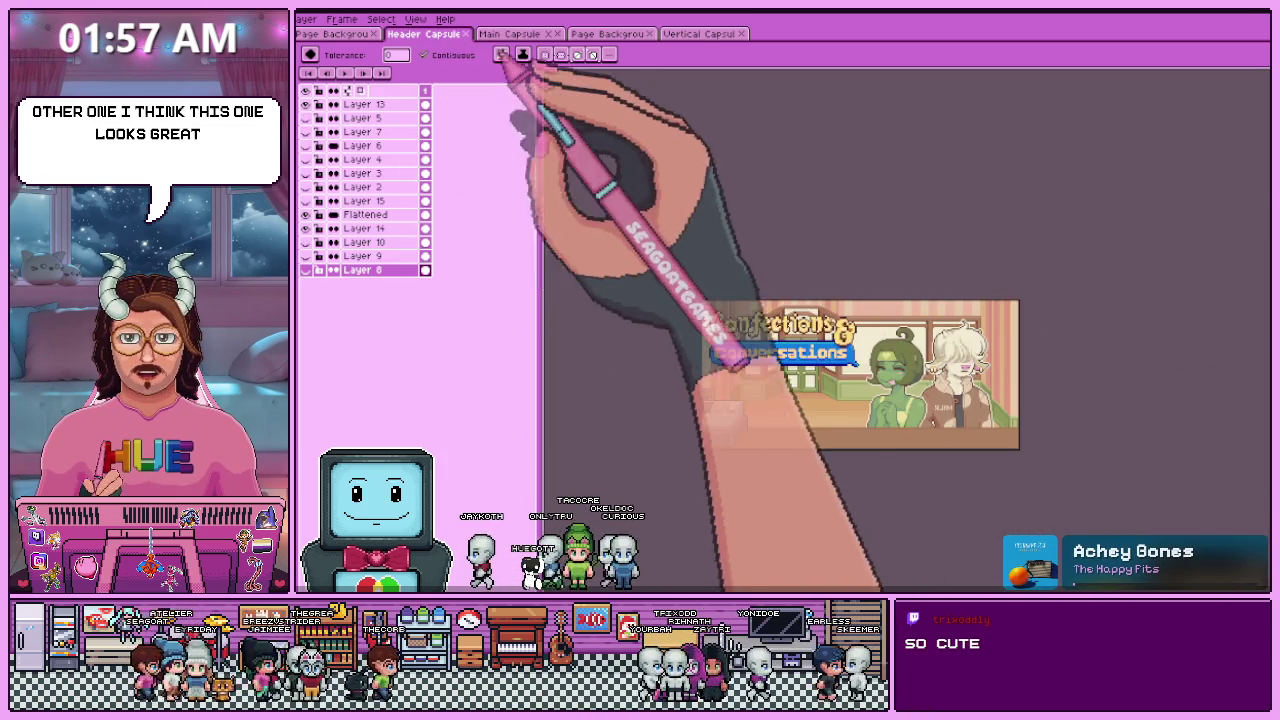
- Return to Main Capsule and rectangle-select the area holding the two characters
left_click(509, 33)
scroll(700, 420, "down", 1)
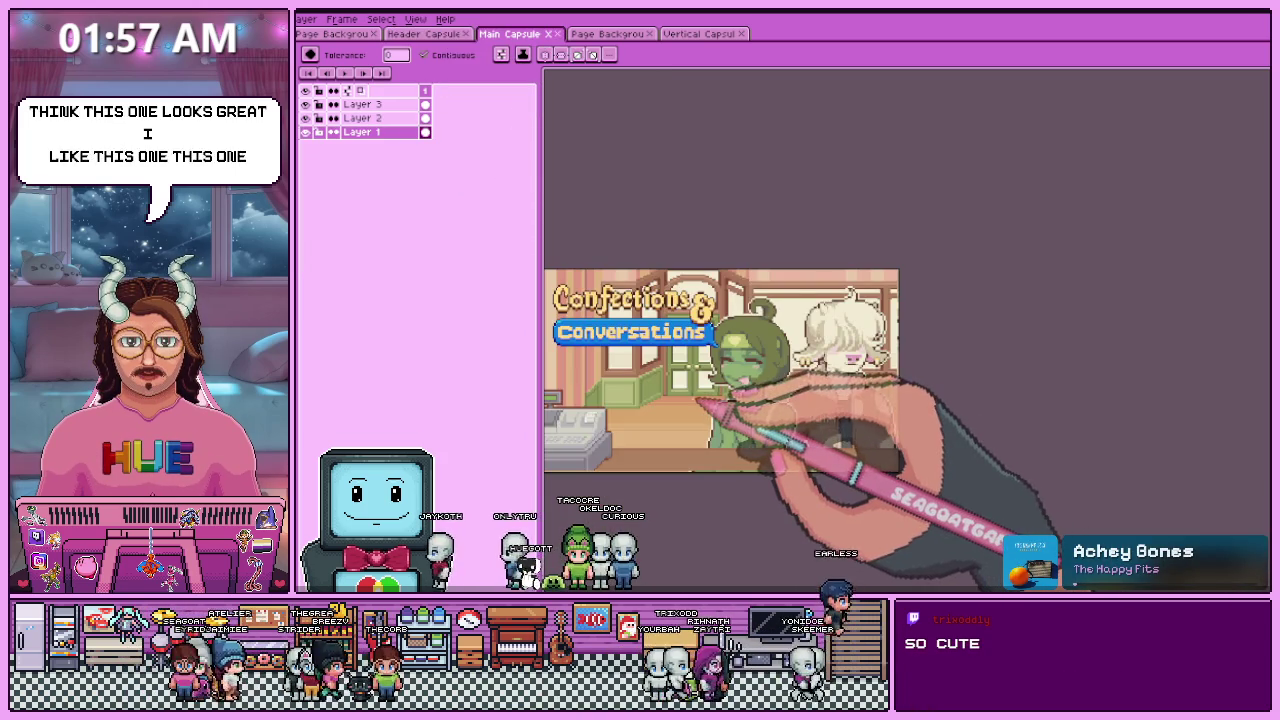
scroll(663, 414, "down", 1)
scroll(800, 380, "up", 1)
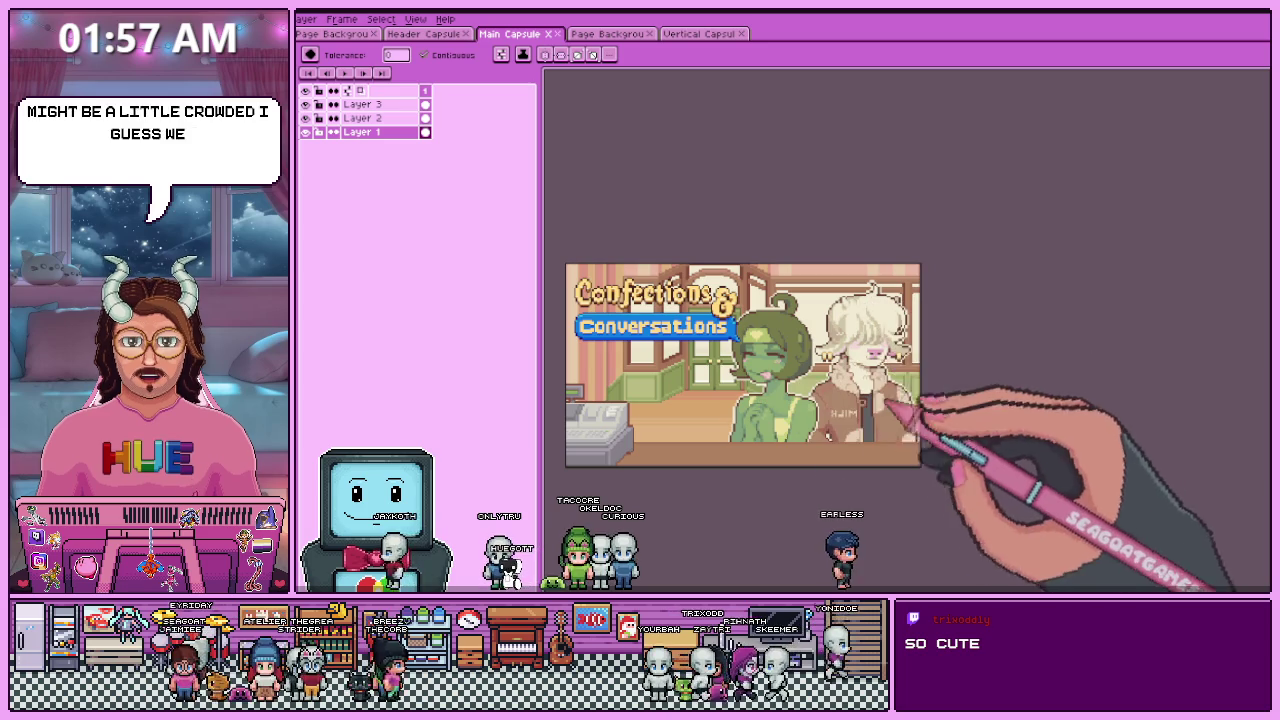
scroll(870, 412, "up", 1)
scroll(815, 430, "down", 1)
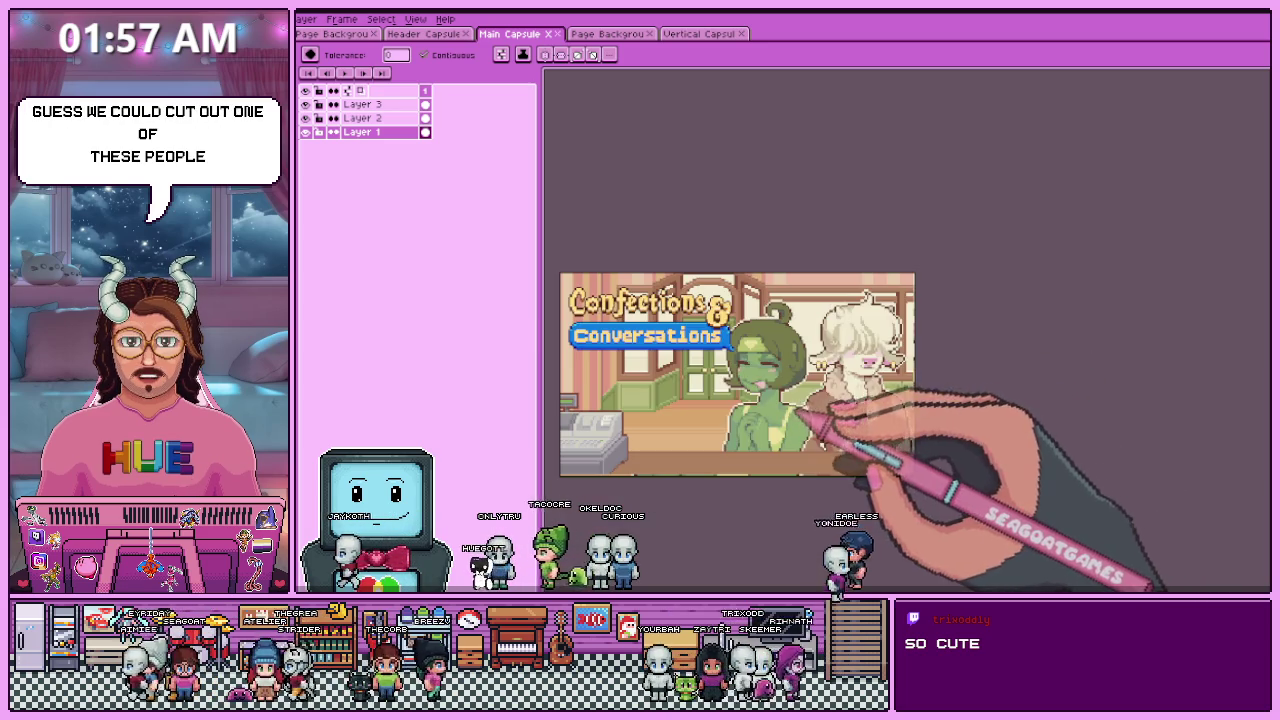
scroll(825, 420, "down", 1)
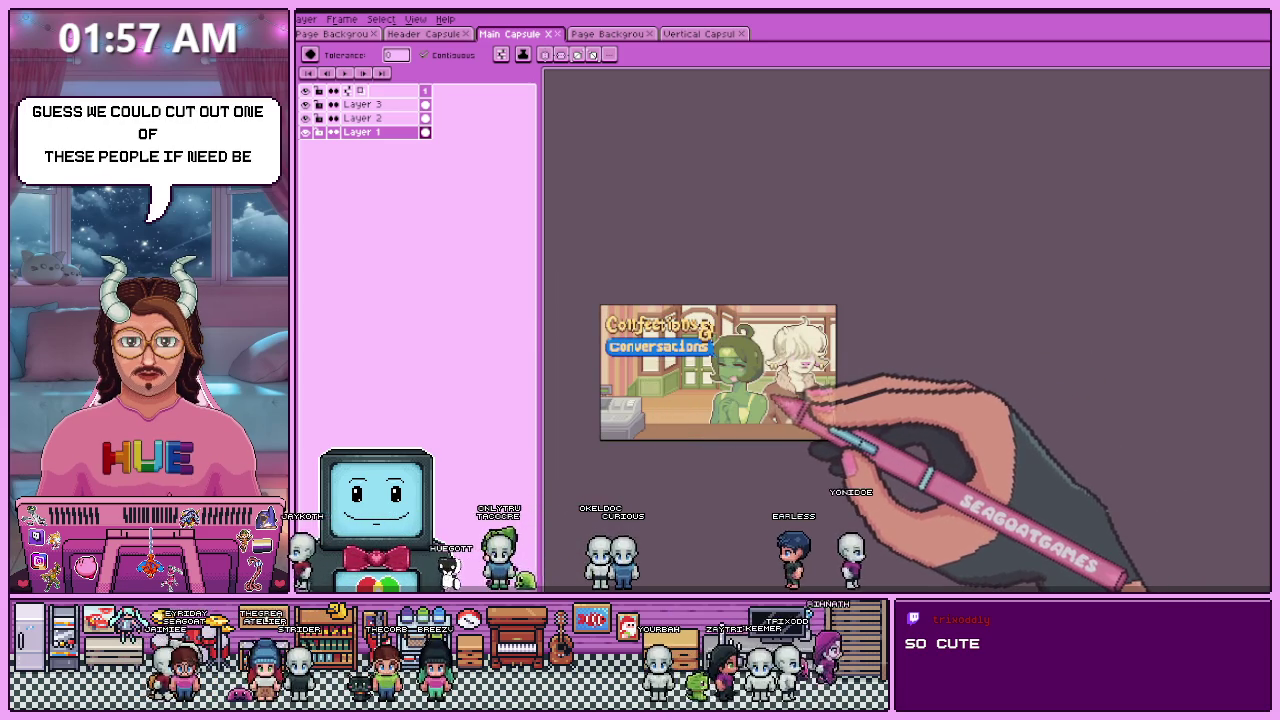
scroll(652, 391, "up", 1)
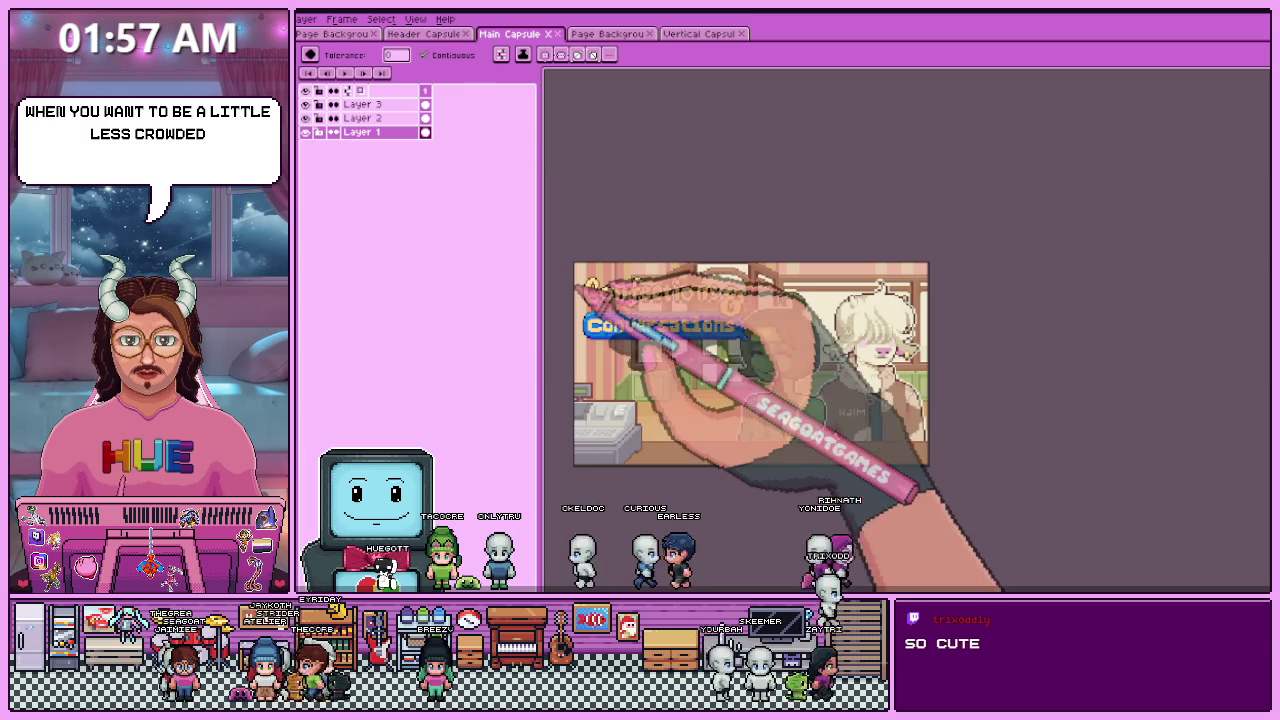
key("m")
left_click_drag(636, 264, 930, 466)
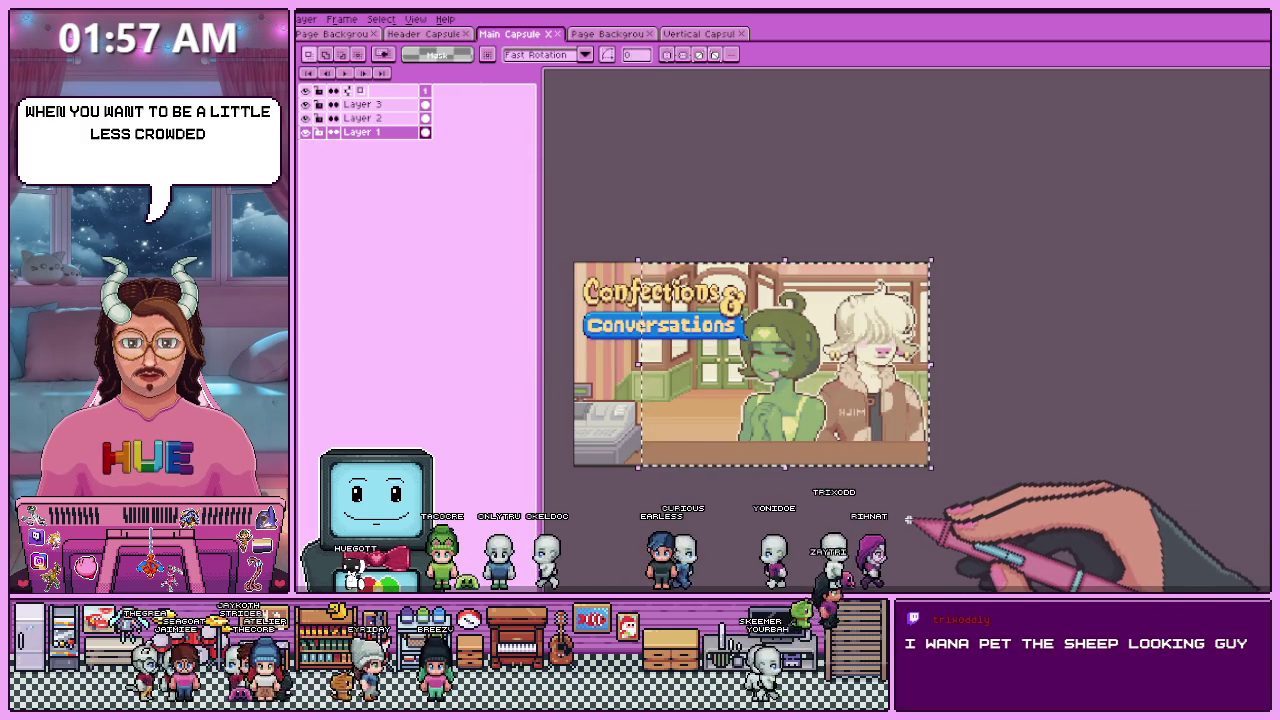
- On Layer 2, flip the mirrored MILK lettering horizontally so it reads correctly
scroll(893, 517, "up", 2)
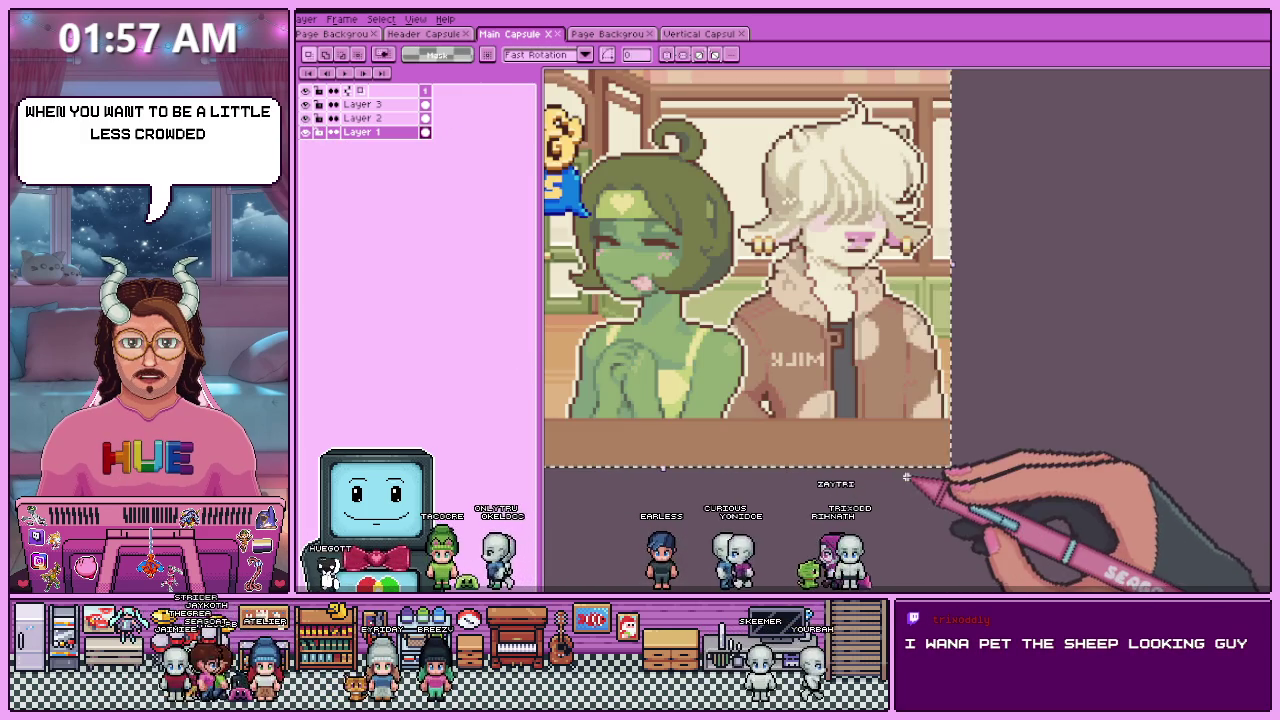
left_click(362, 118)
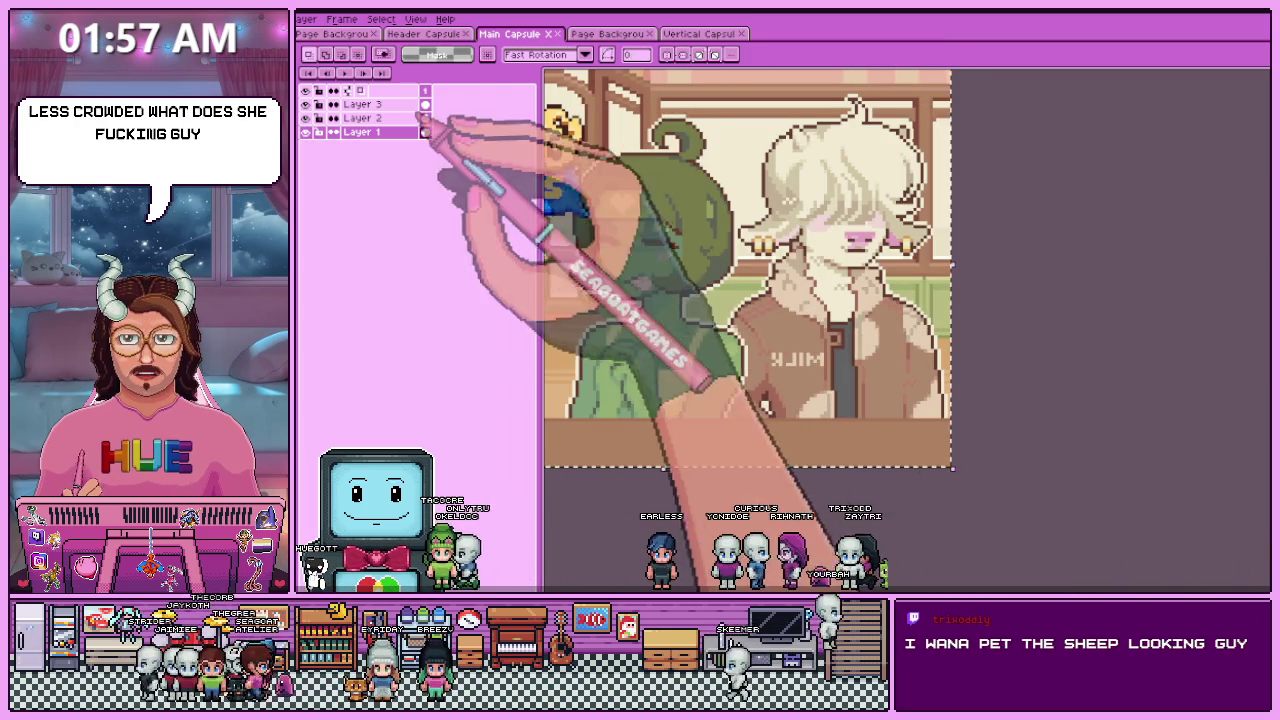
scroll(890, 527, "down", 3)
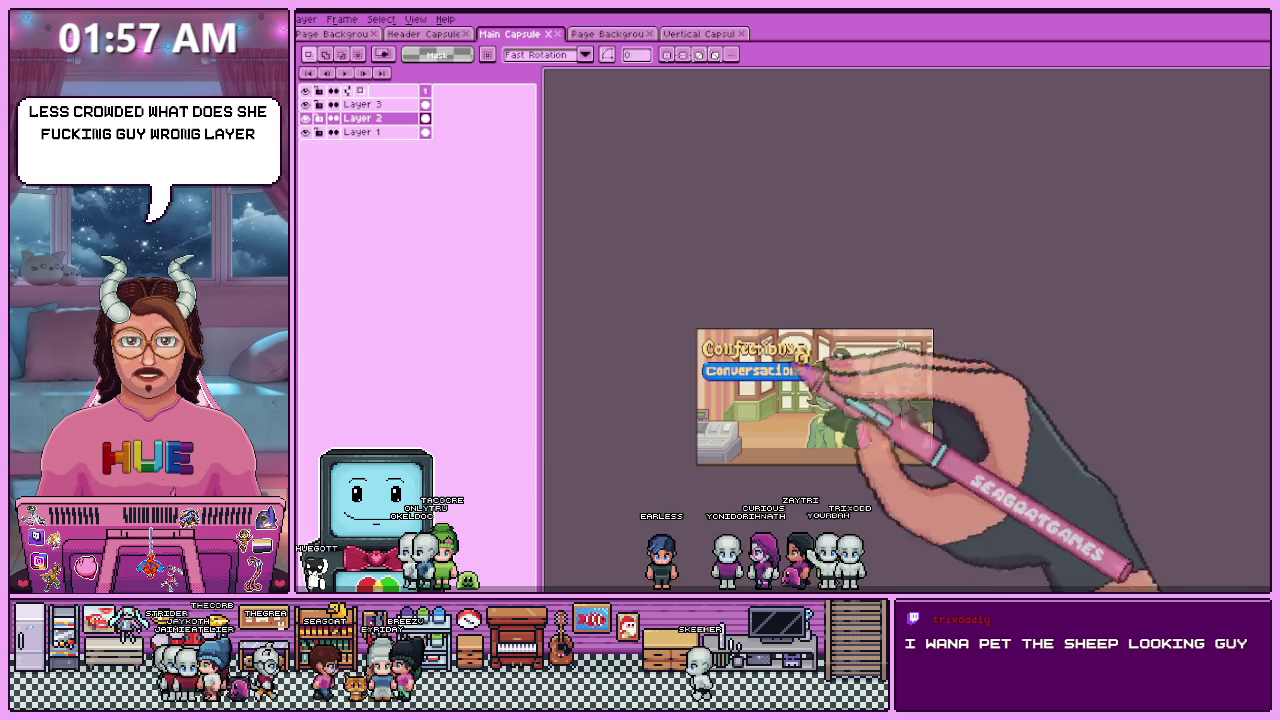
scroll(935, 465, "up", 3)
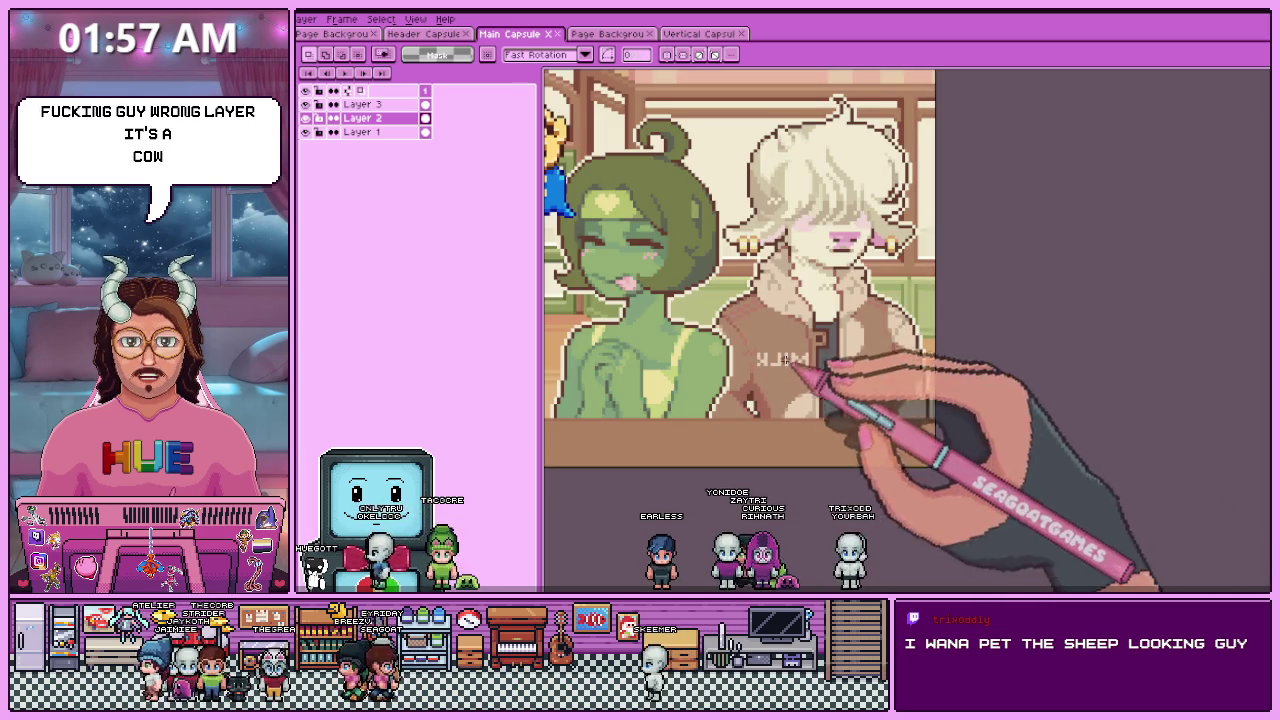
scroll(785, 358, "up", 2)
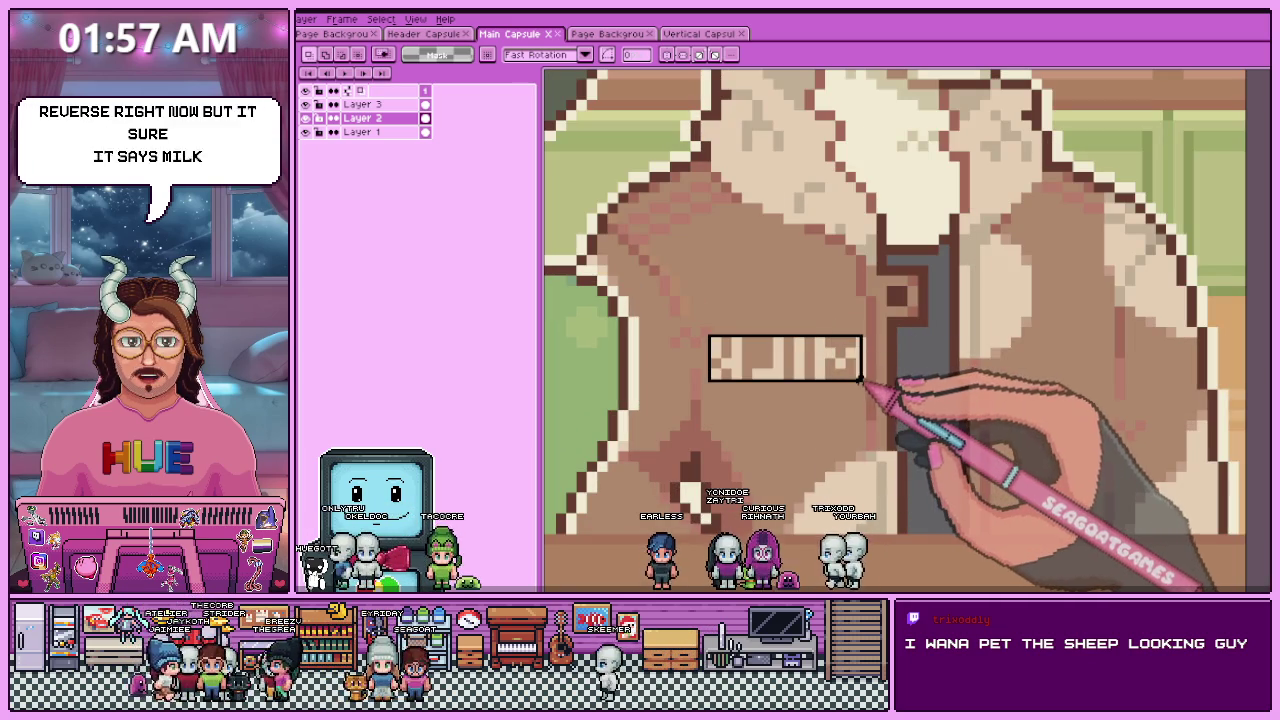
key("shift+h")
- Nudge the two characters slightly up and left
scroll(843, 509, "down", 2)
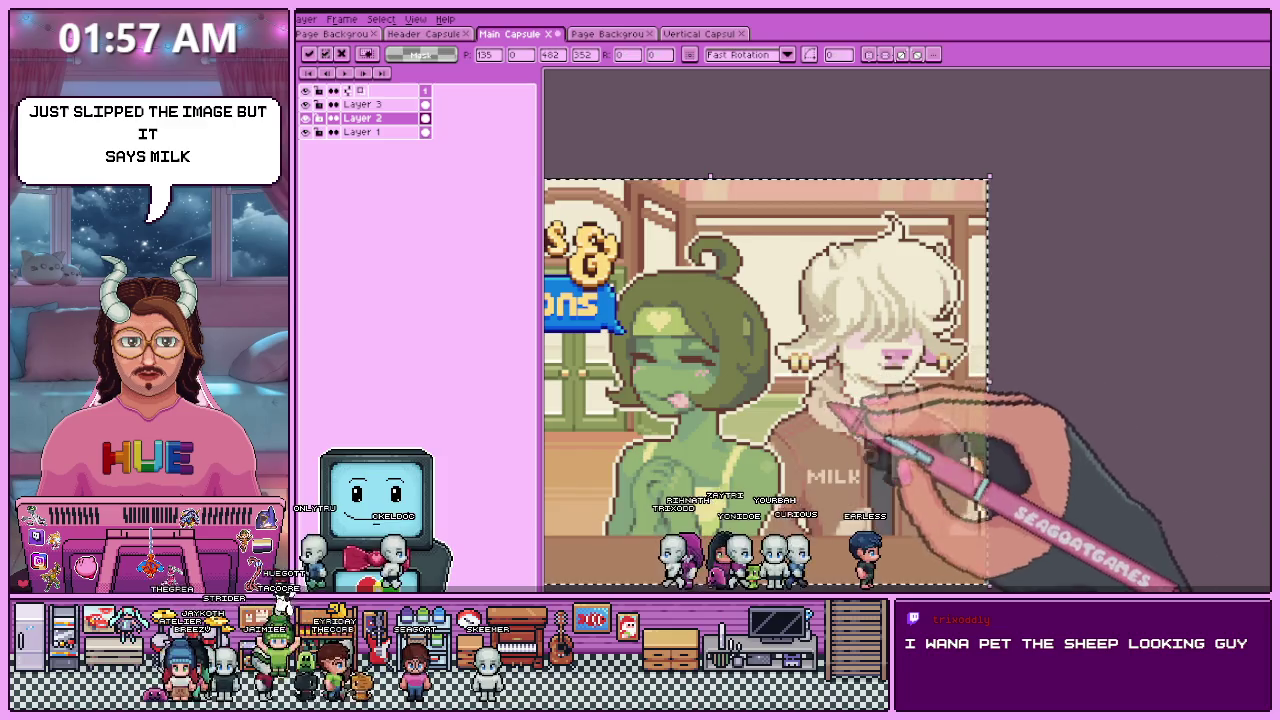
scroll(822, 443, "down", 1)
scroll(805, 445, "up", 2)
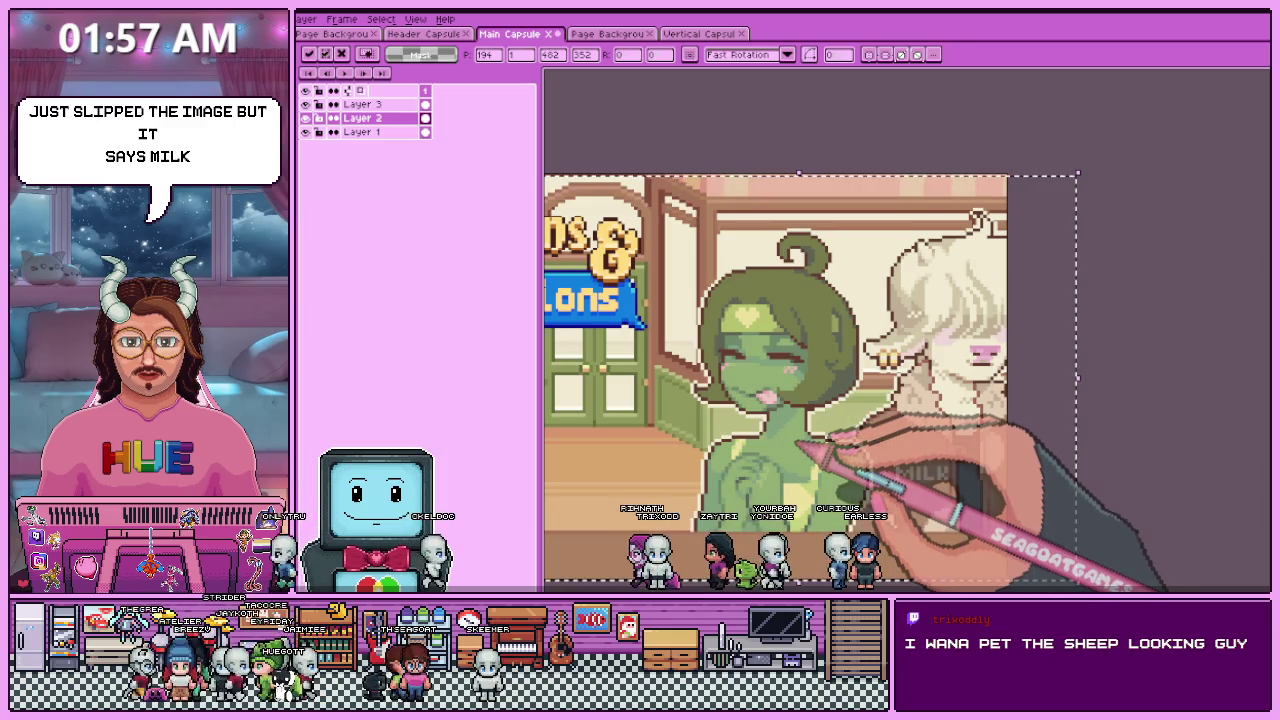
left_click_drag(797, 445, 790, 440)
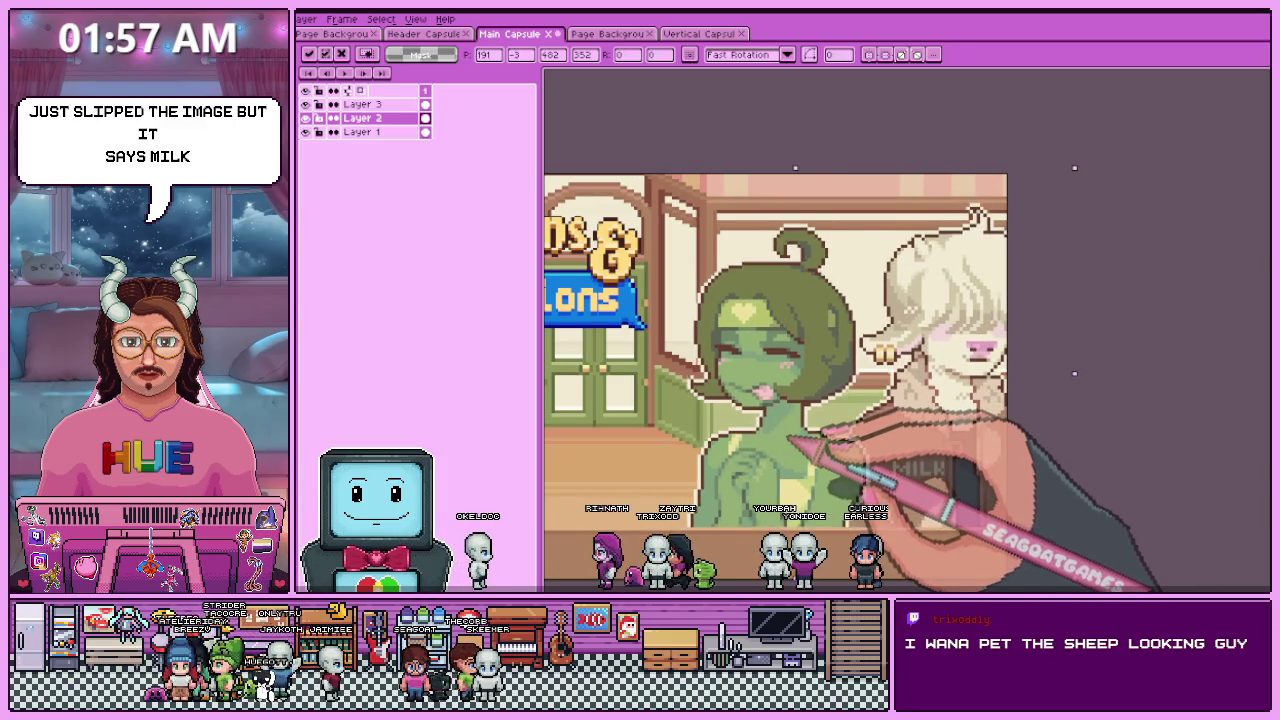
- Shift the characters about 11 px further left and review the result
scroll(790, 444, "down", 2)
scroll(800, 440, "down", 1)
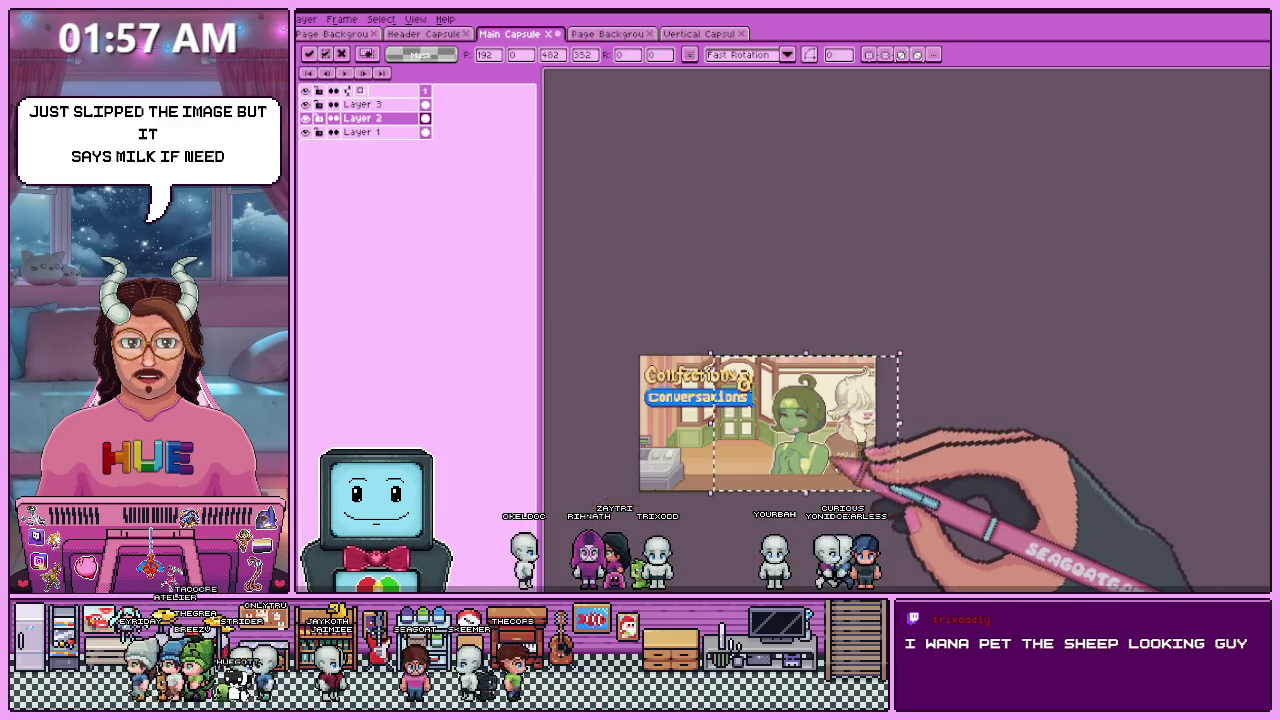
scroll(820, 450, "up", 1)
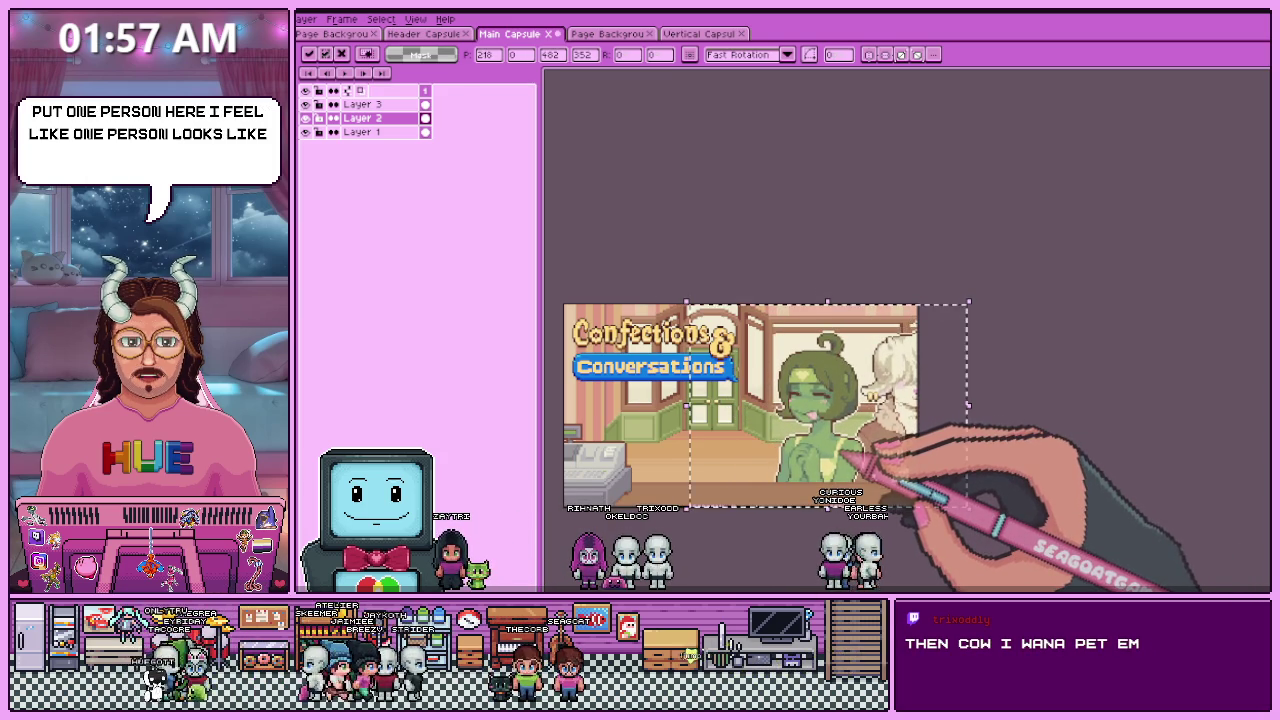
scroll(780, 520, "up", 2)
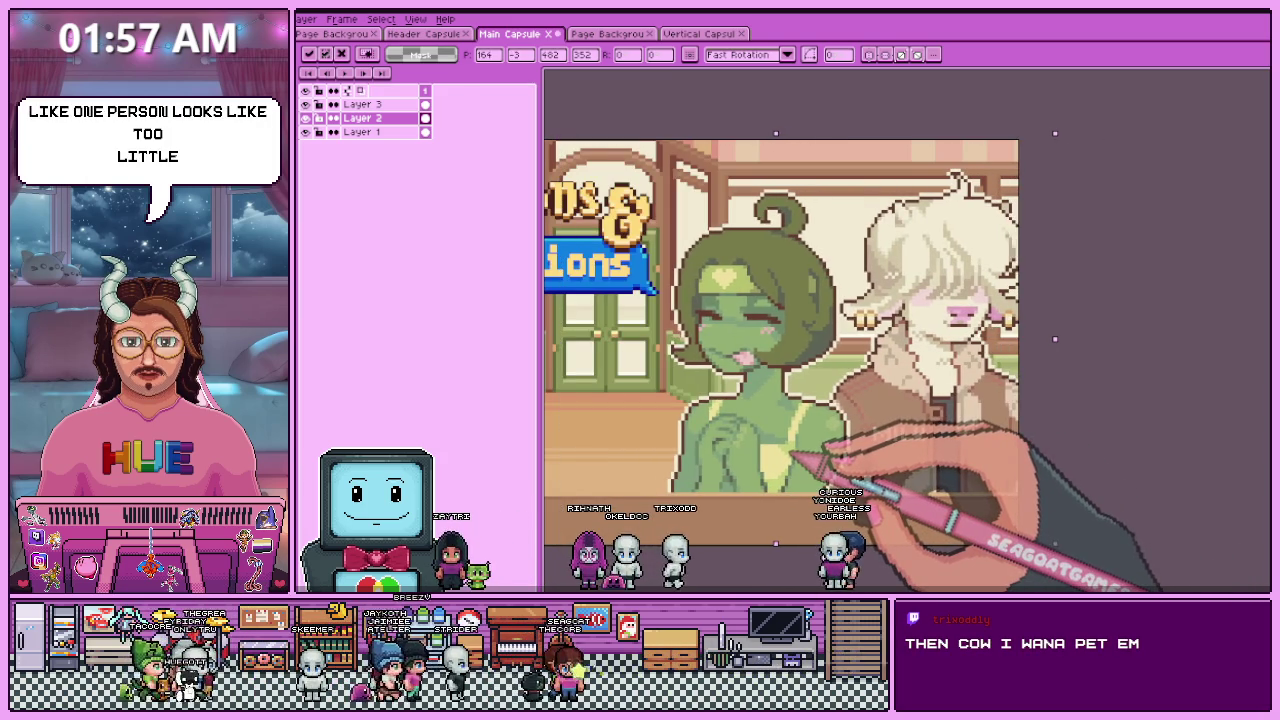
left_click_drag(792, 457, 762, 460)
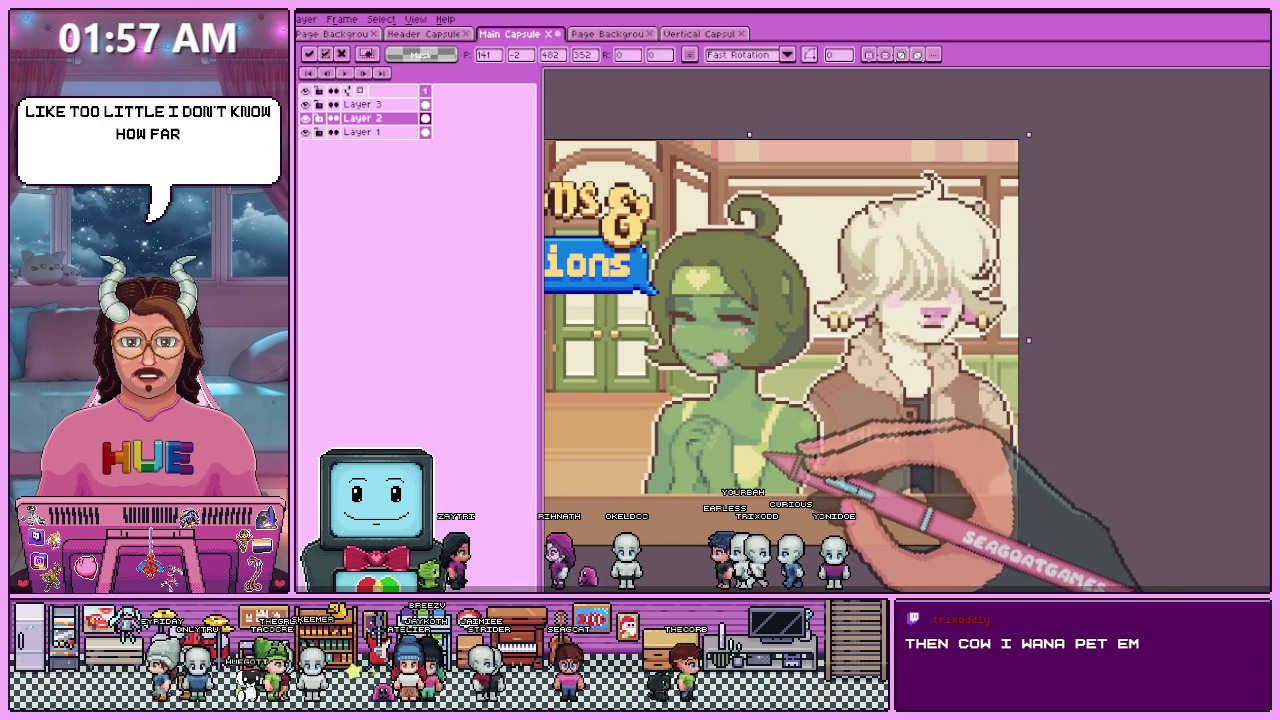
scroll(1100, 488, "up", 2)
scroll(1100, 488, "up", 2)
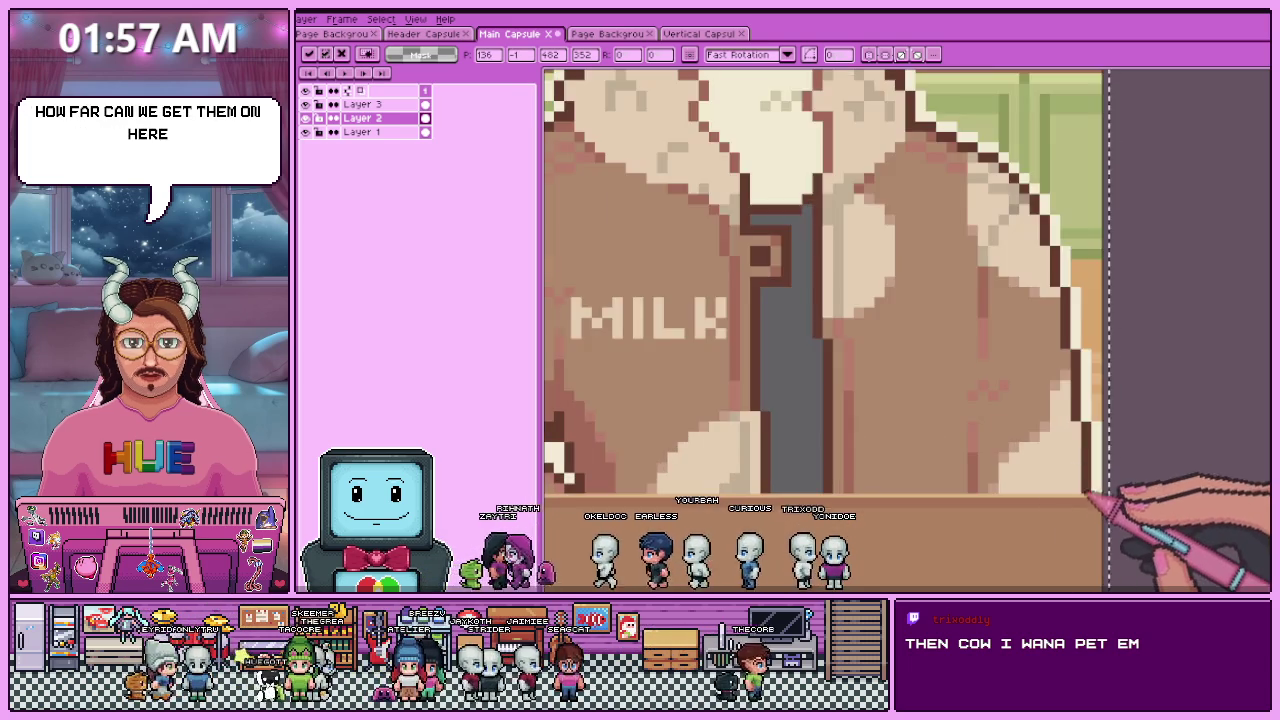
scroll(1100, 488, "up", 2)
scroll(1100, 488, "up", 1)
scroll(1108, 488, "down", 3)
scroll(1150, 488, "down", 3)
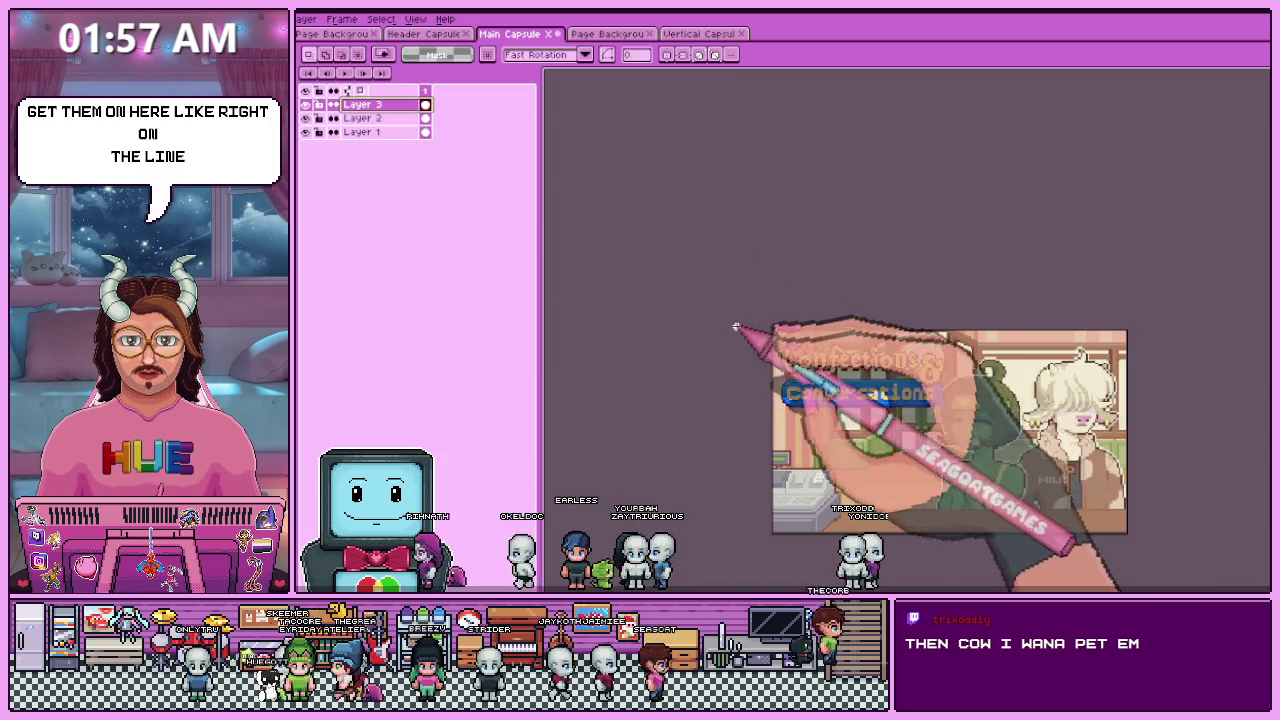
- Reposition Layer 3's artwork and apply its lowered position
scroll(920, 420, "up", 3)
left_click_drag(900, 400, 905, 392)
key("minus")
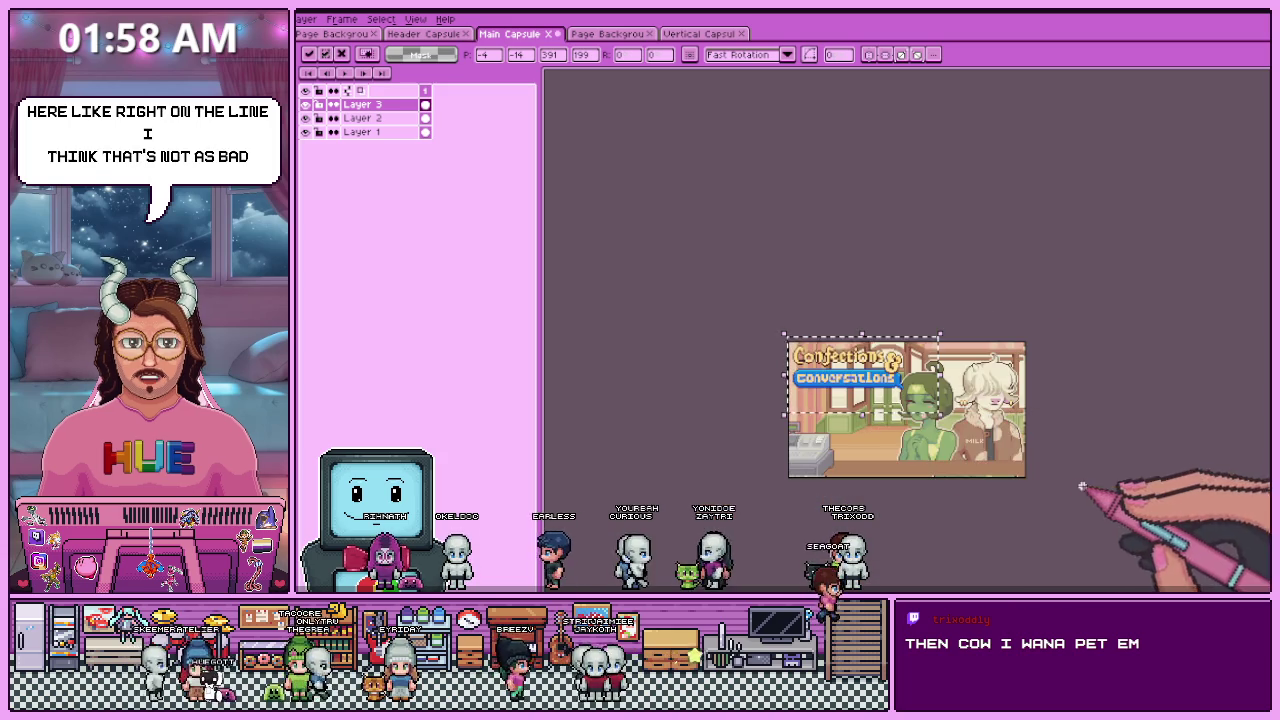
key("Return")
key("plus")
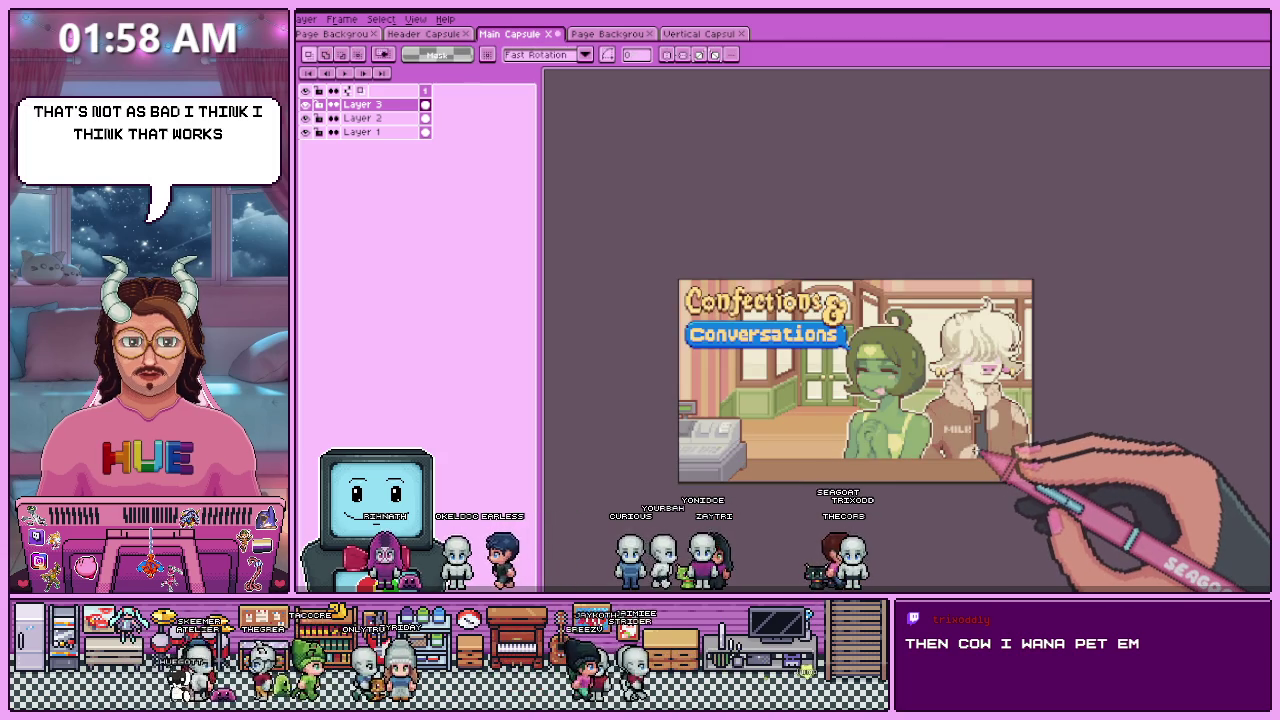
key("plus")
key("minus")
key("minus")
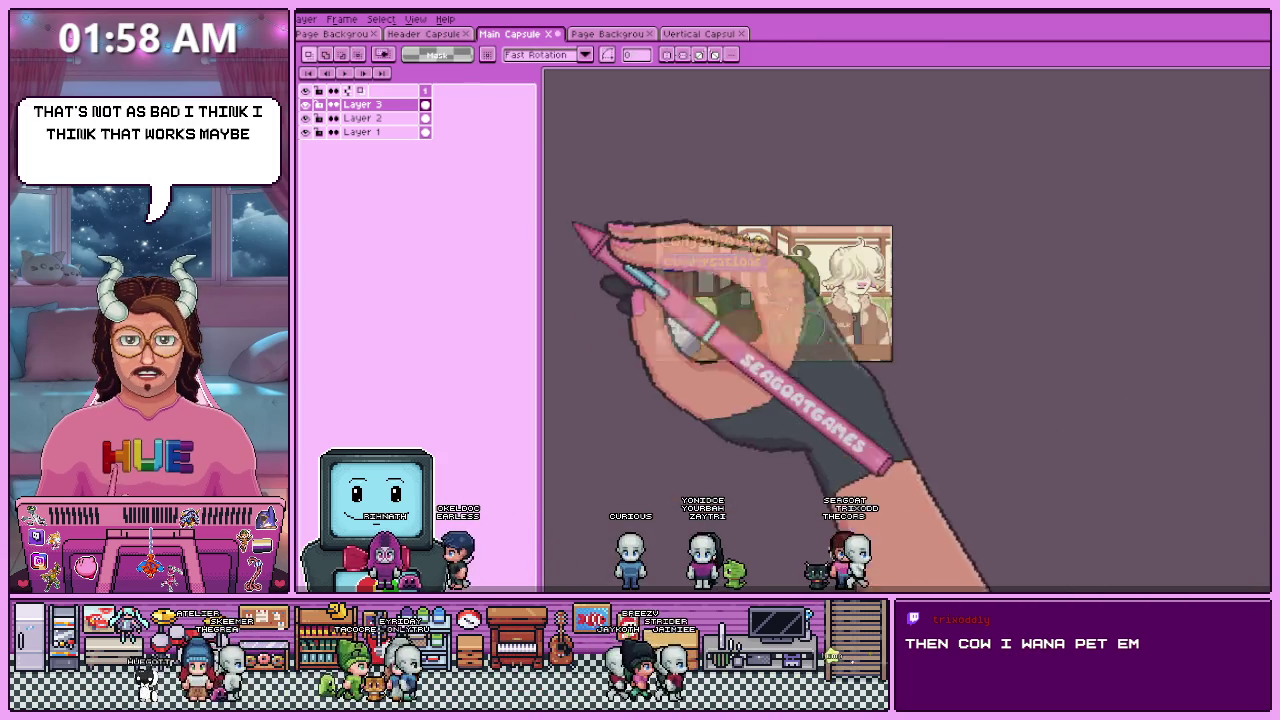
key("ctrl+a")
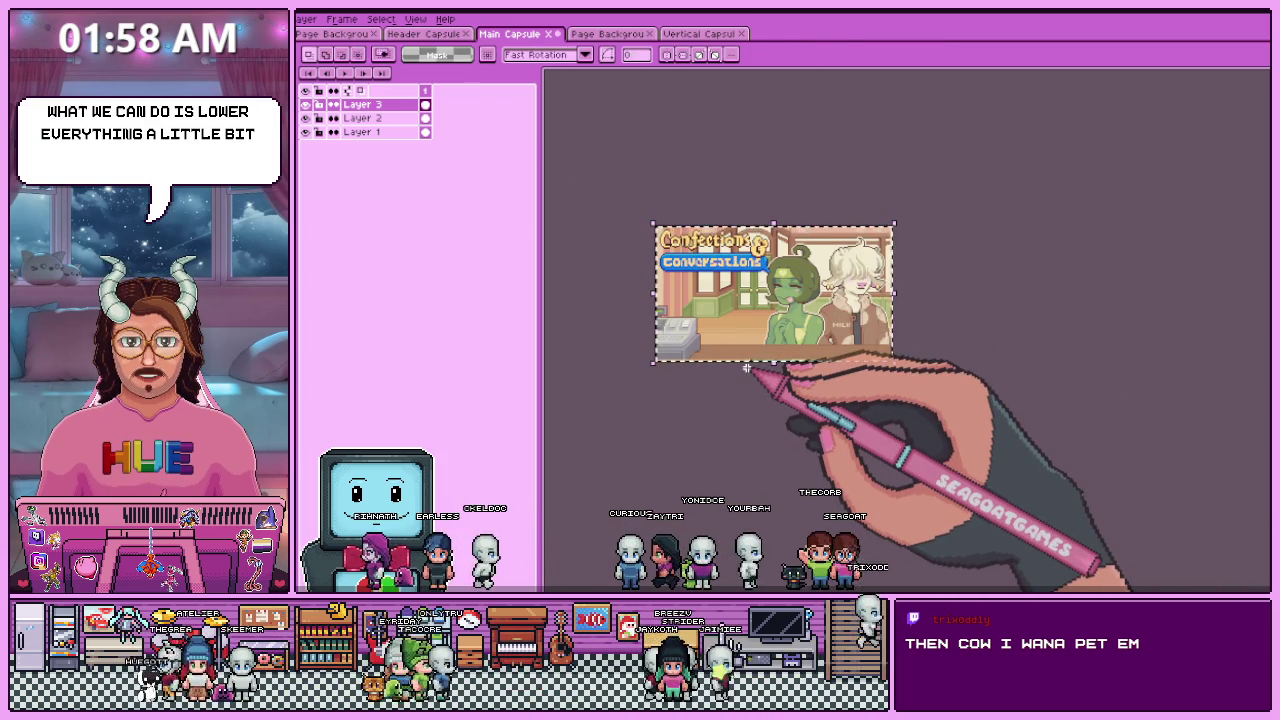
key("ctrl+t")
key("Escape")
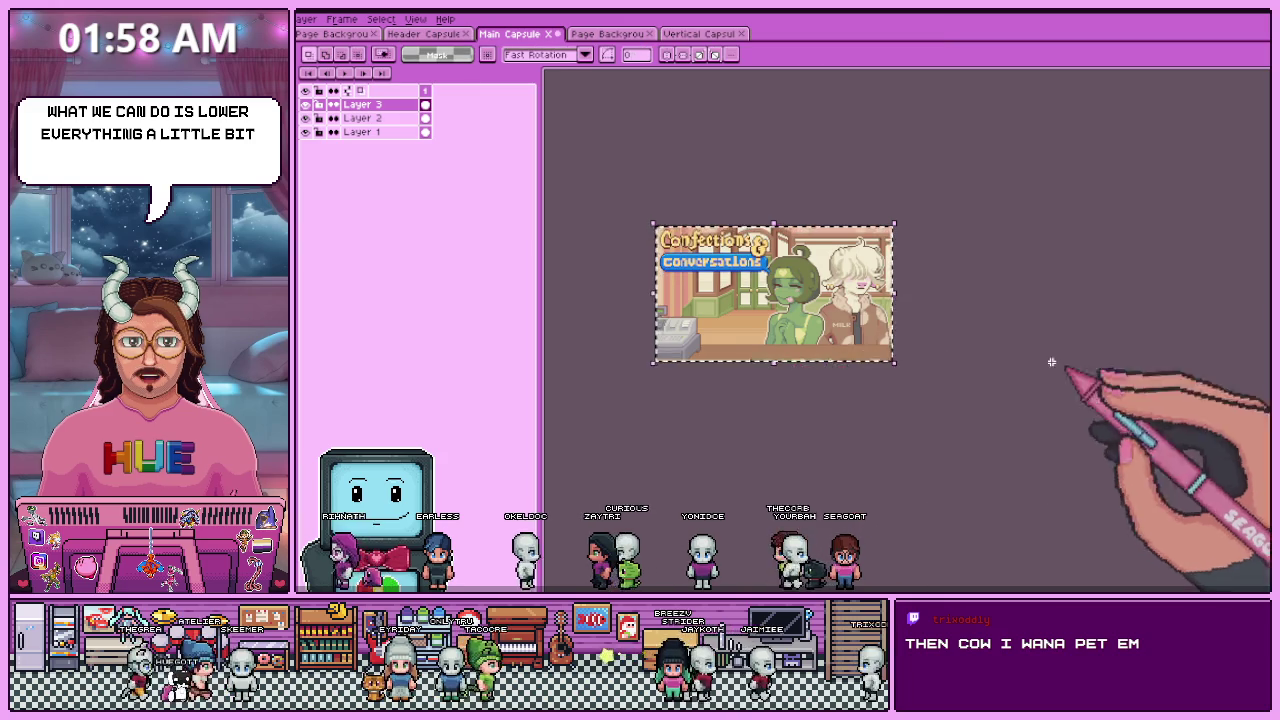
- Select all of Layer 1's artwork and nudge it down a few pixels
left_click(420, 118)
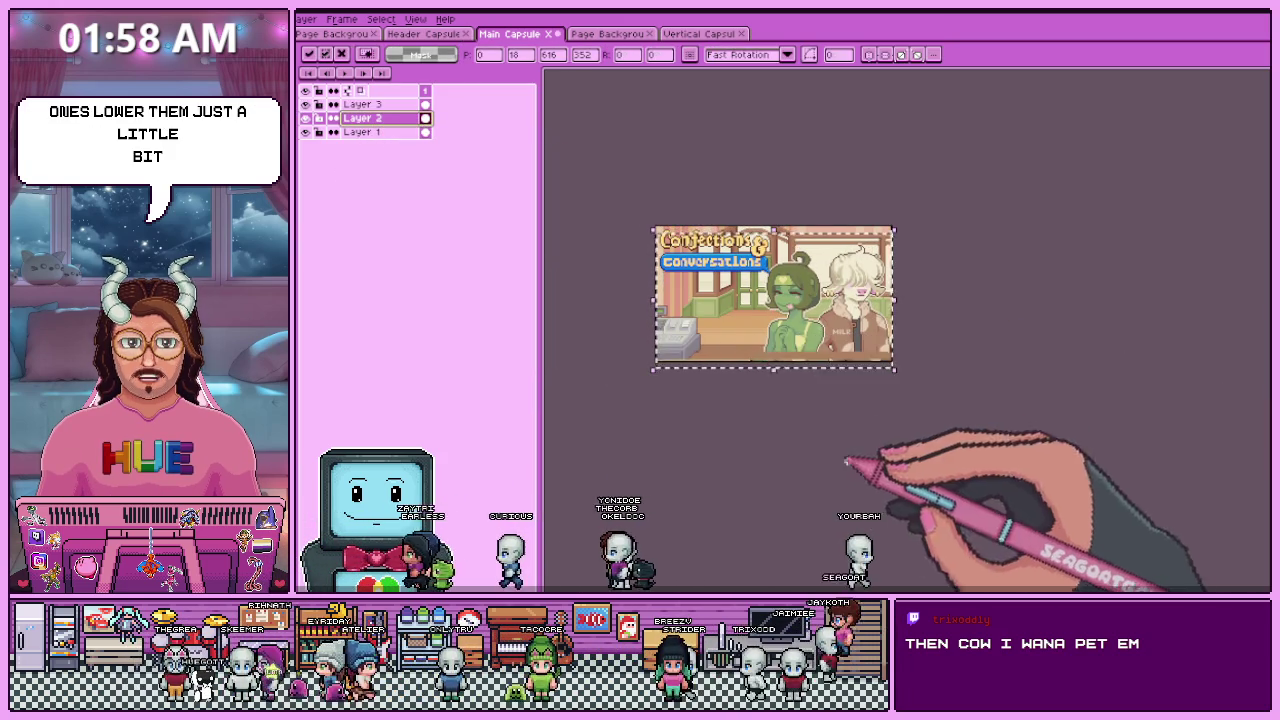
left_click(414, 132)
key("ctrl+a")
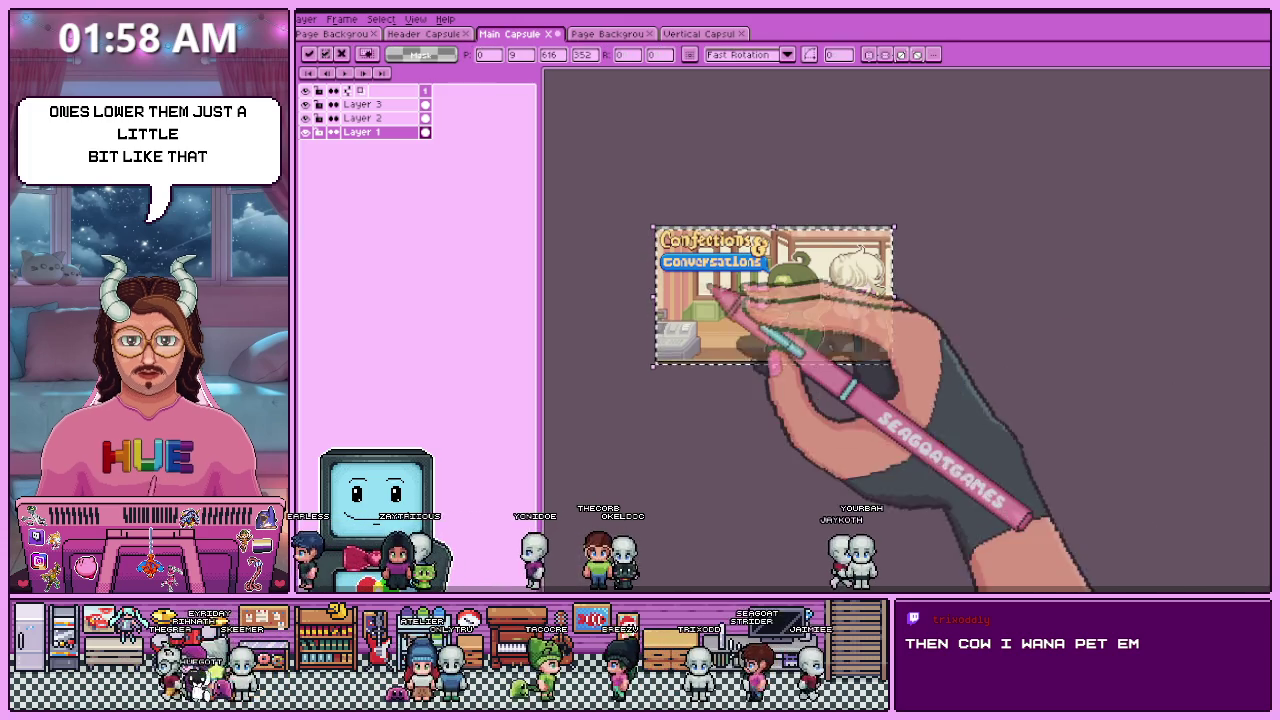
scroll(757, 266, "up", 5)
scroll(814, 409, "down", 5)
scroll(786, 309, "up", 2)
scroll(751, 474, "up", 4)
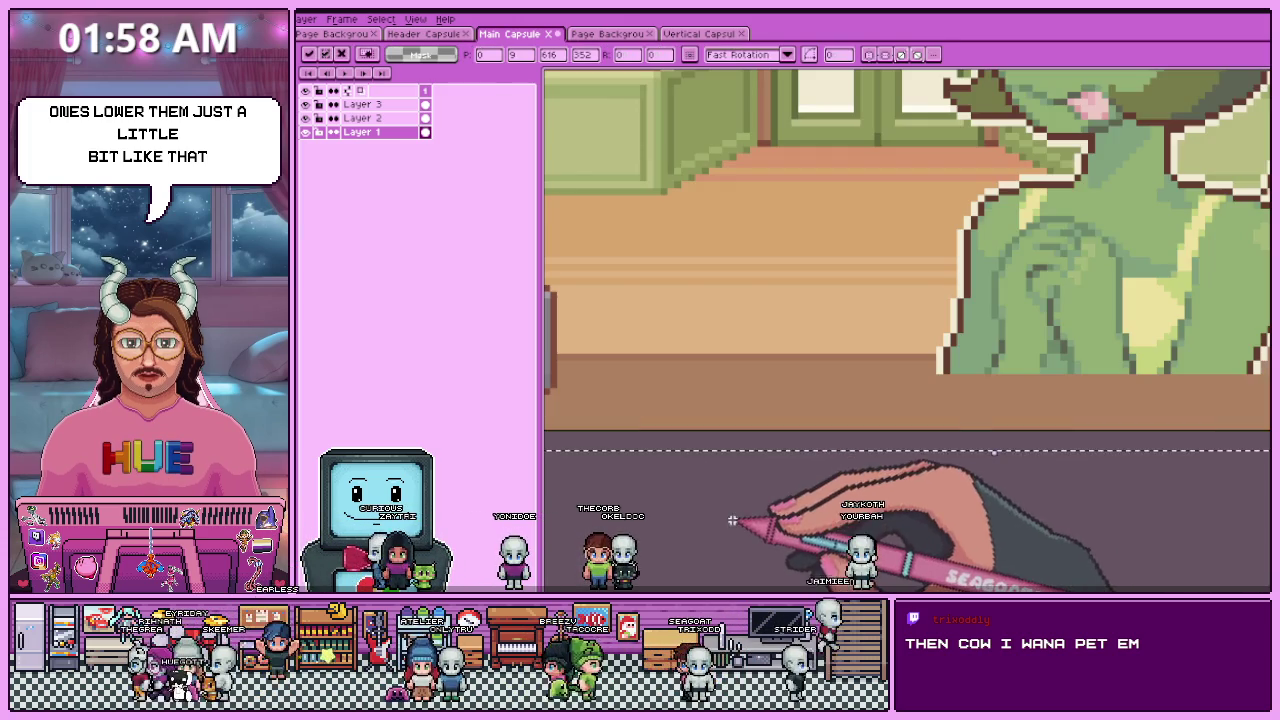
key("Down")
key("Down")
key("Down")
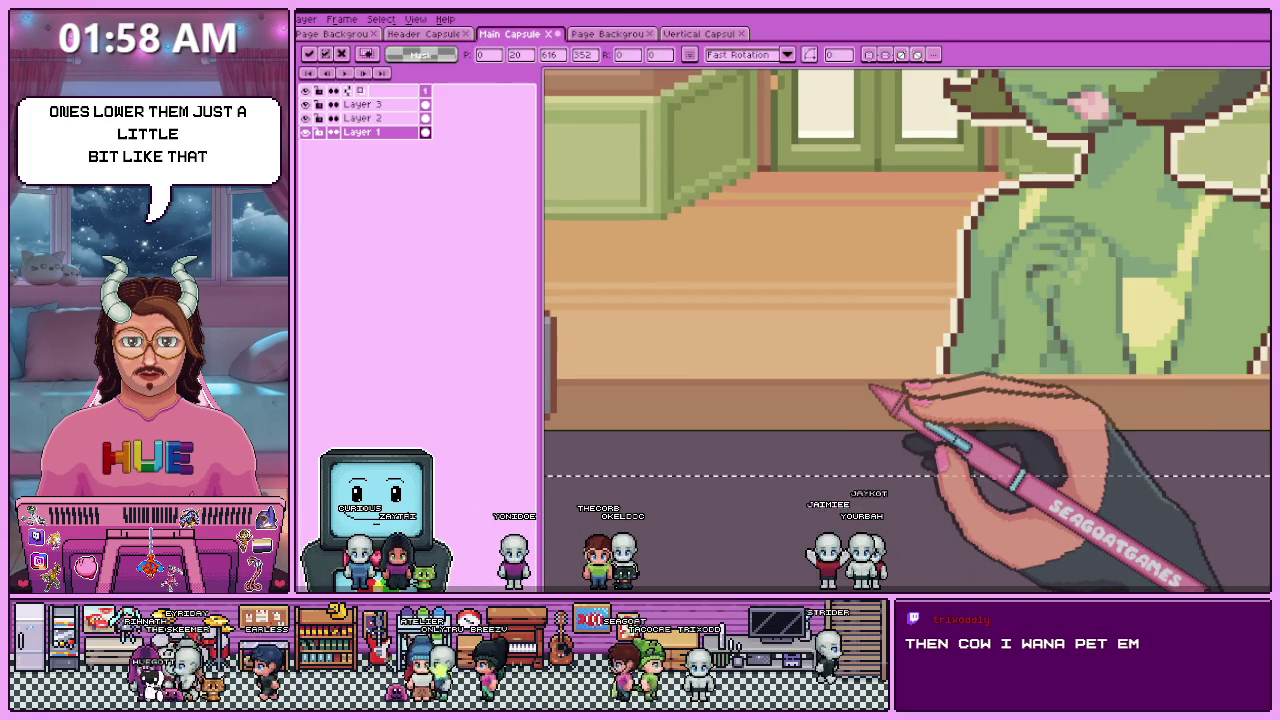
scroll(789, 491, "down", 5)
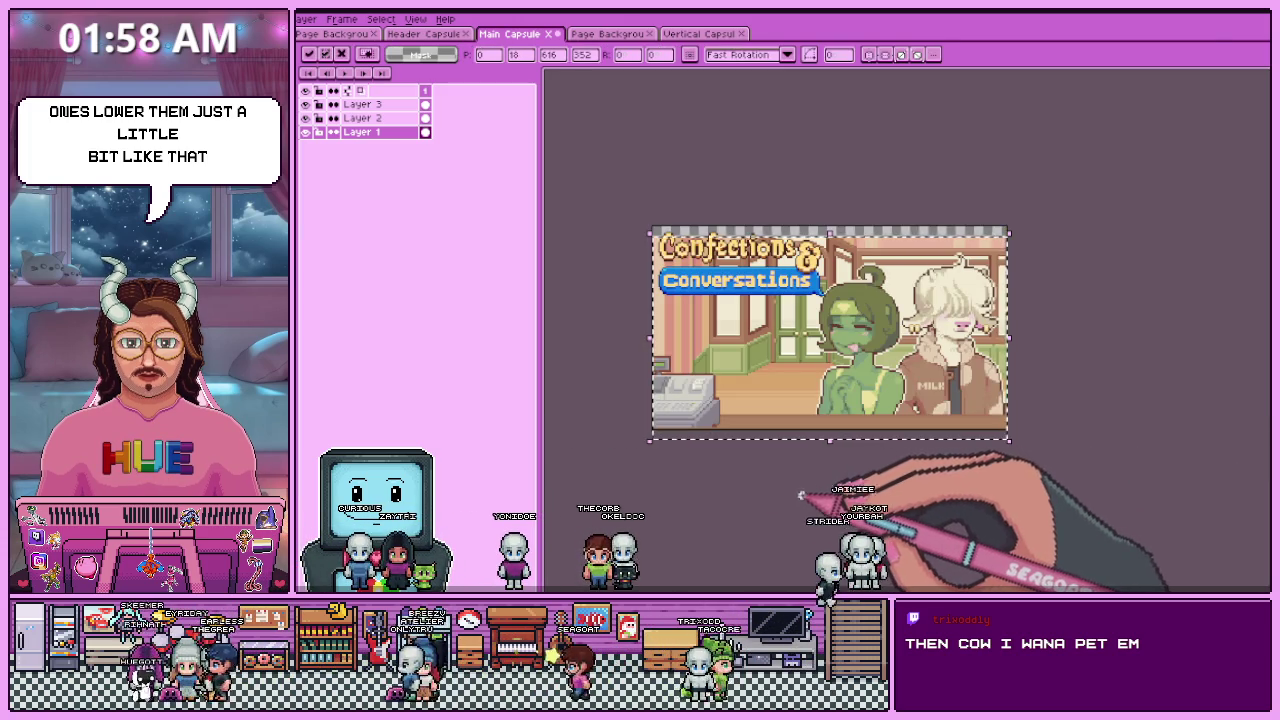
scroll(760, 460, "up", 5)
scroll(745, 450, "down", 5)
scroll(740, 455, "up", 5)
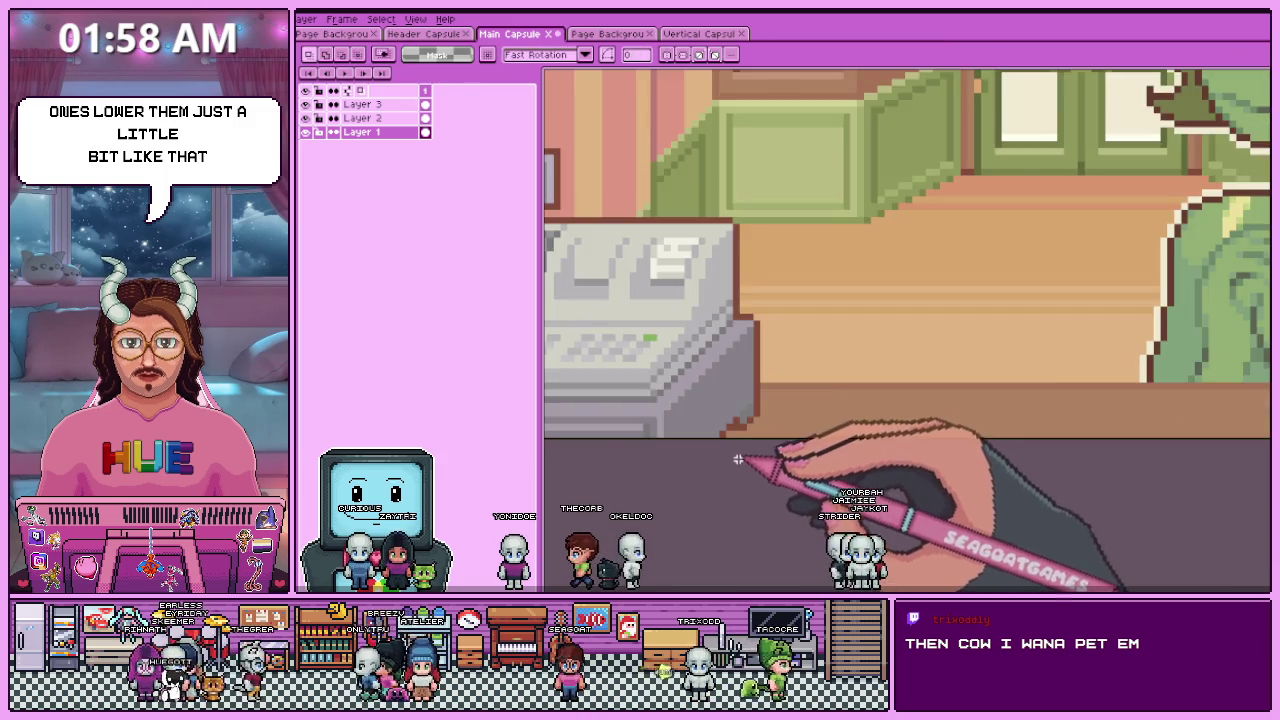
scroll(740, 455, "down", 5)
scroll(815, 312, "up", 5)
scroll(760, 300, "down", 5)
scroll(645, 250, "up", 5)
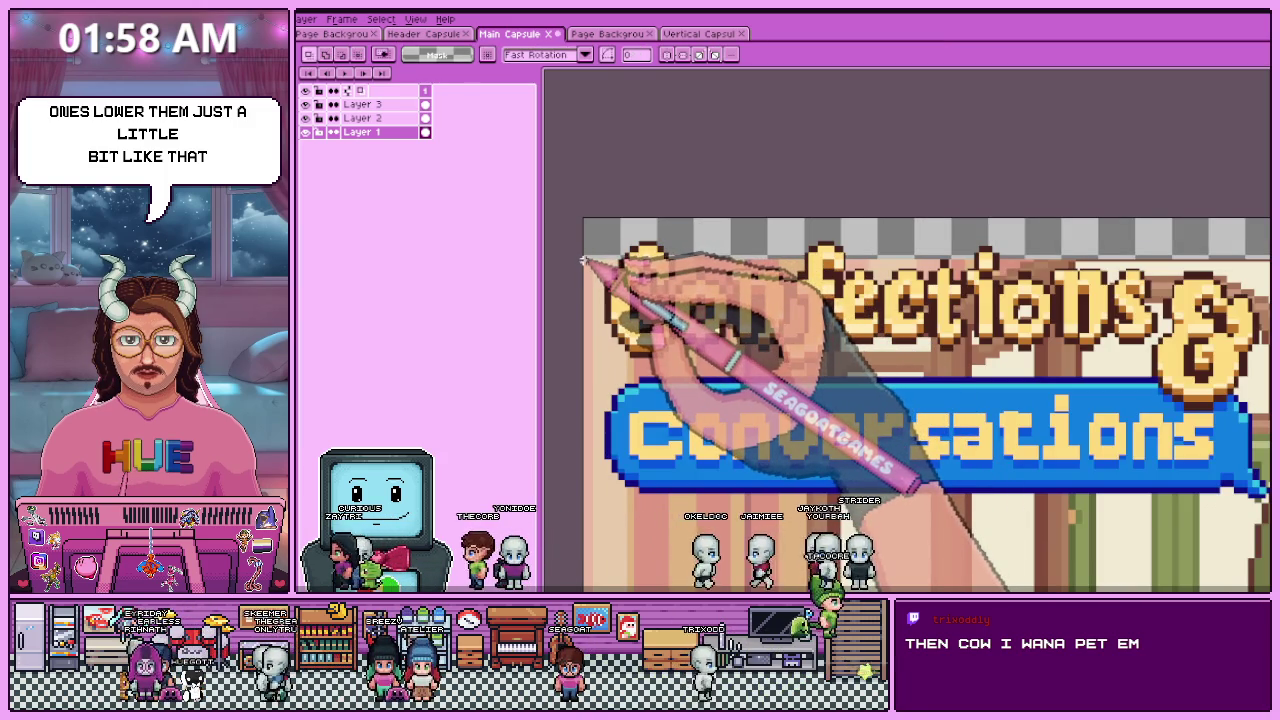
scroll(620, 240, "down", 5)
scroll(1020, 265, "up", 5)
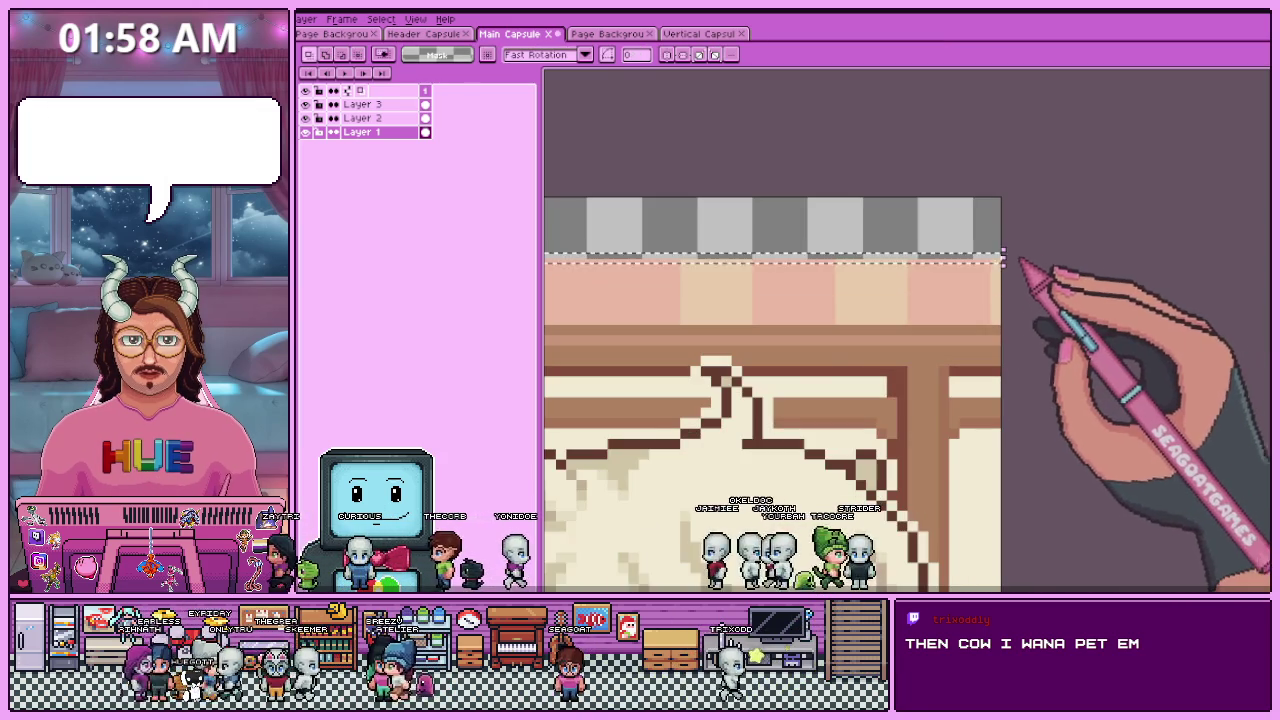
scroll(1020, 265, "down", 5)
scroll(855, 275, "up", 5)
key("ctrl+t")
key("Return")
scroll(868, 304, "down", 5)
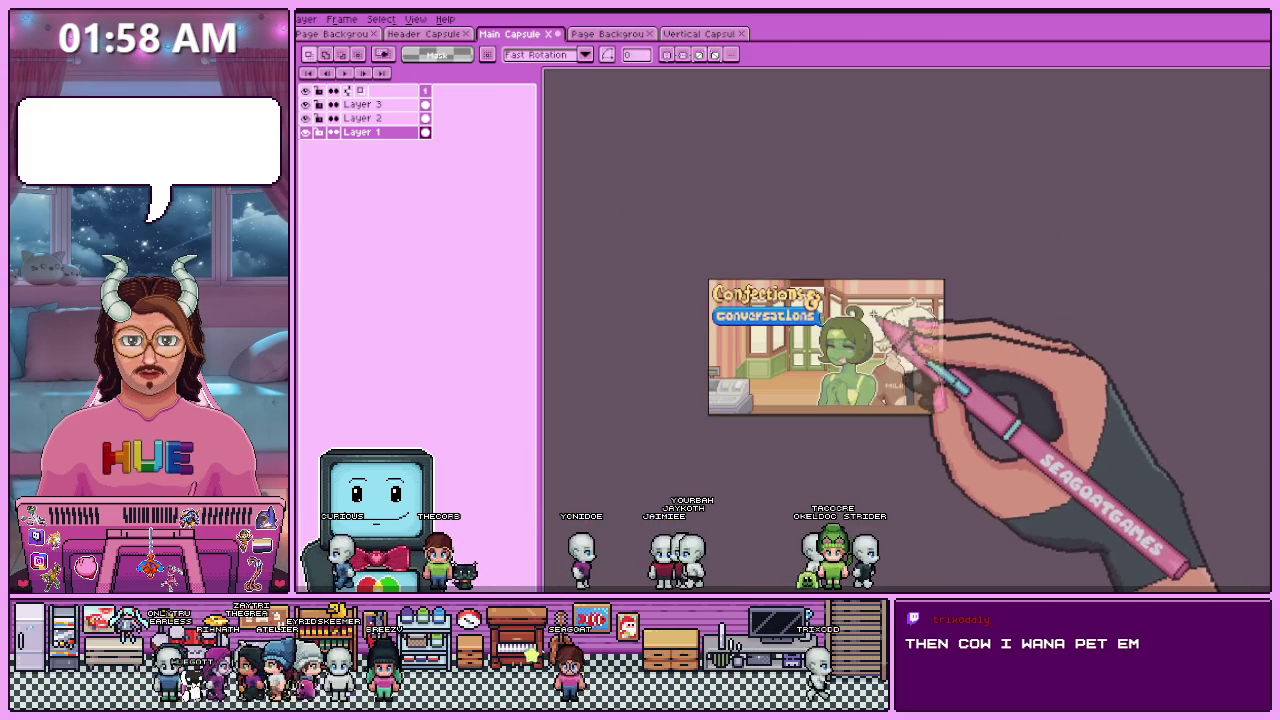
scroll(745, 270, "up", 5)
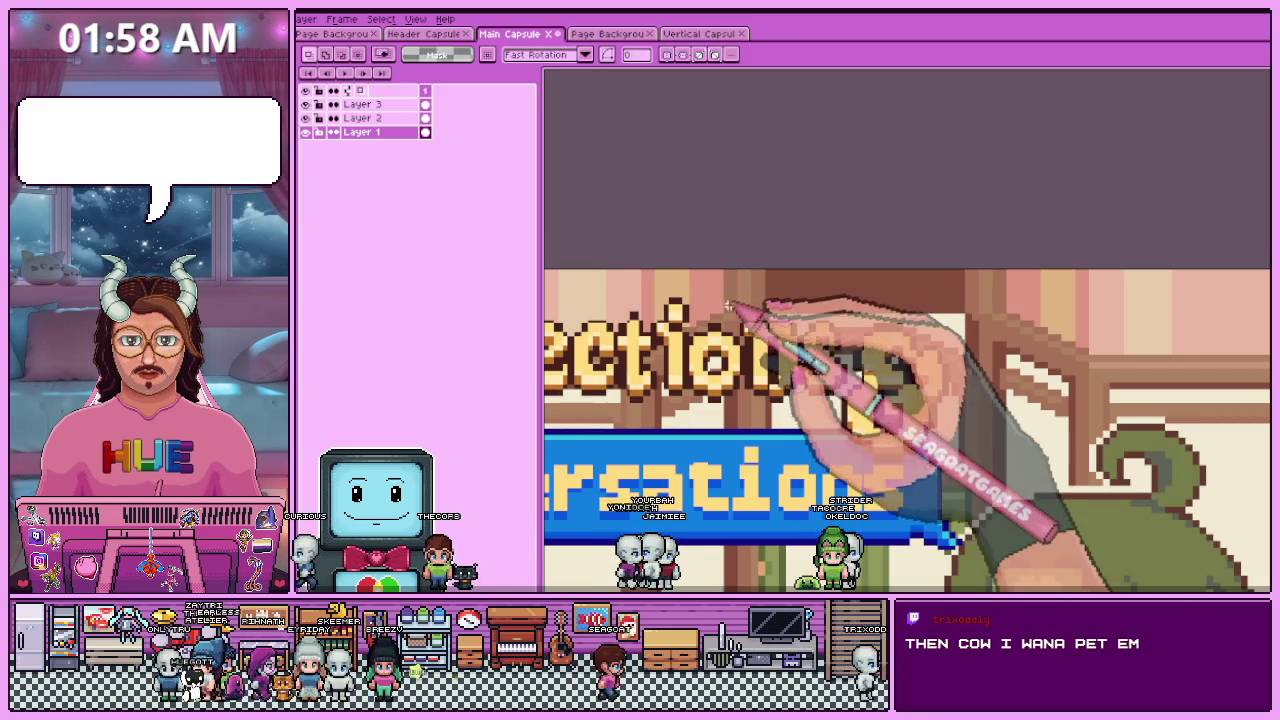
scroll(733, 305, "up", 2)
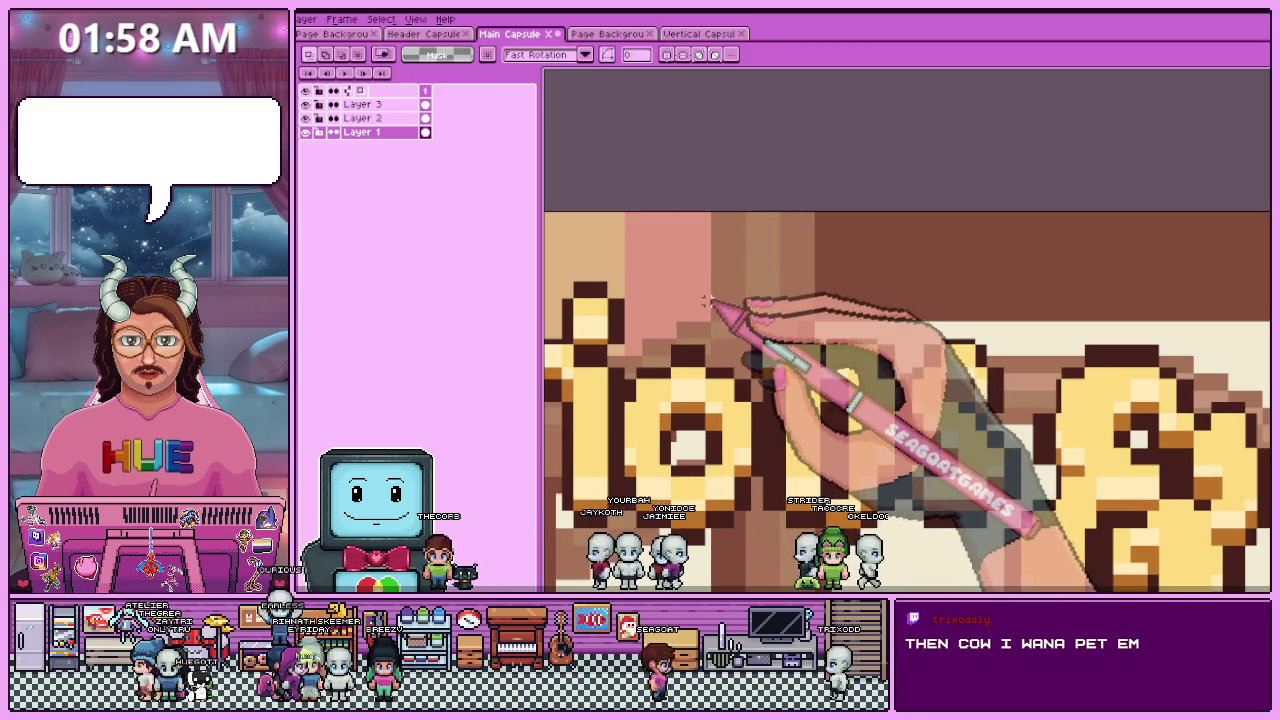
key("b")
scroll(715, 291, "up", 1)
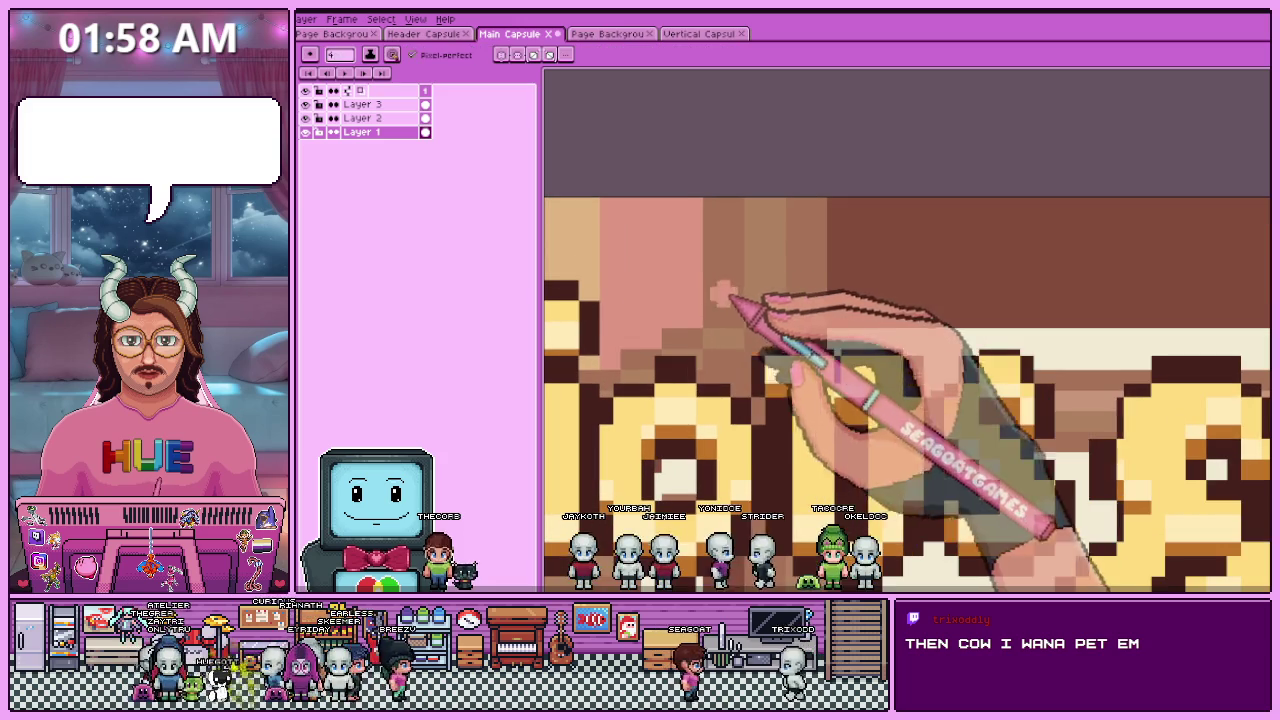
scroll(716, 320, "up", 1)
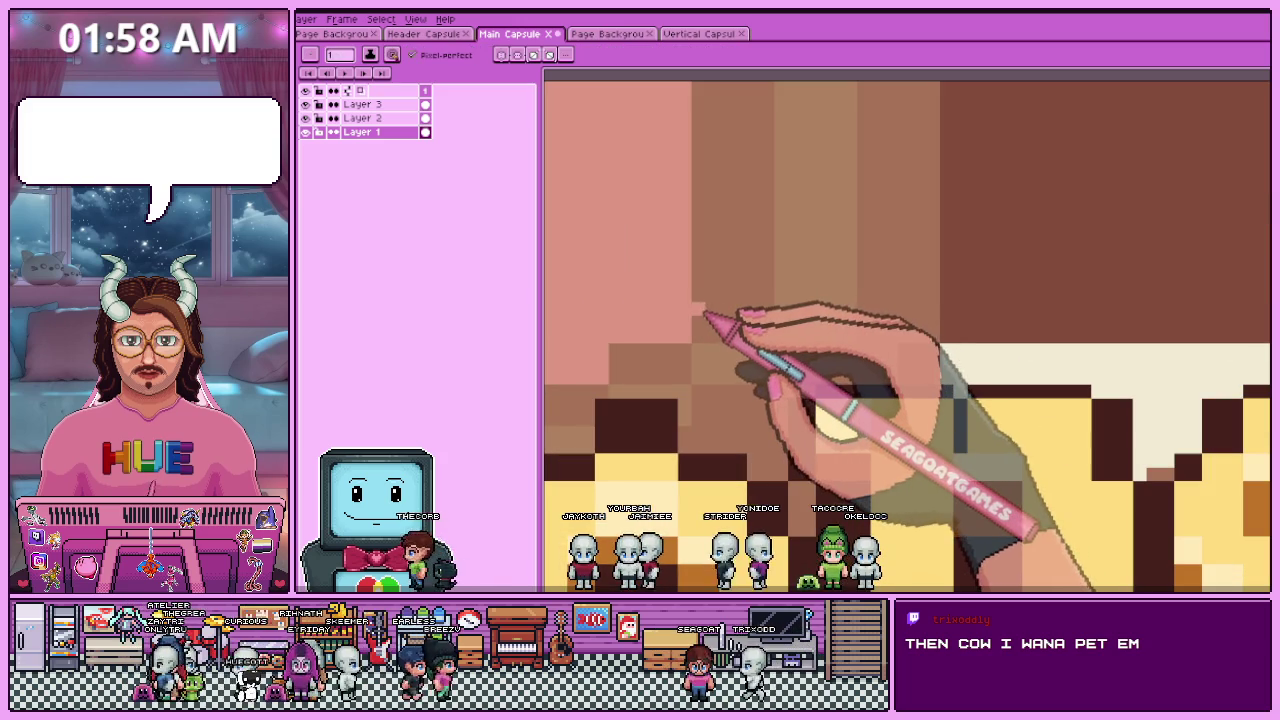
scroll(680, 338, "down", 1)
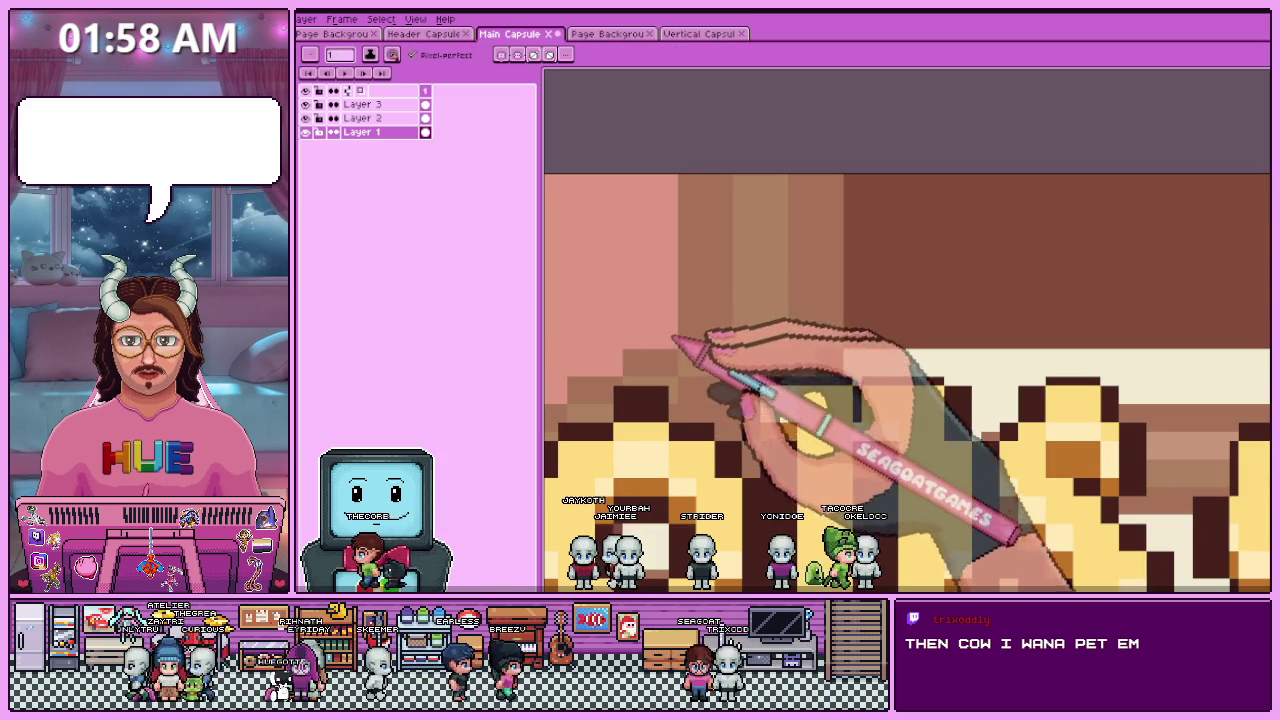
scroll(770, 333, "up", 1)
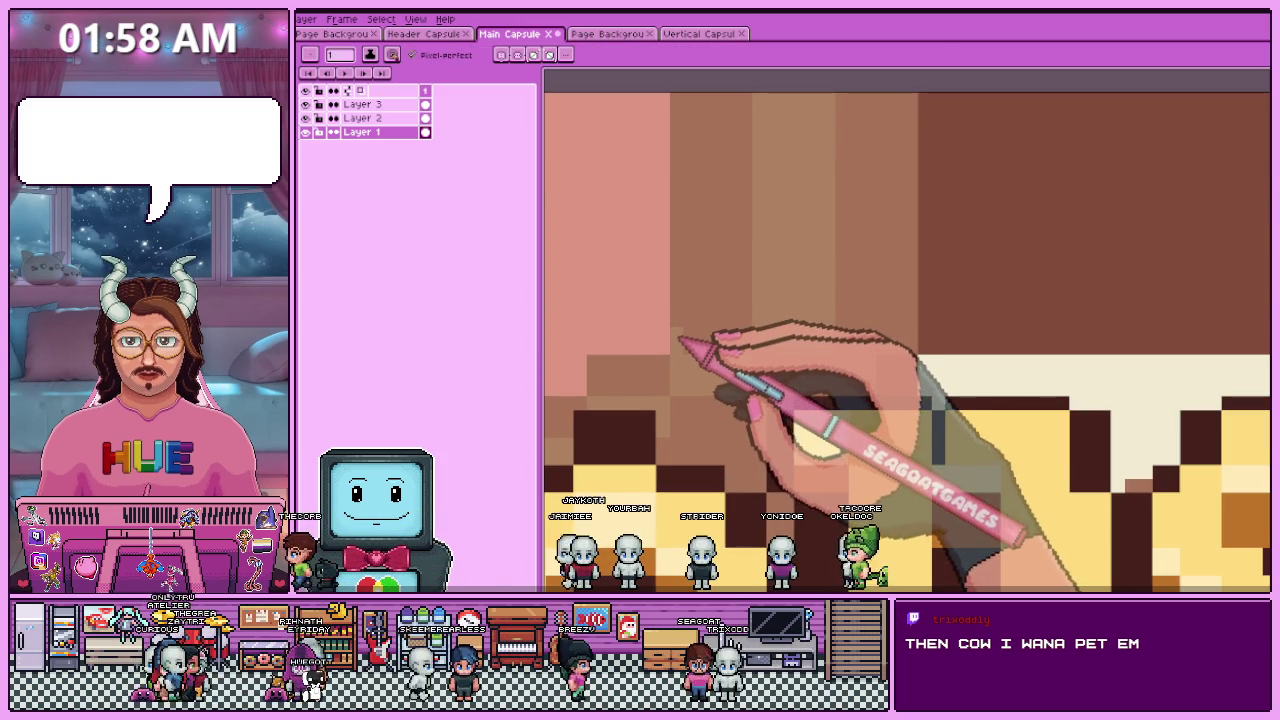
scroll(700, 314, "down", 1)
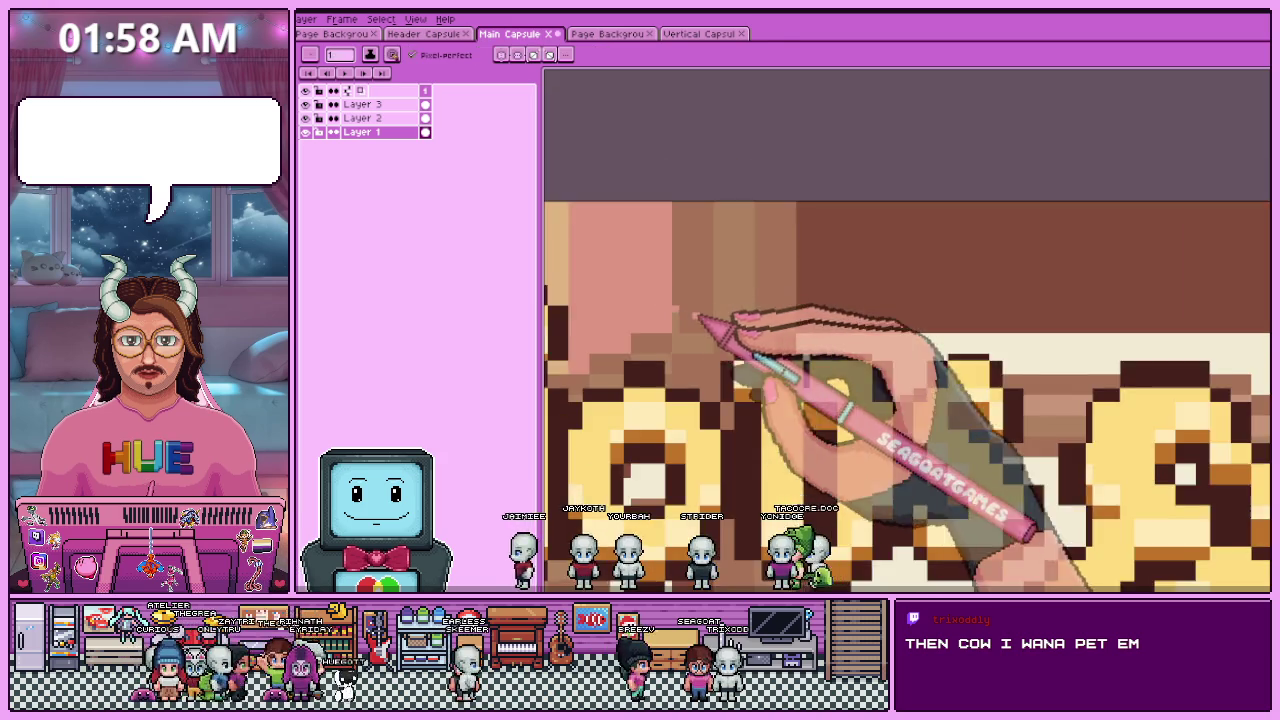
scroll(714, 314, "down", 1)
scroll(737, 314, "up", 1)
scroll(705, 312, "up", 1)
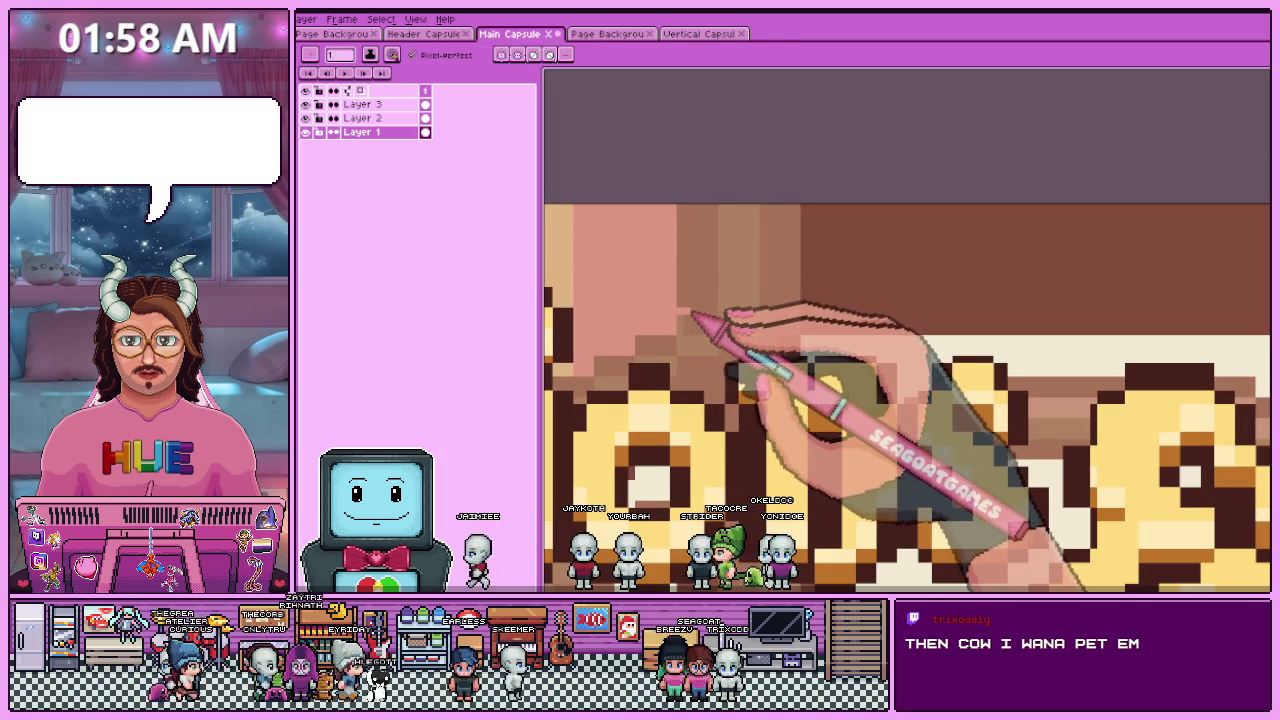
scroll(717, 313, "up", 1)
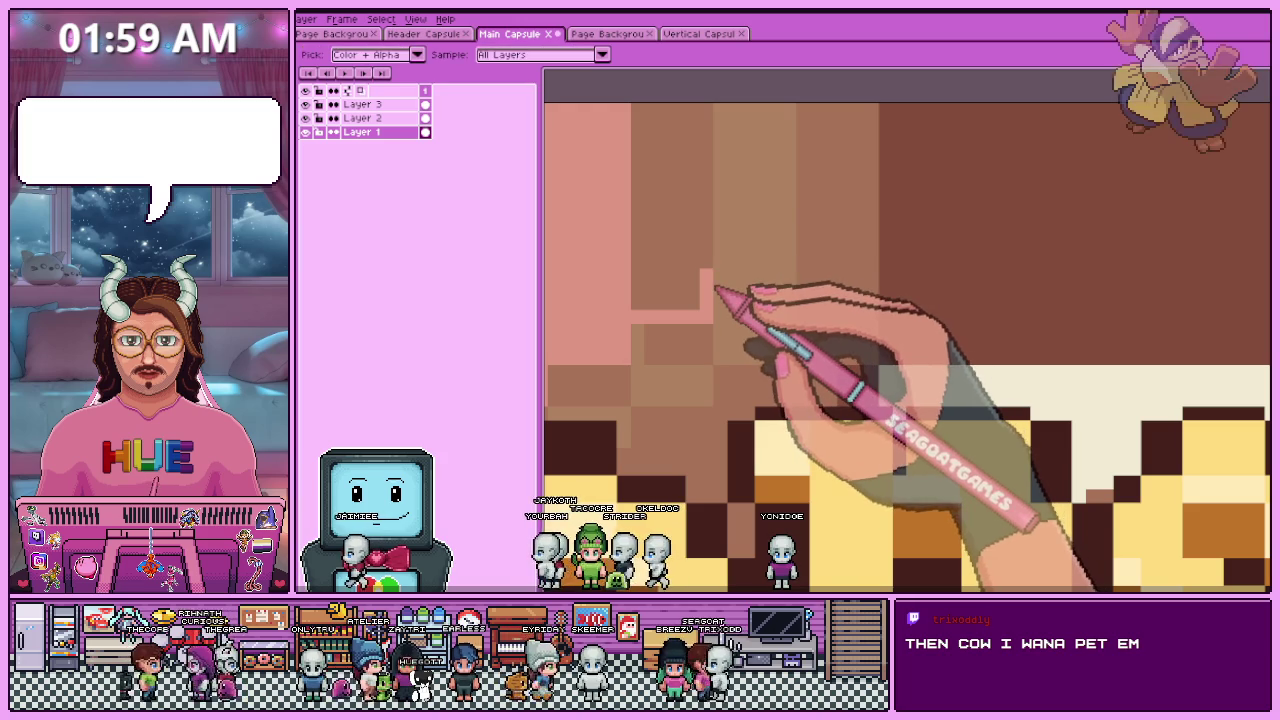
scroll(717, 263, "down", 2)
scroll(766, 214, "down", 1)
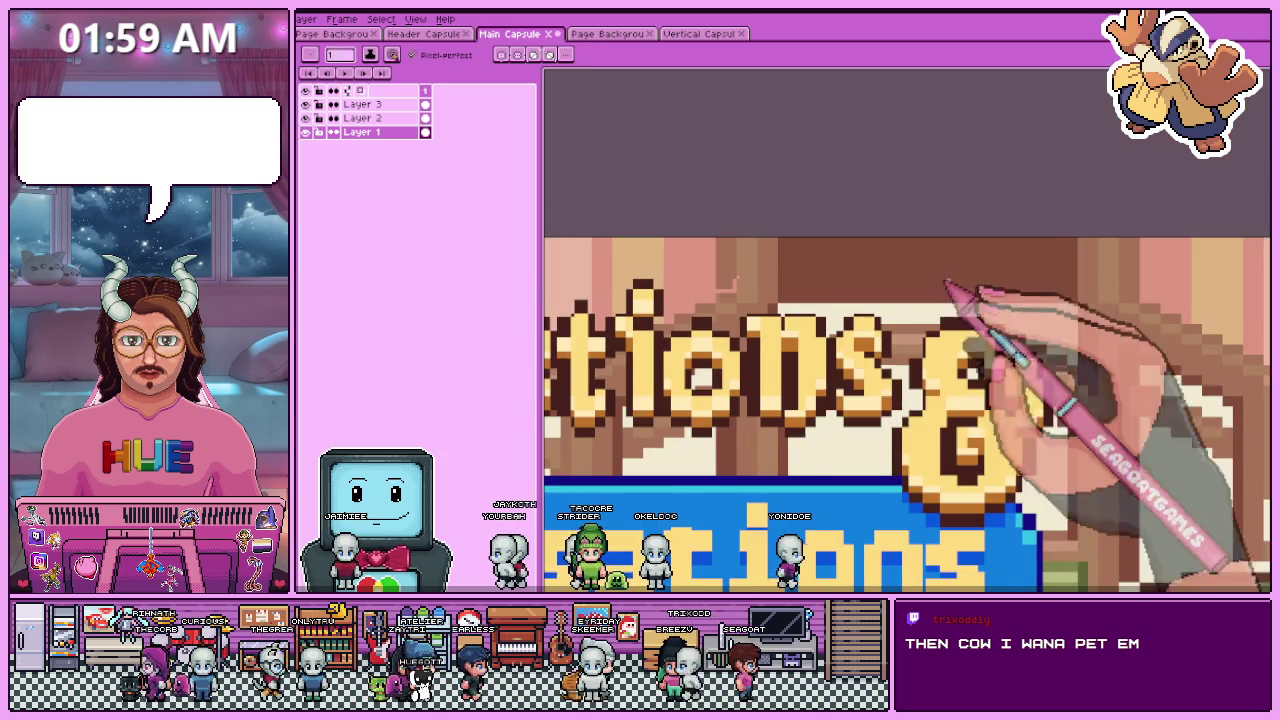
scroll(957, 214, "up", 1)
scroll(942, 273, "down", 2)
scroll(1110, 280, "up", 1)
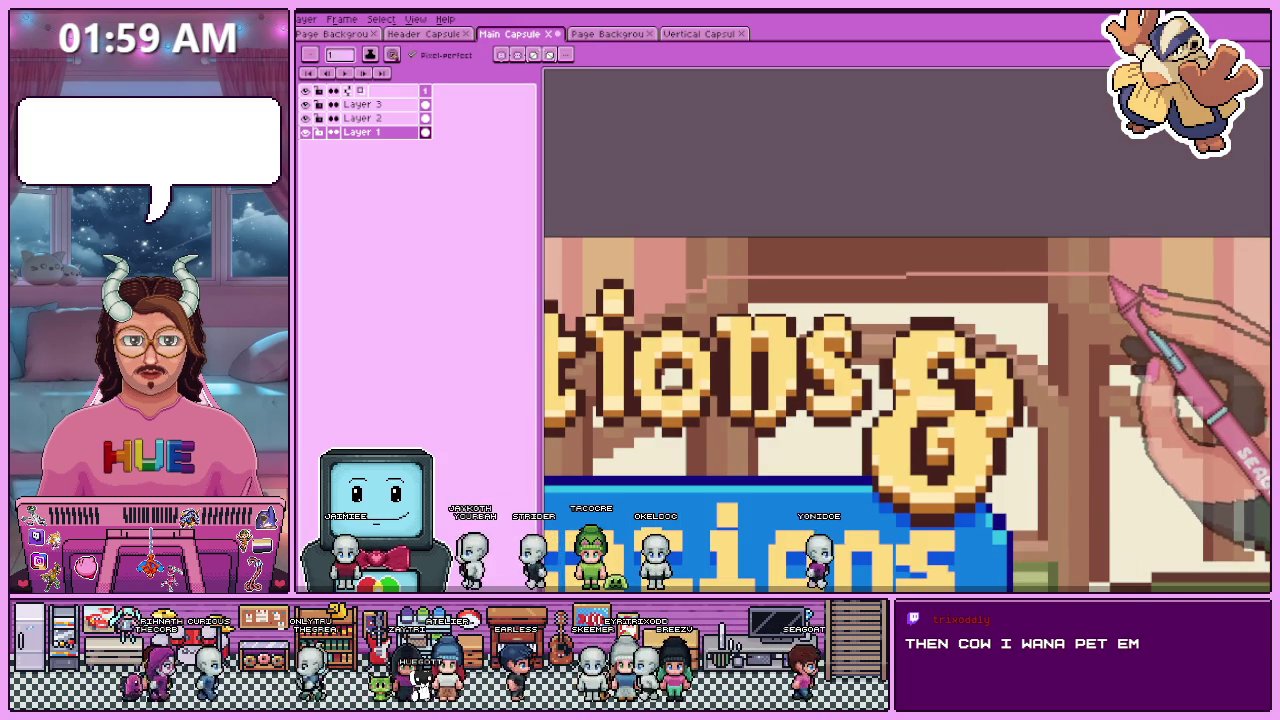
scroll(907, 415, "down", 1)
scroll(907, 415, "up", 1)
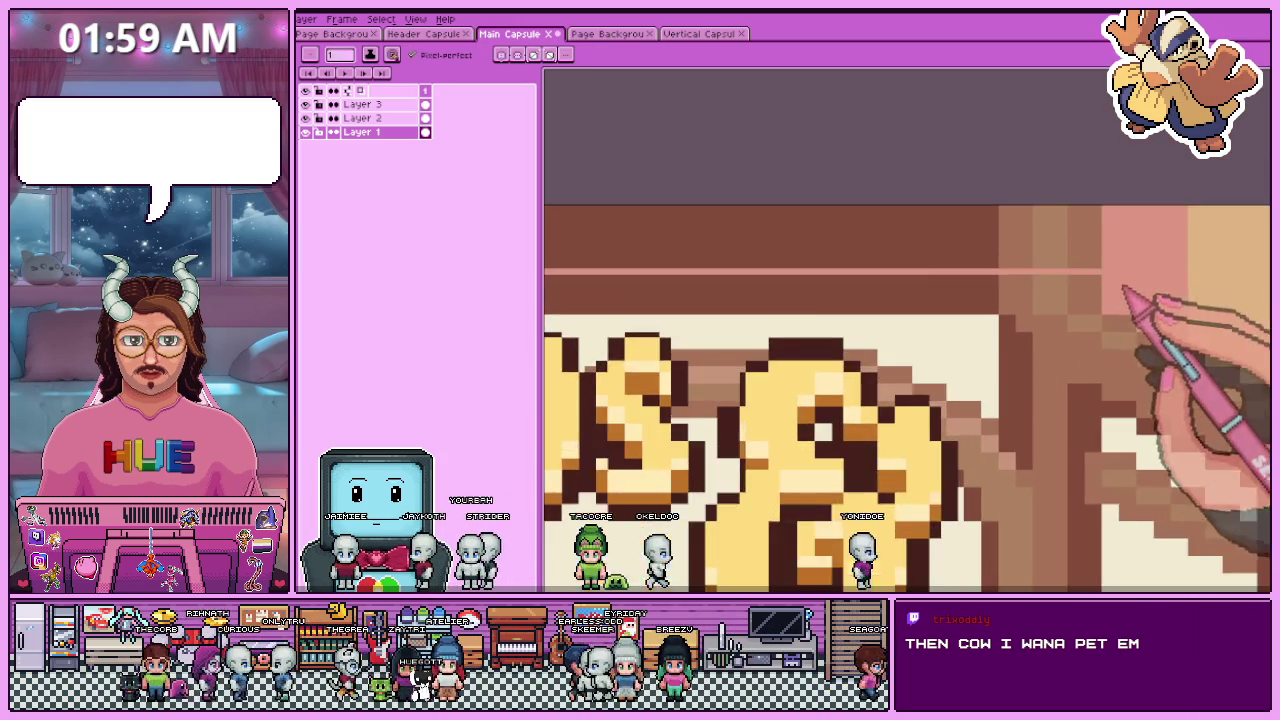
scroll(907, 415, "down", 1)
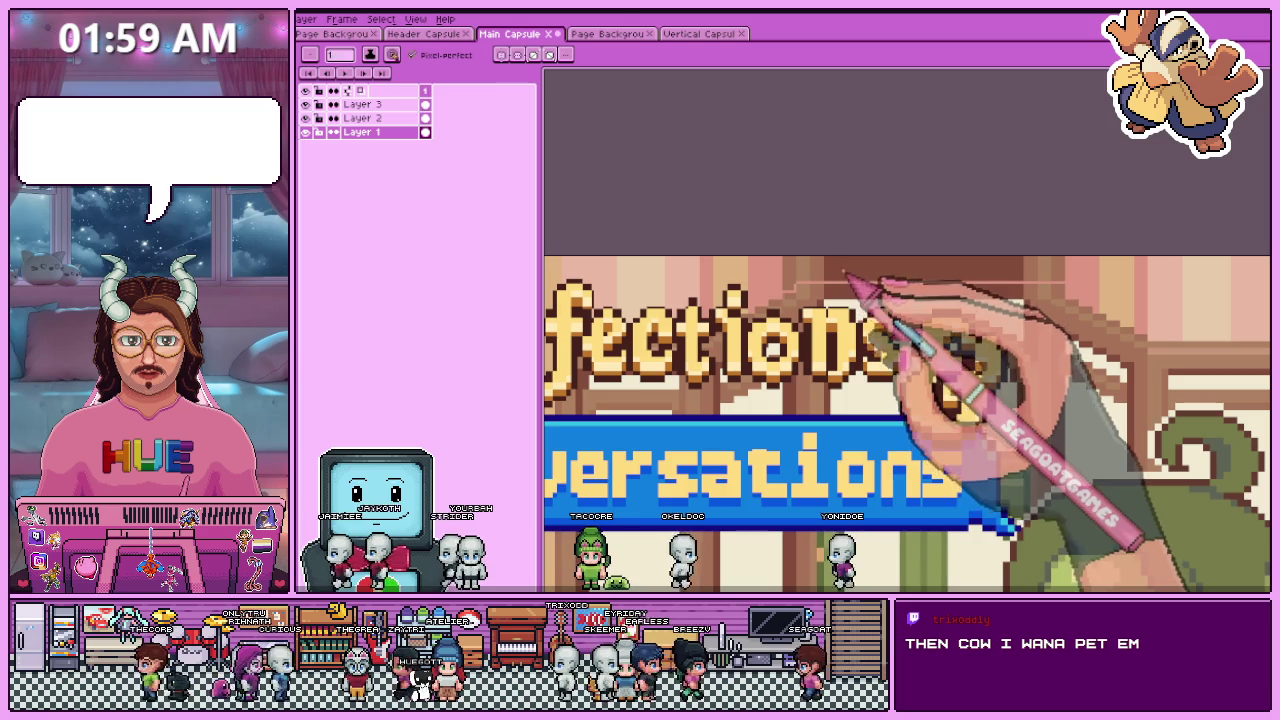
key("g")
scroll(907, 415, "down", 1)
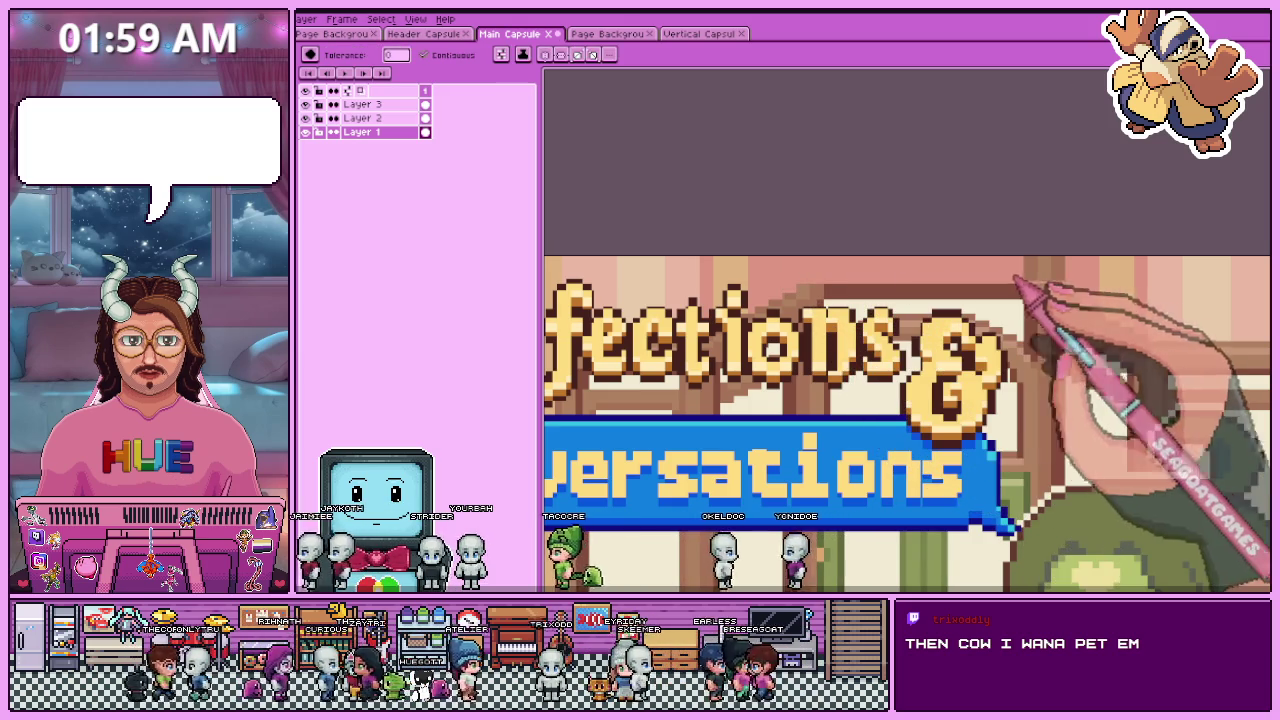
scroll(907, 415, "down", 3)
scroll(932, 315, "up", 3)
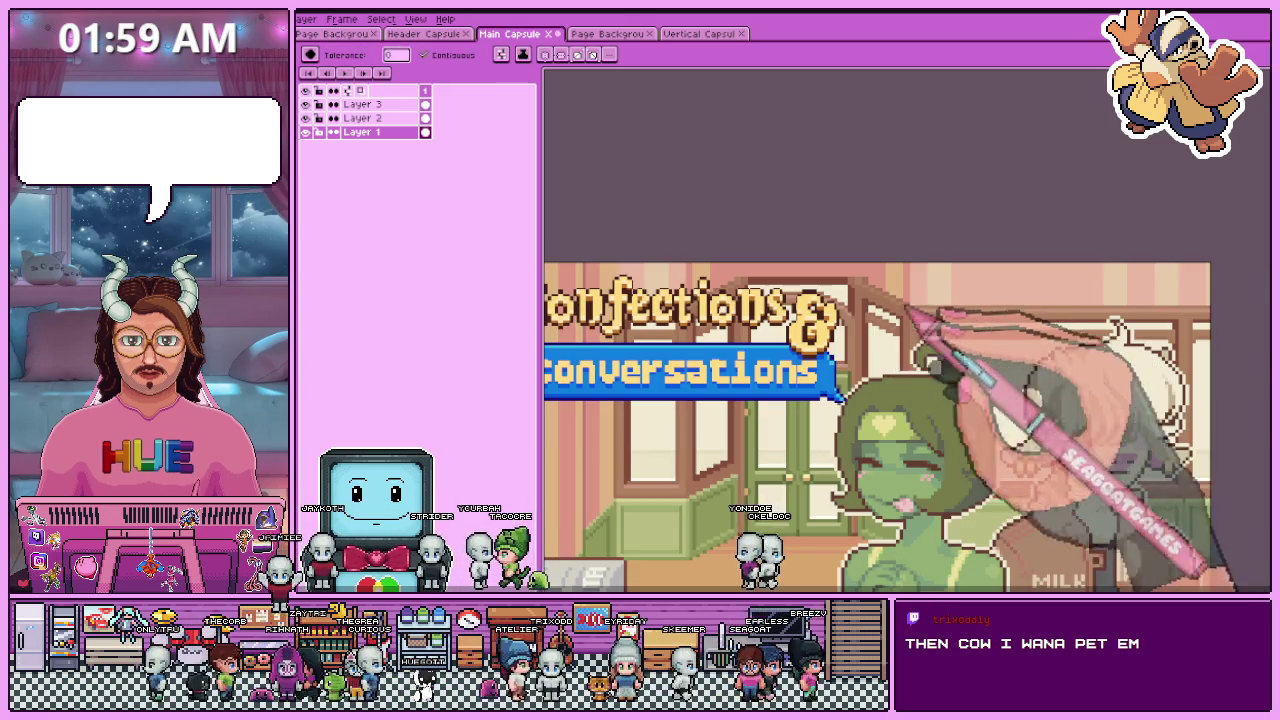
scroll(870, 320, "down", 2)
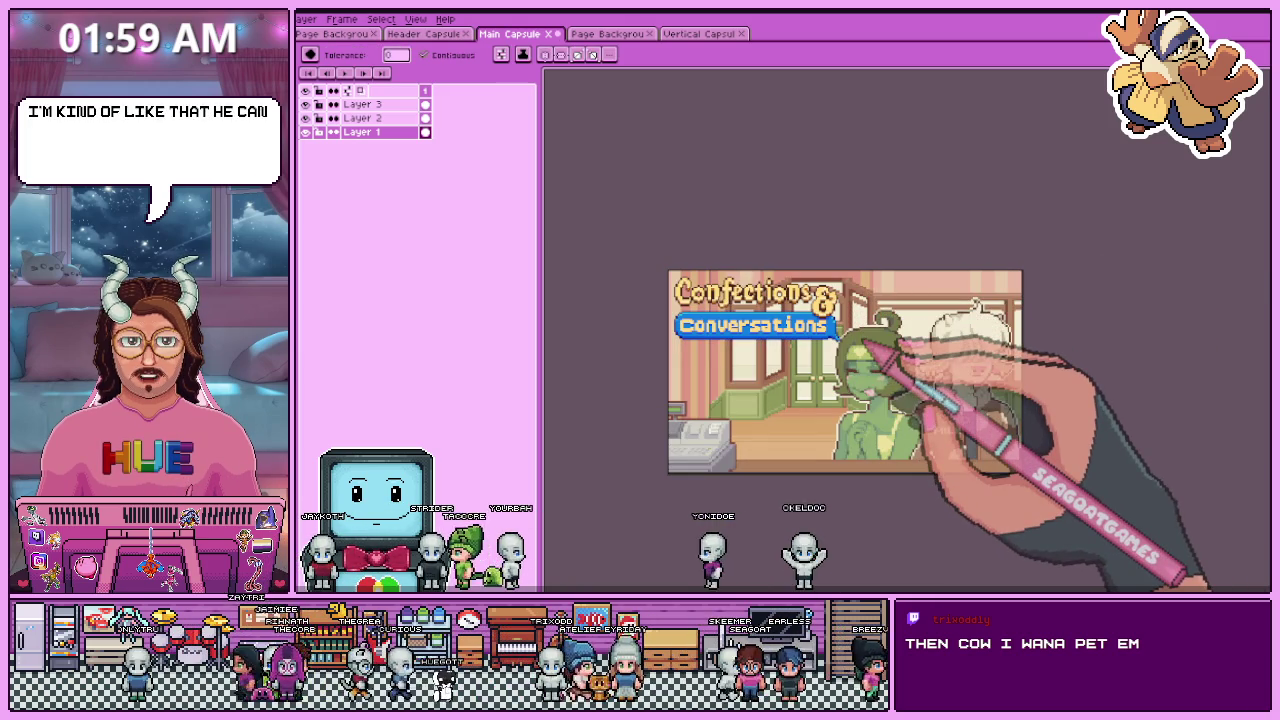
scroll(840, 360, "up", 2)
scroll(840, 360, "down", 2)
scroll(840, 360, "up", 2)
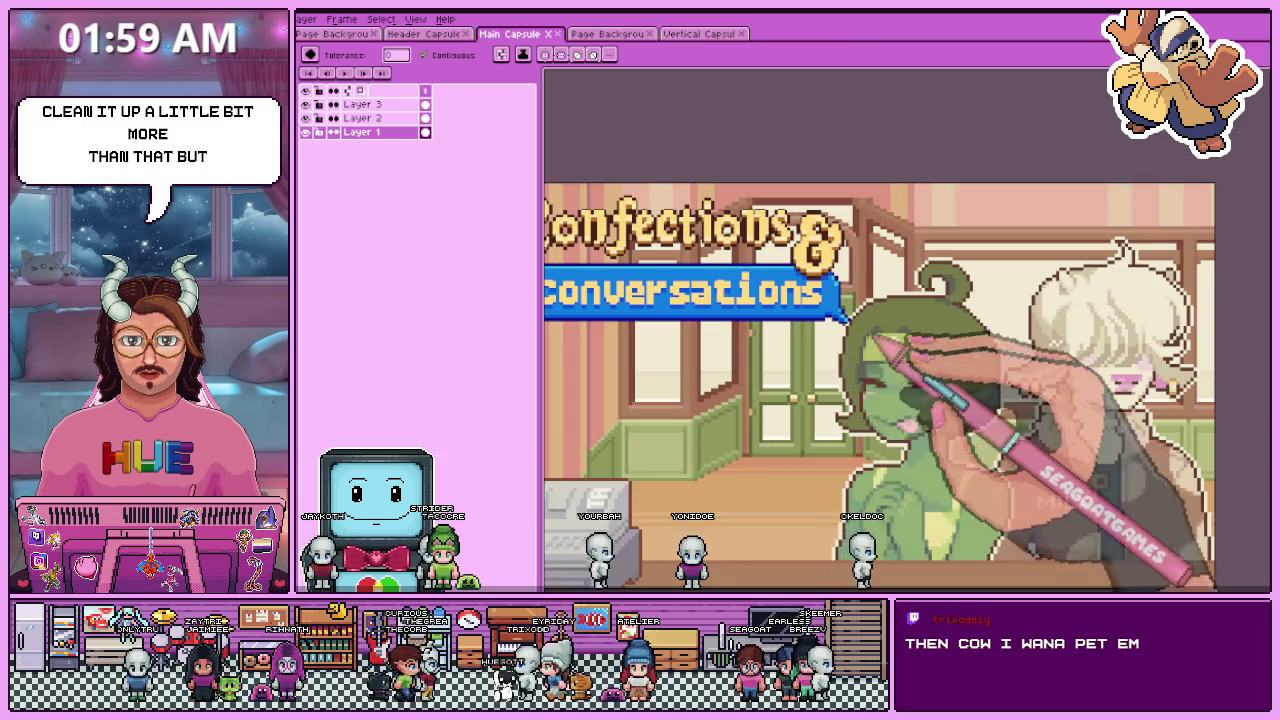
scroll(880, 360, "down", 1)
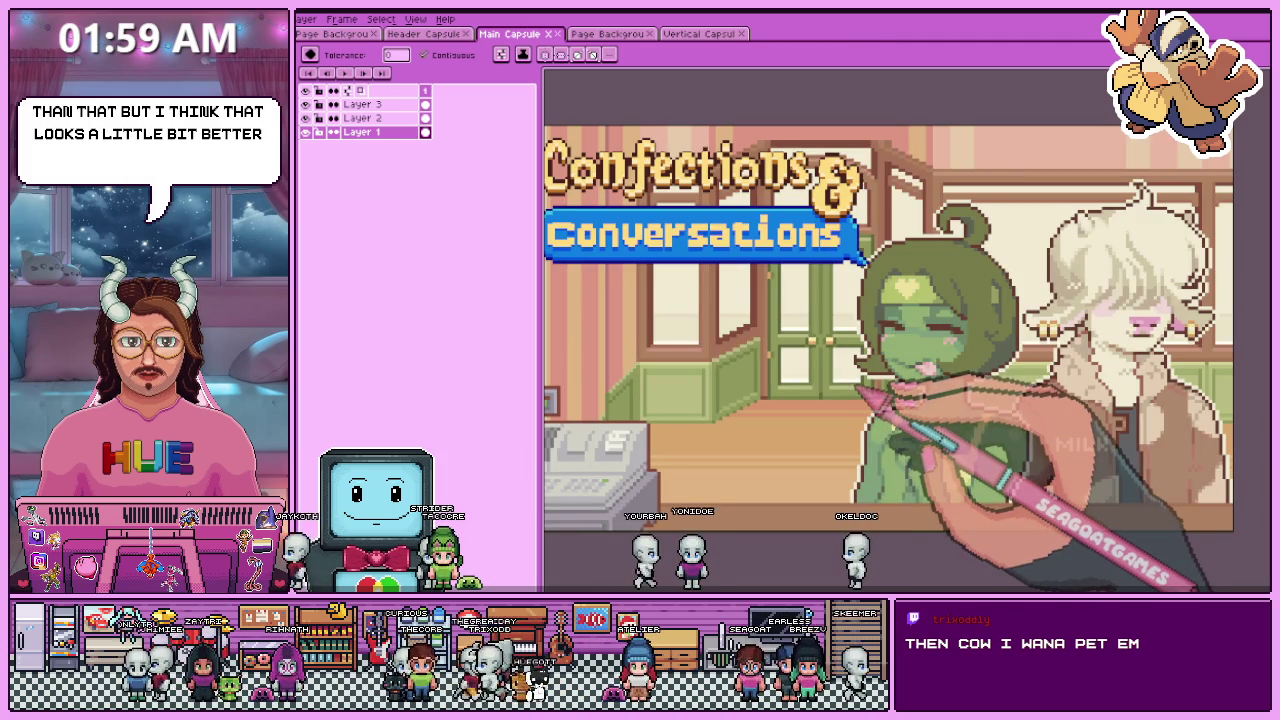
scroll(860, 400, "down", 2)
scroll(860, 400, "up", 2)
scroll(850, 410, "down", 2)
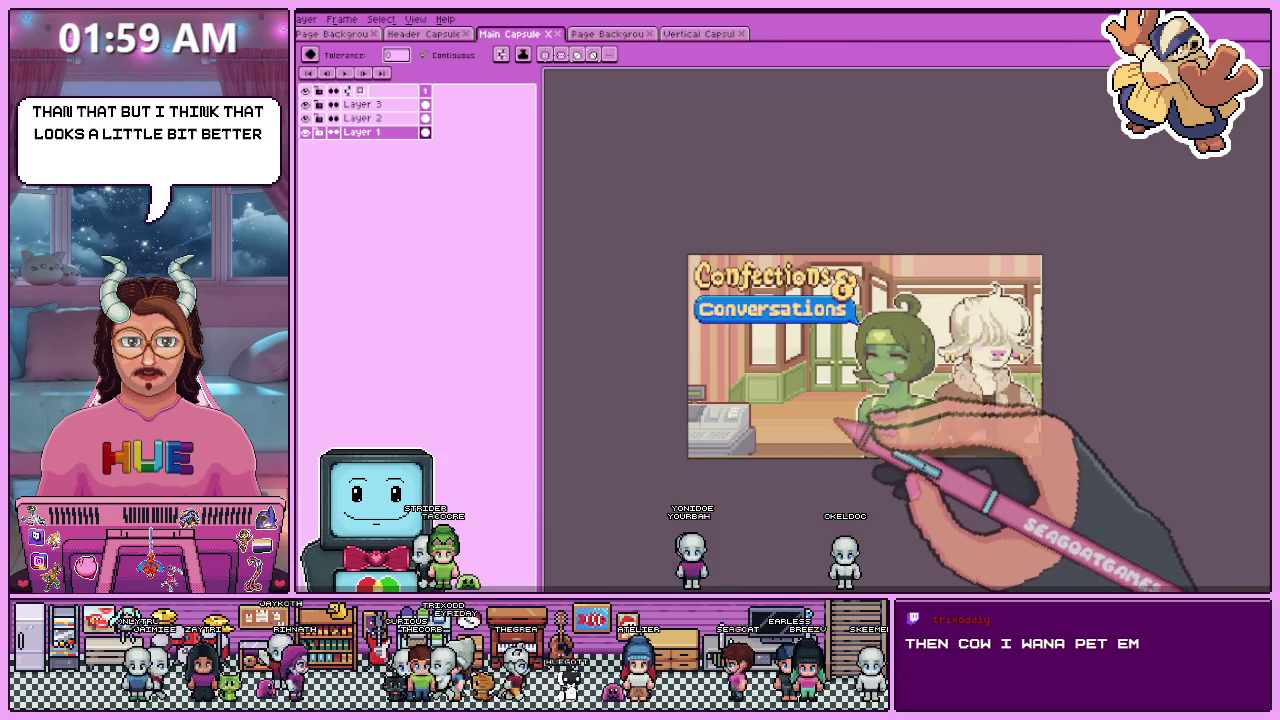
scroll(830, 444, "up", 2)
scroll(790, 465, "down", 2)
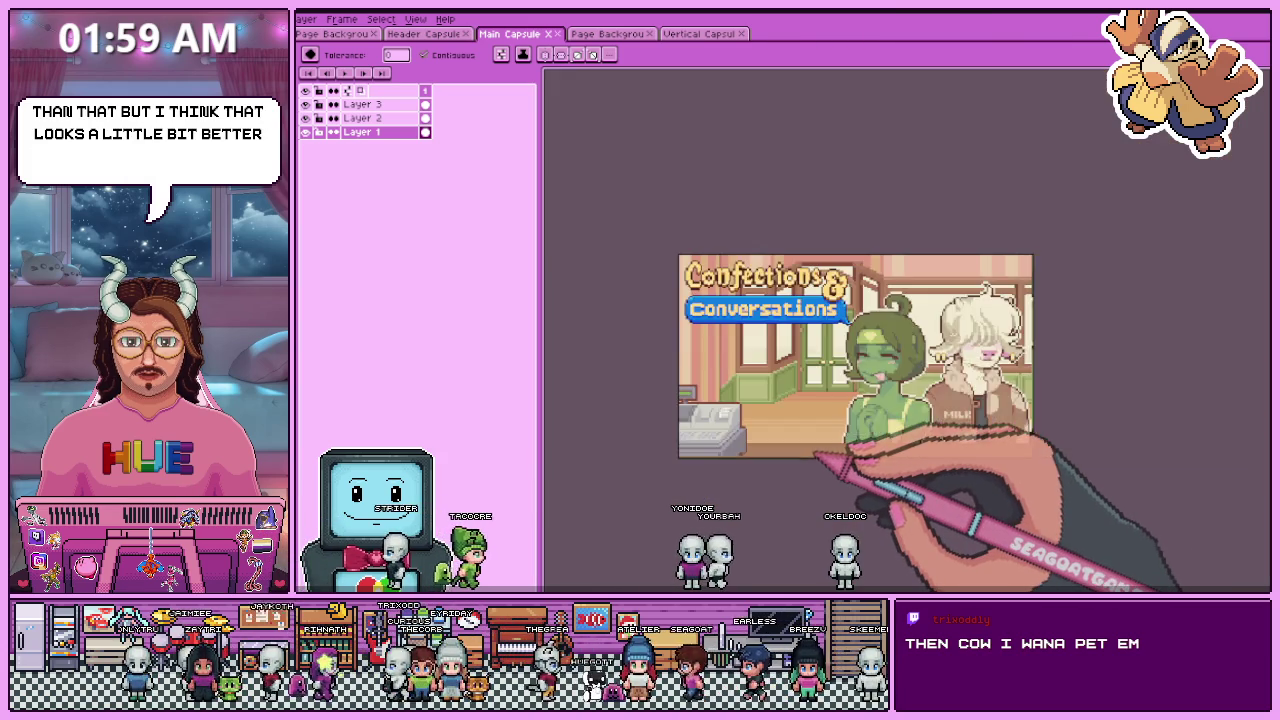
scroll(790, 465, "up", 2)
scroll(790, 465, "down", 2)
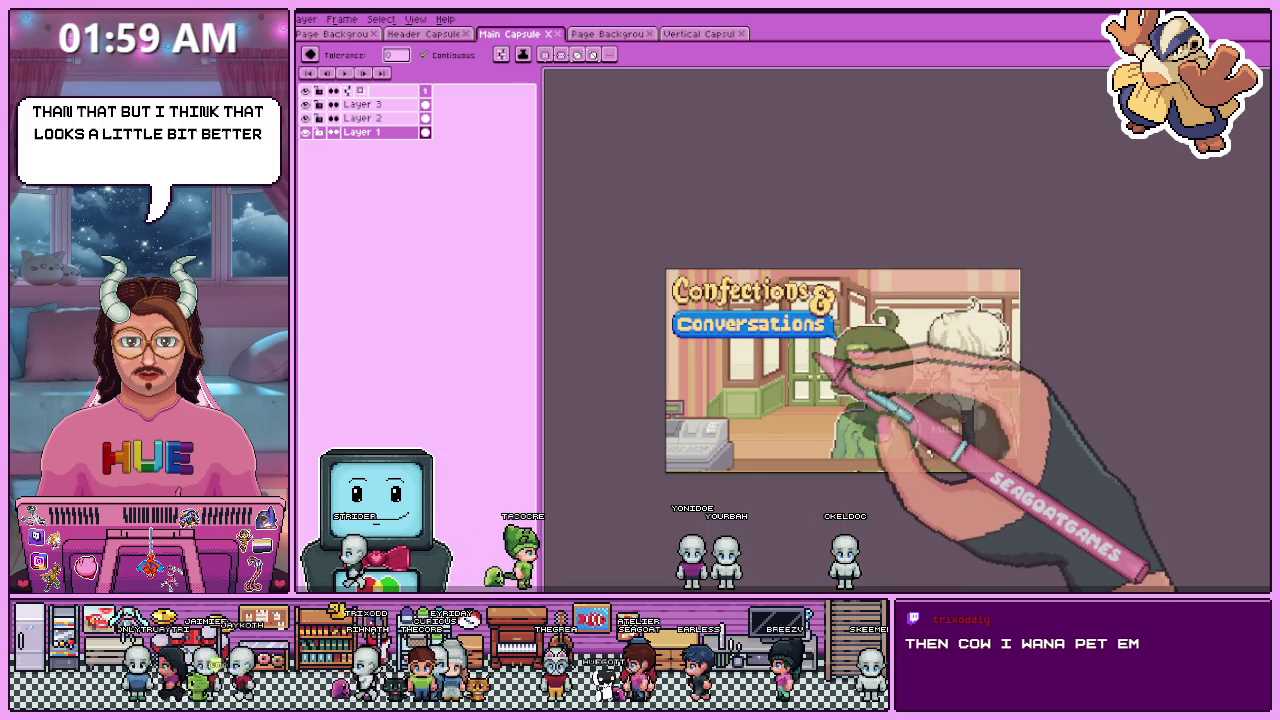
key("ctrl+alt+shift+s")
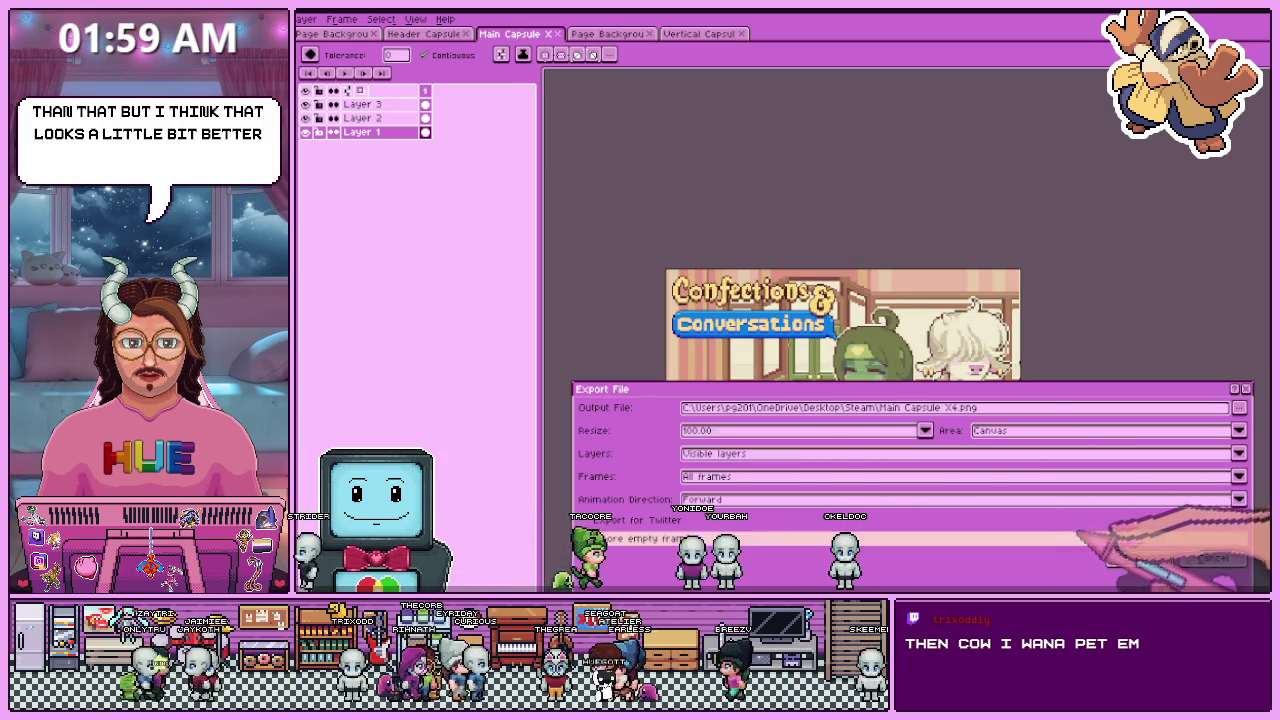
left_click(1132, 558)
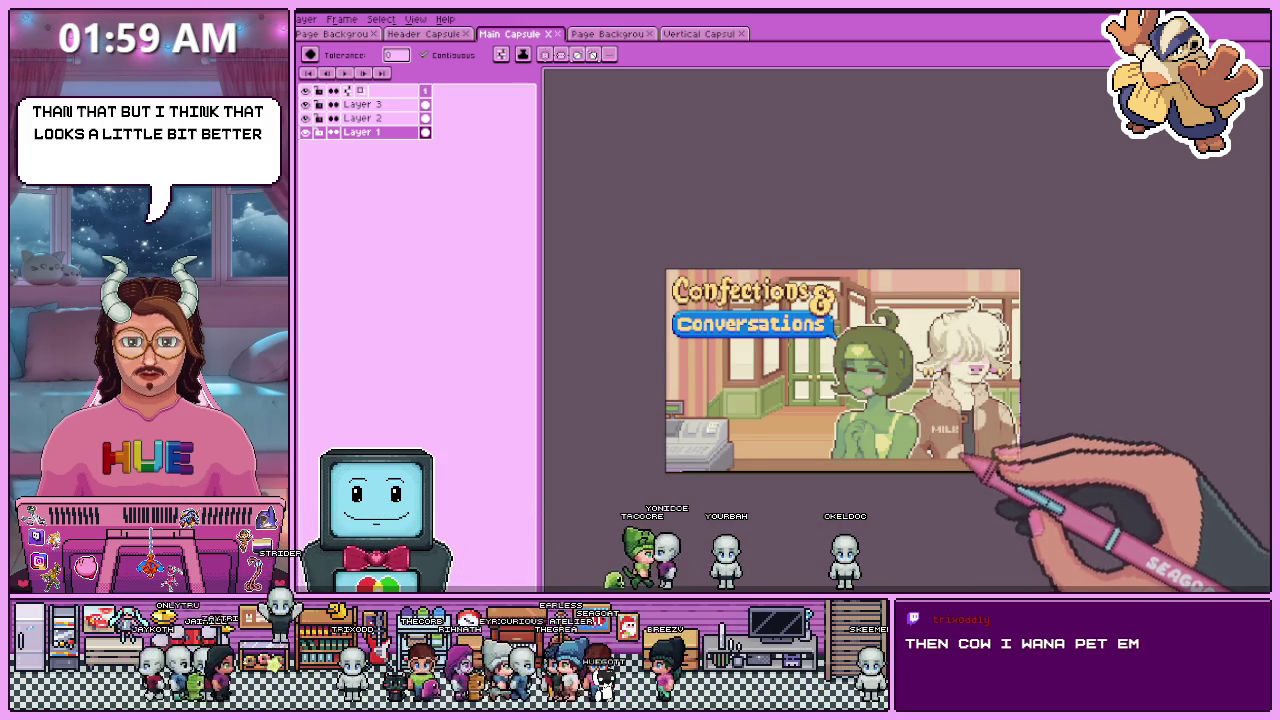
left_click(615, 34)
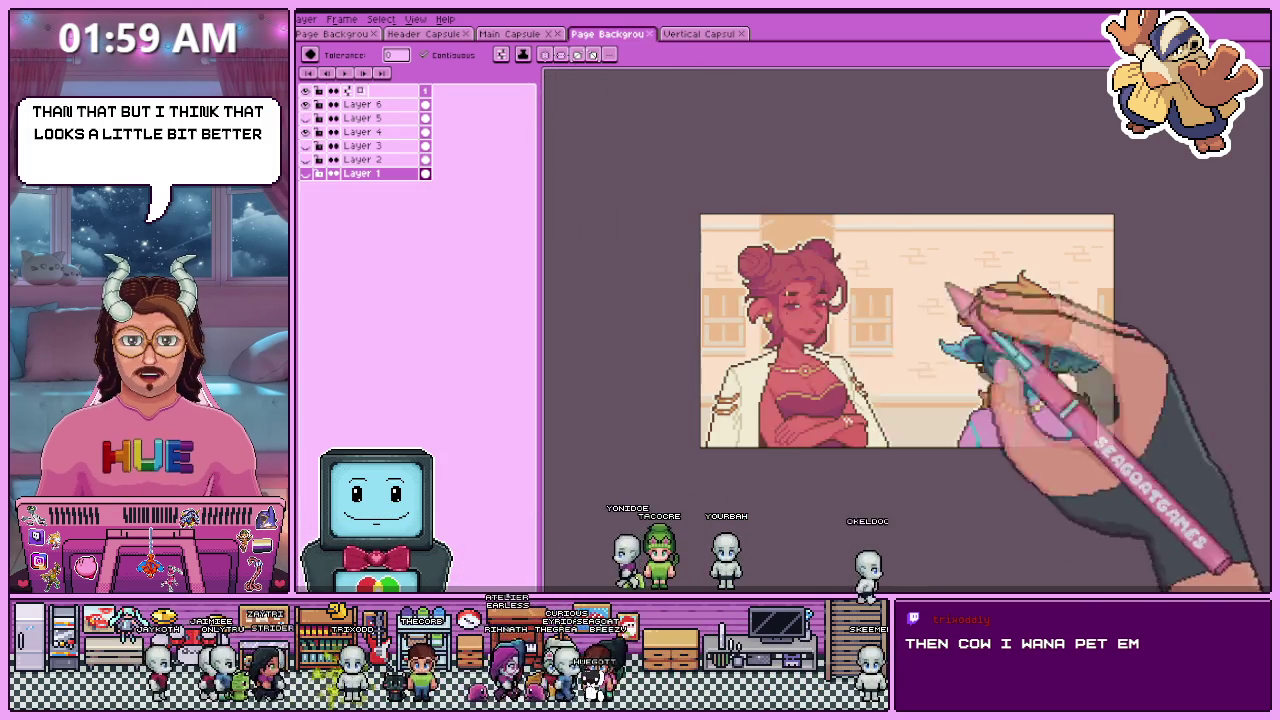
- Move the Page Background tab to the end, view Vertical Capsule, then return to Header Capsule
left_click_drag(638, 34, 740, 34)
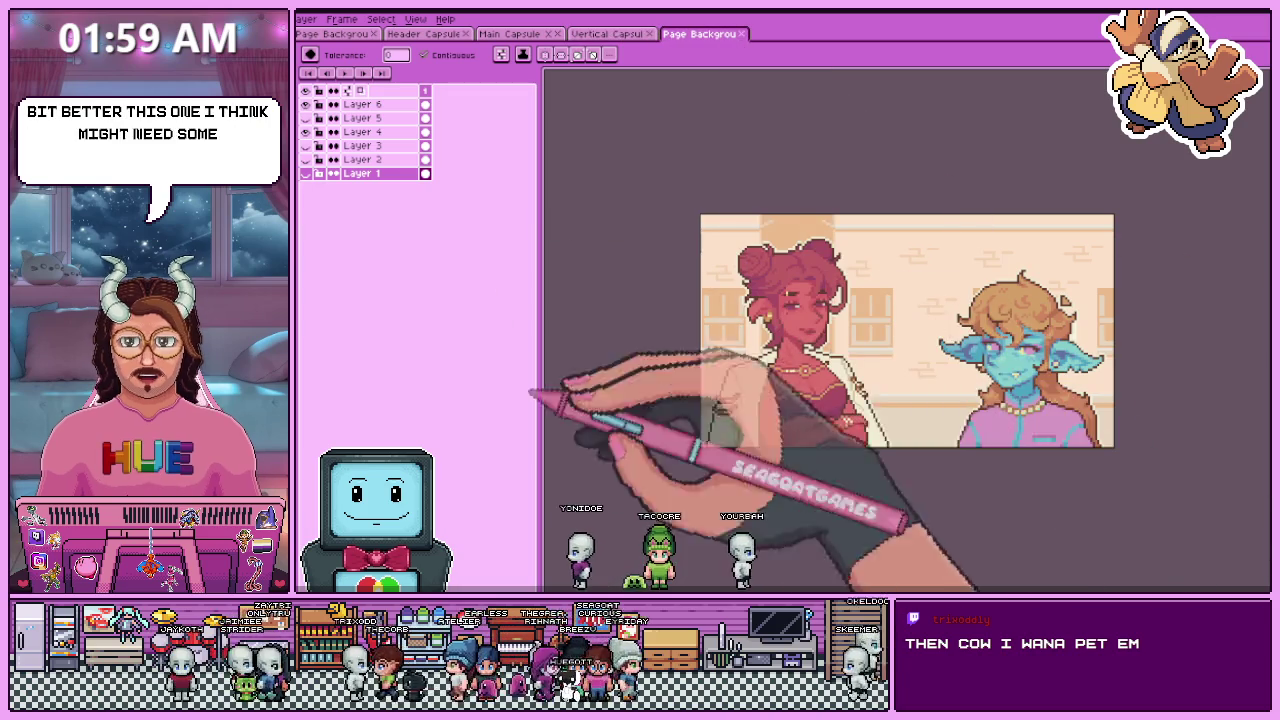
left_click(607, 34)
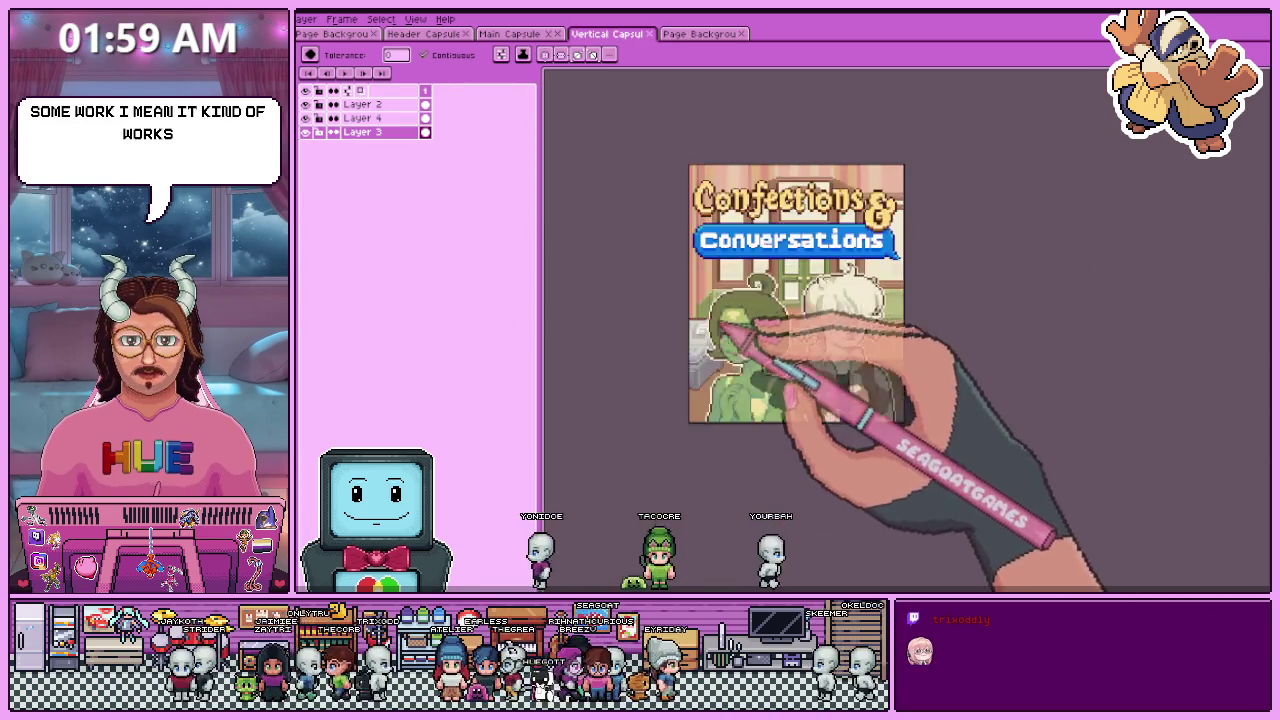
scroll(900, 170, "down", 3)
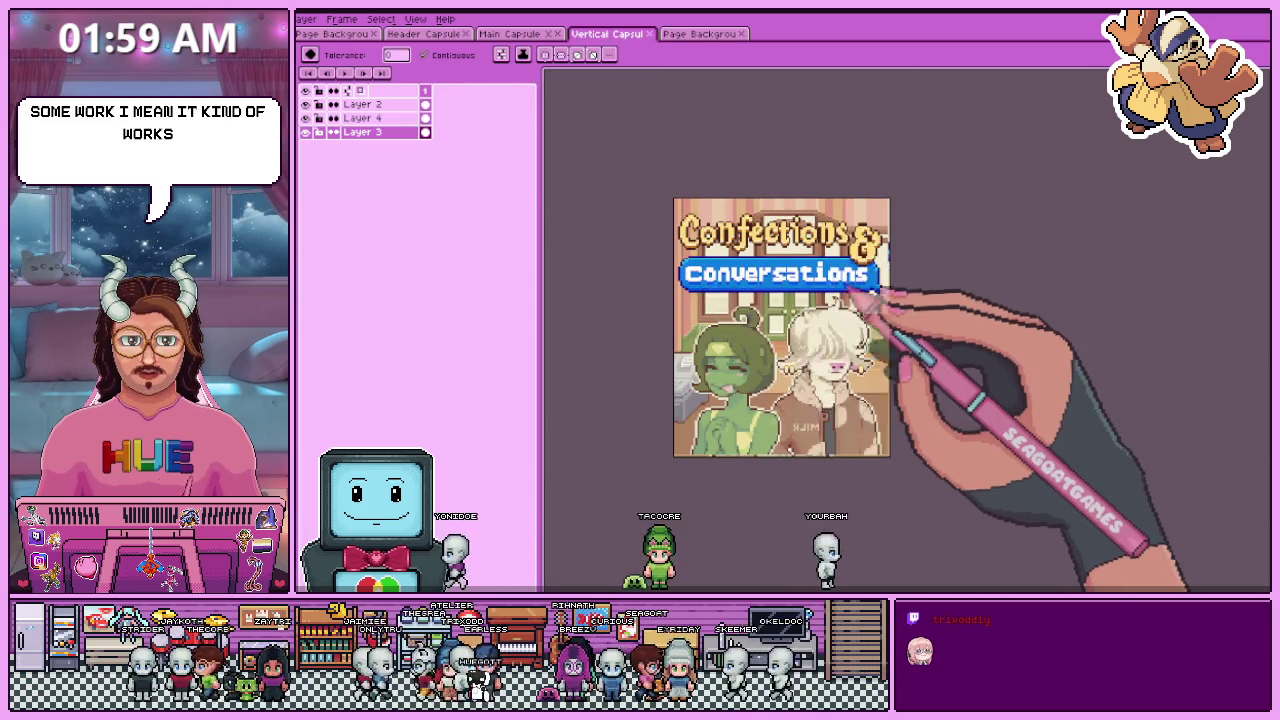
scroll(852, 290, "up", 3)
left_click(335, 34)
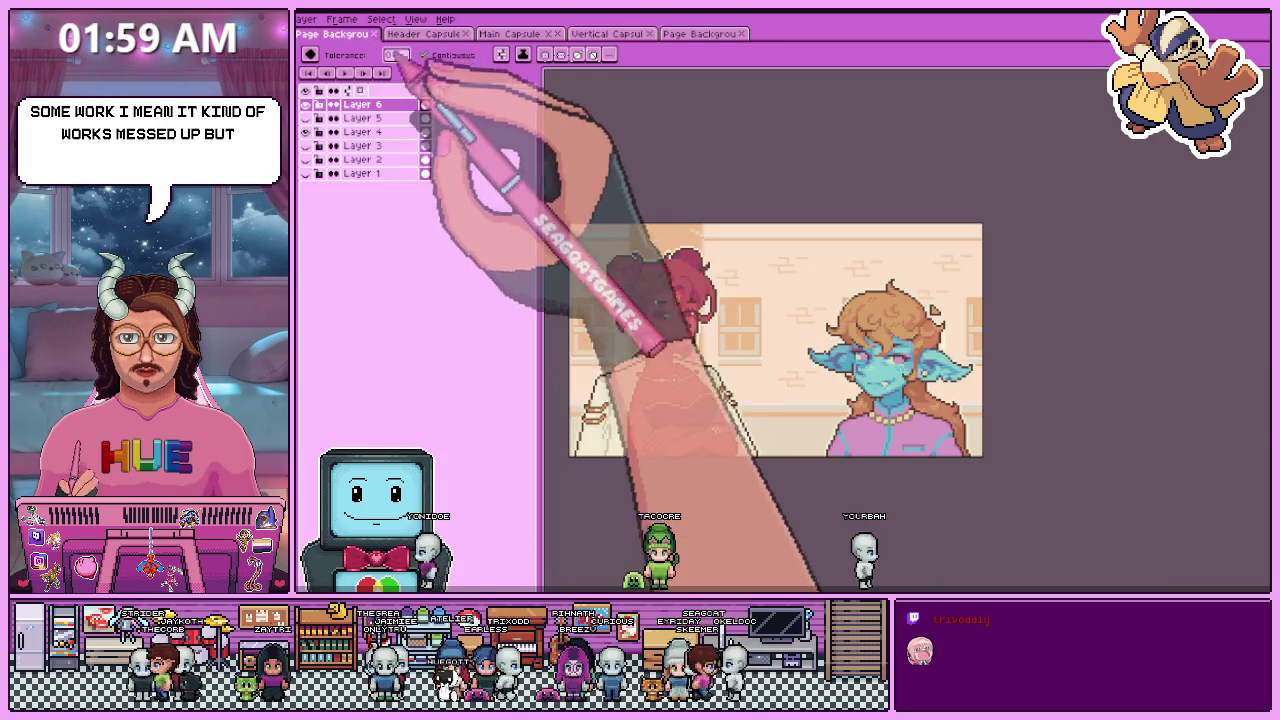
left_click(425, 34)
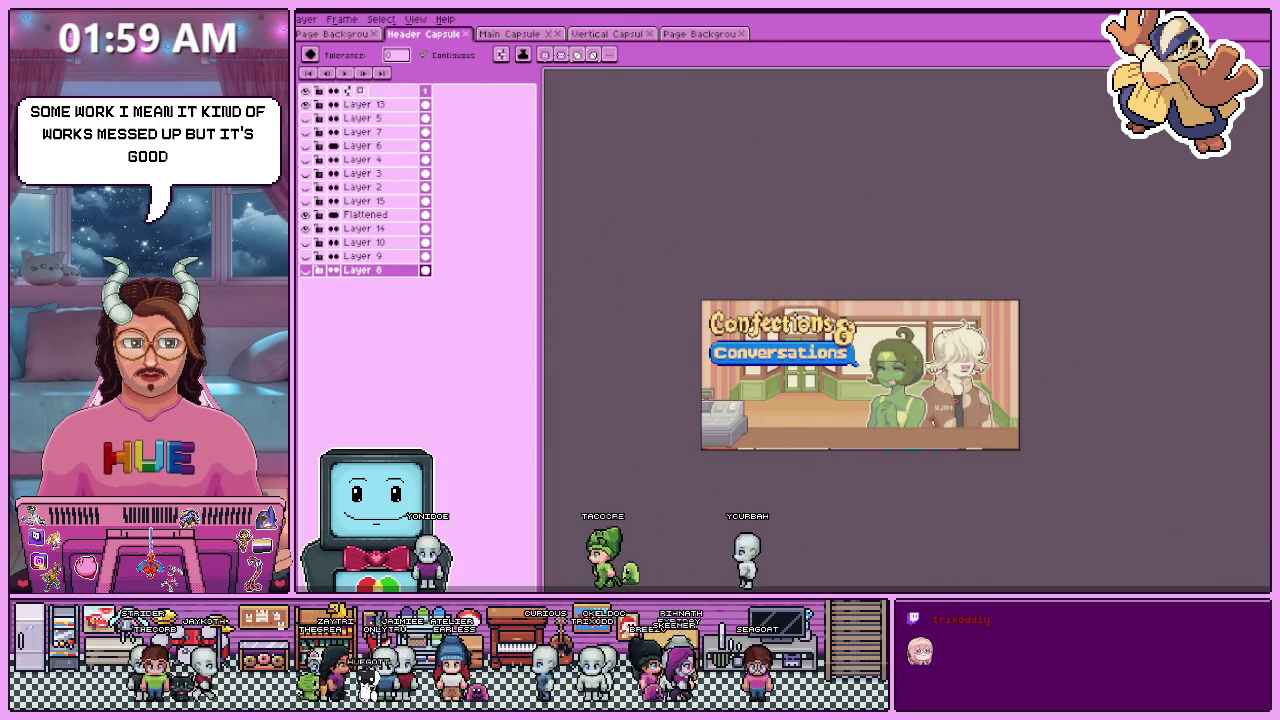
scroll(809, 419, "up", 1)
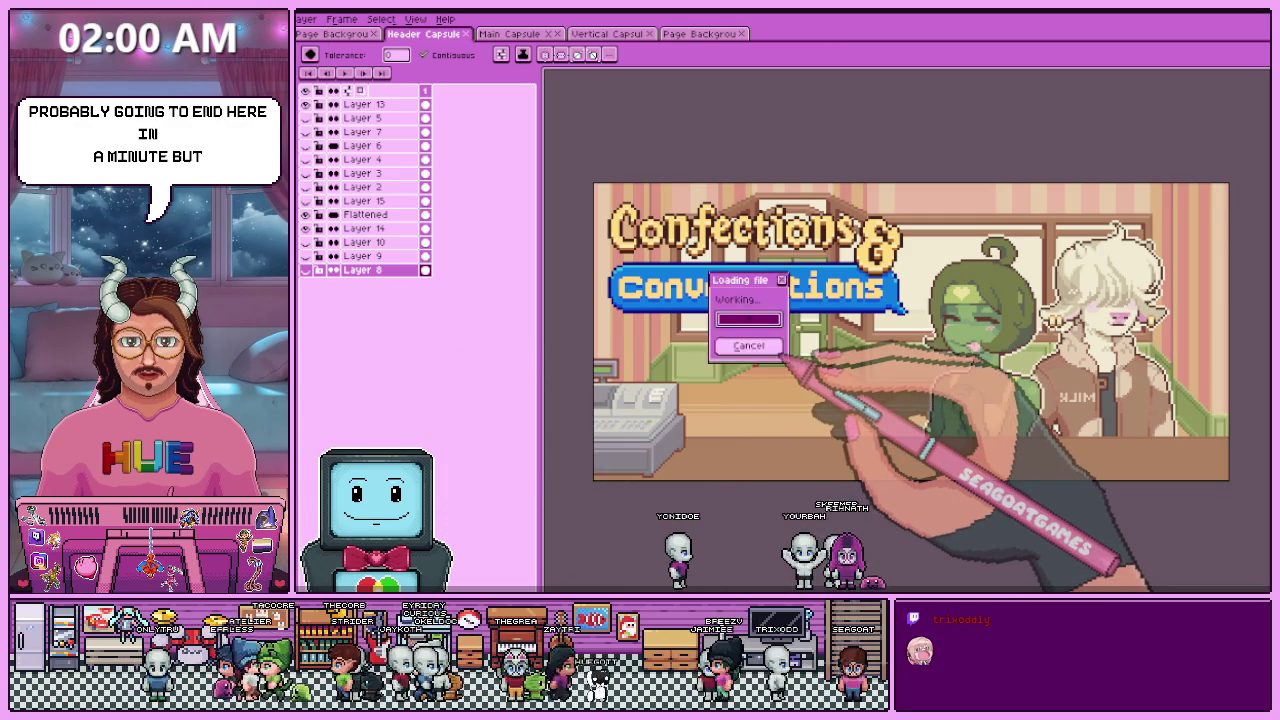
- Zoom around the newly opened Album.ase cover
scroll(790, 420, "down", 2)
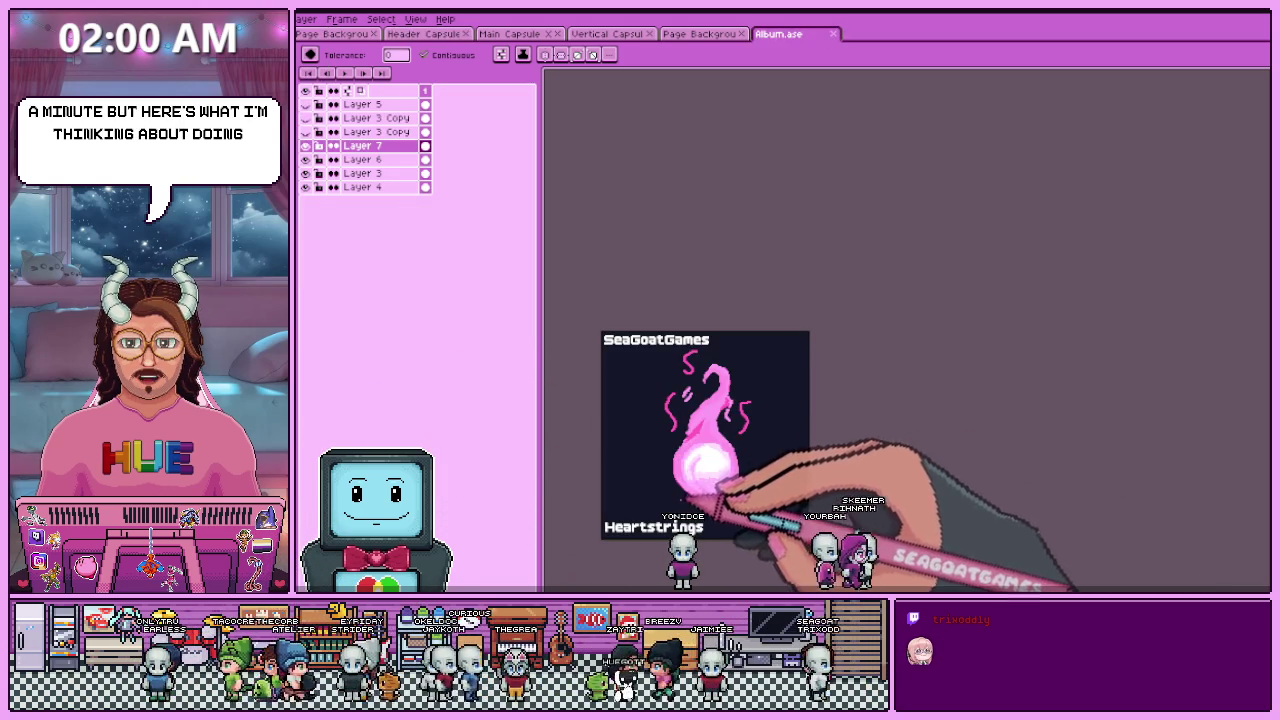
scroll(722, 497, "up", 1)
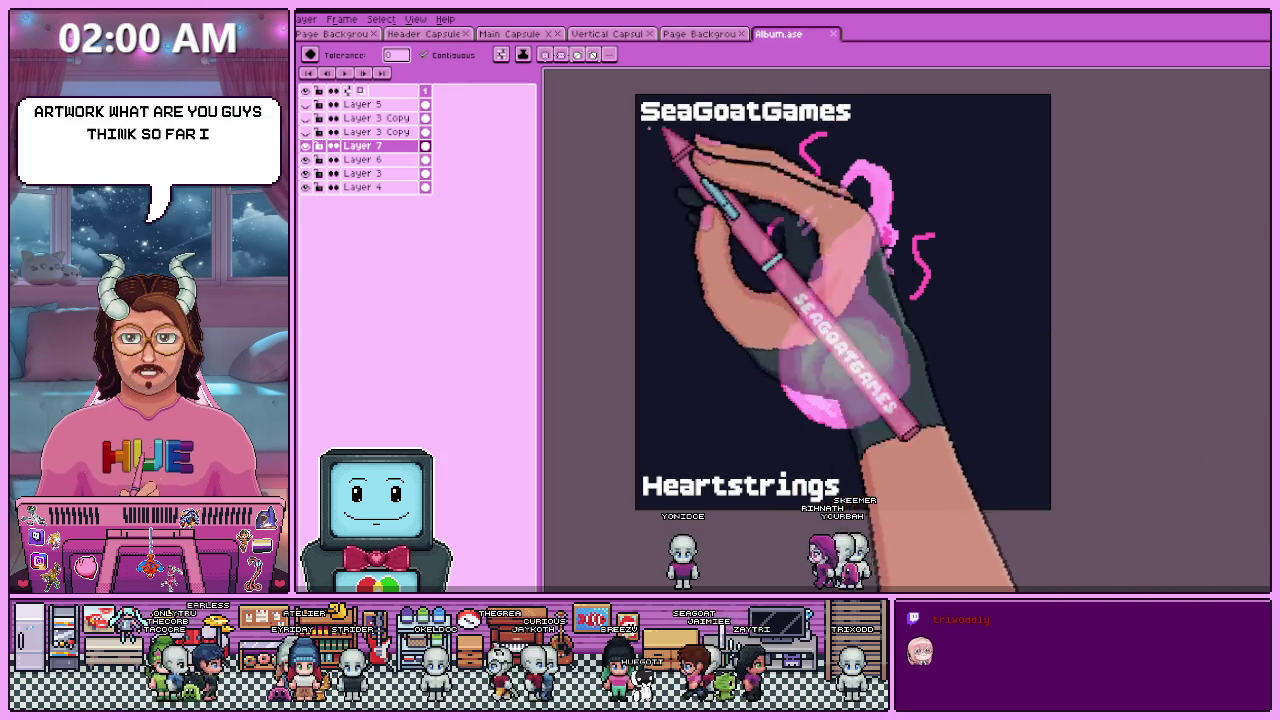
- Hide the SeaGoatGames and Heartstrings title text layer
left_click(305, 146)
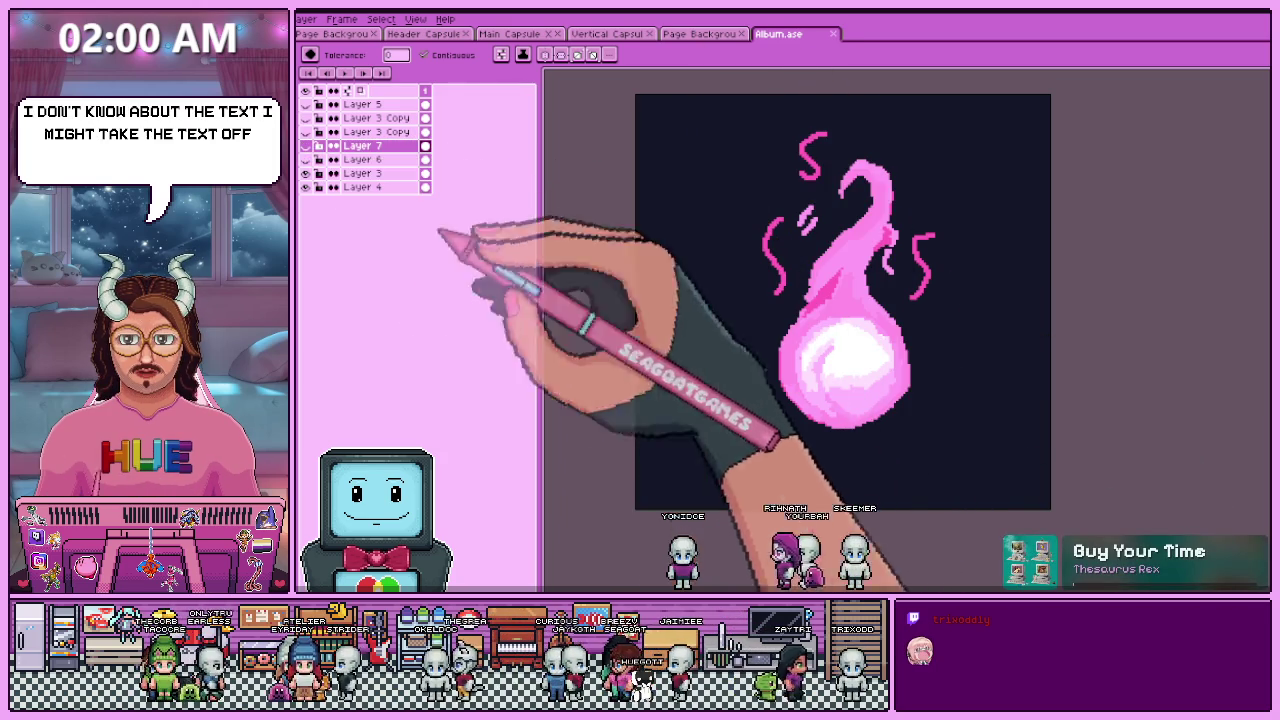
scroll(790, 410, "down", 1)
scroll(790, 410, "up", 1)
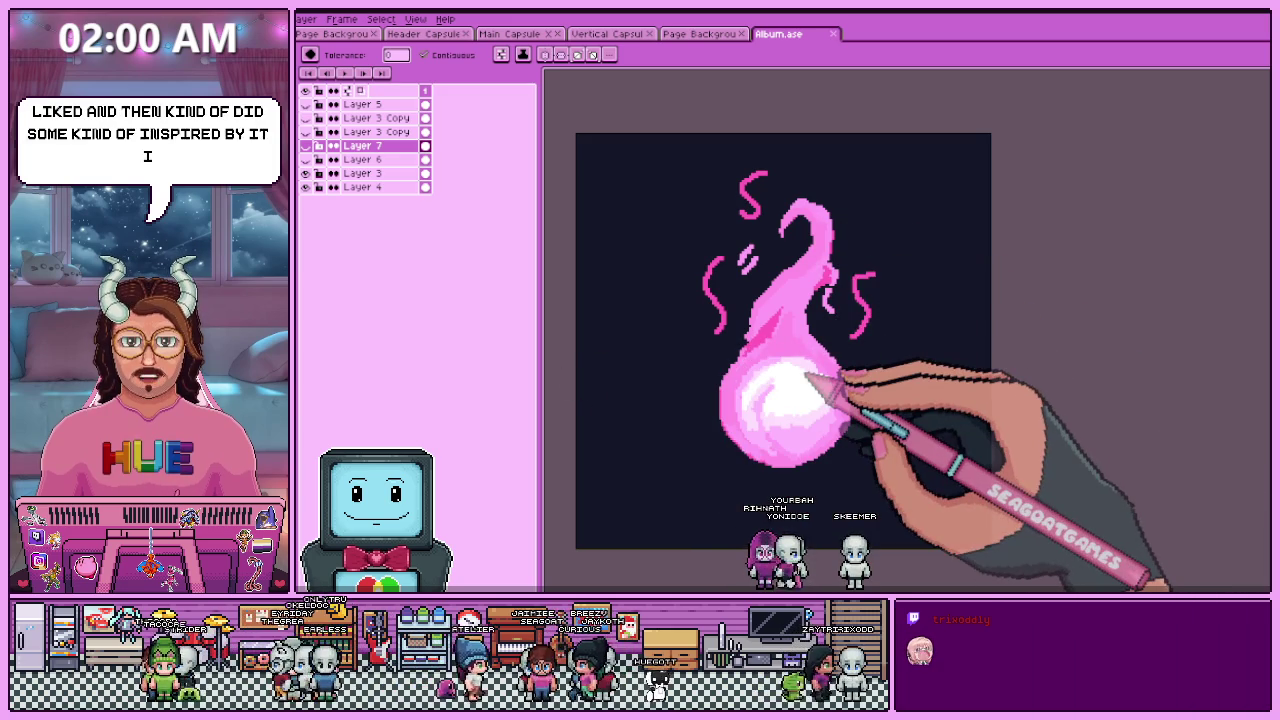
scroll(812, 399, "down", 1)
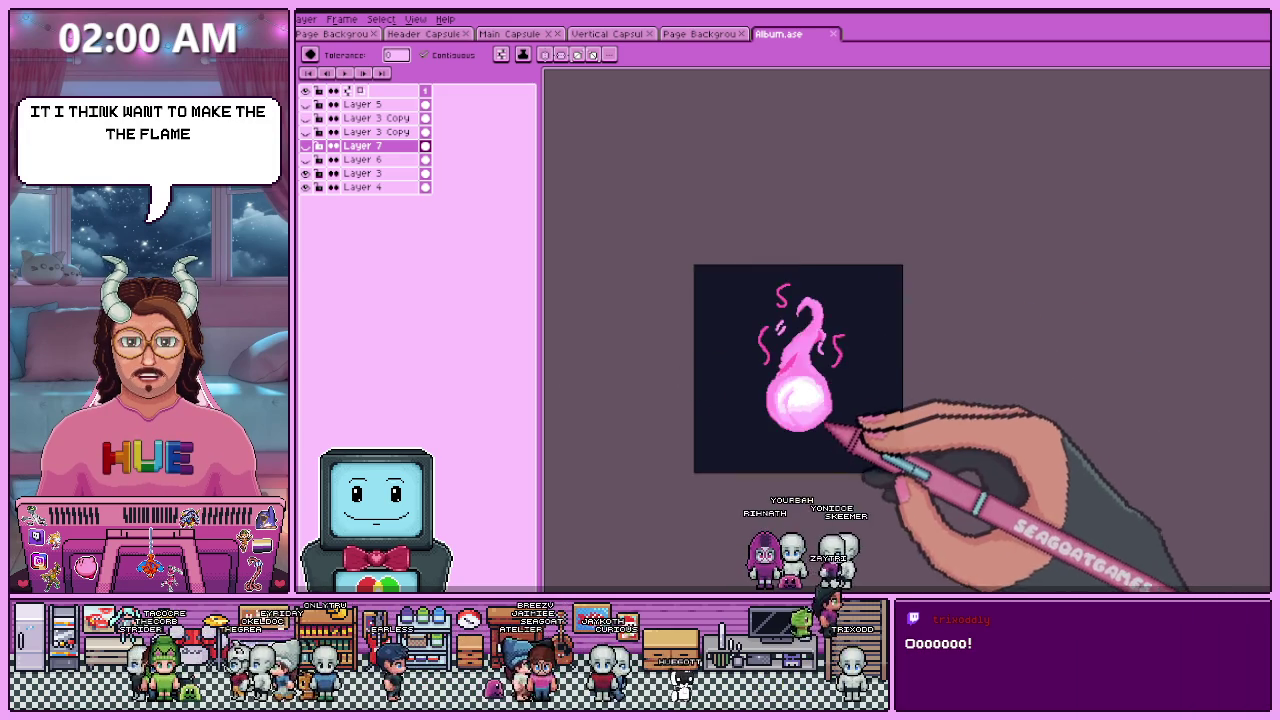
scroll(821, 448, "up", 1)
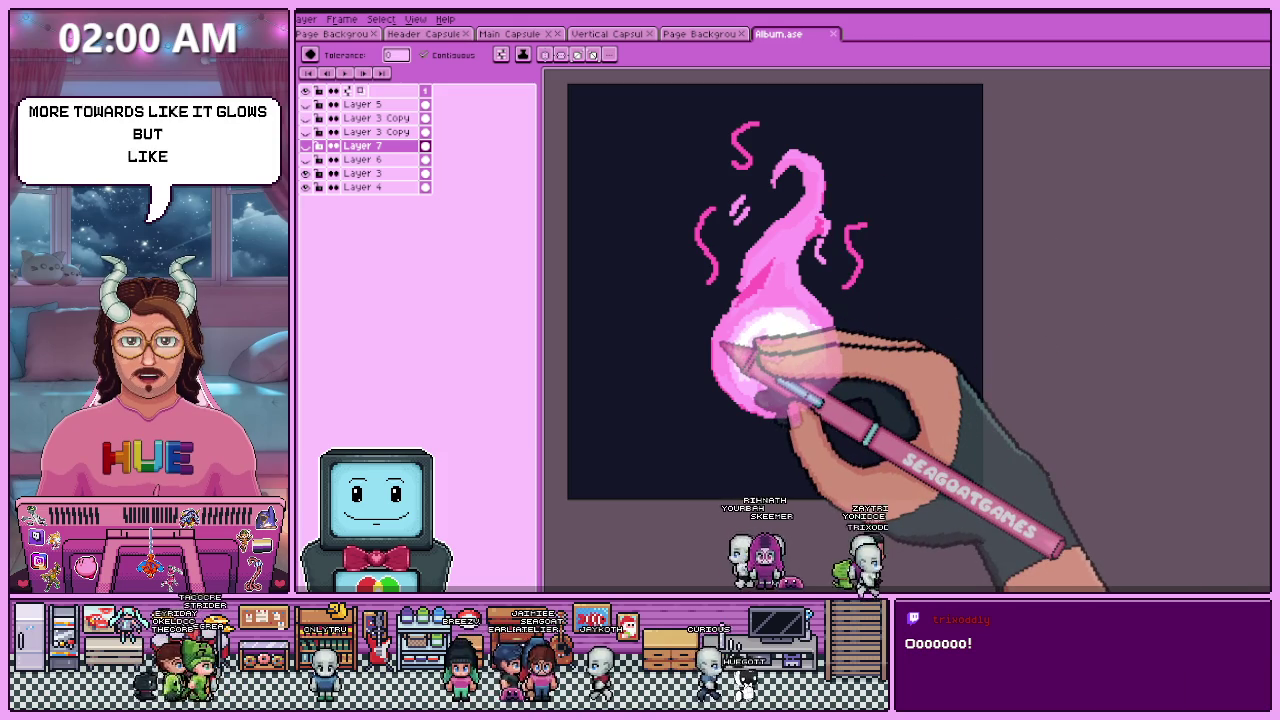
- Toggle the orb glow and flame layers on and off to compare versions
left_click(305, 145)
left_click(305, 159)
left_click(305, 145)
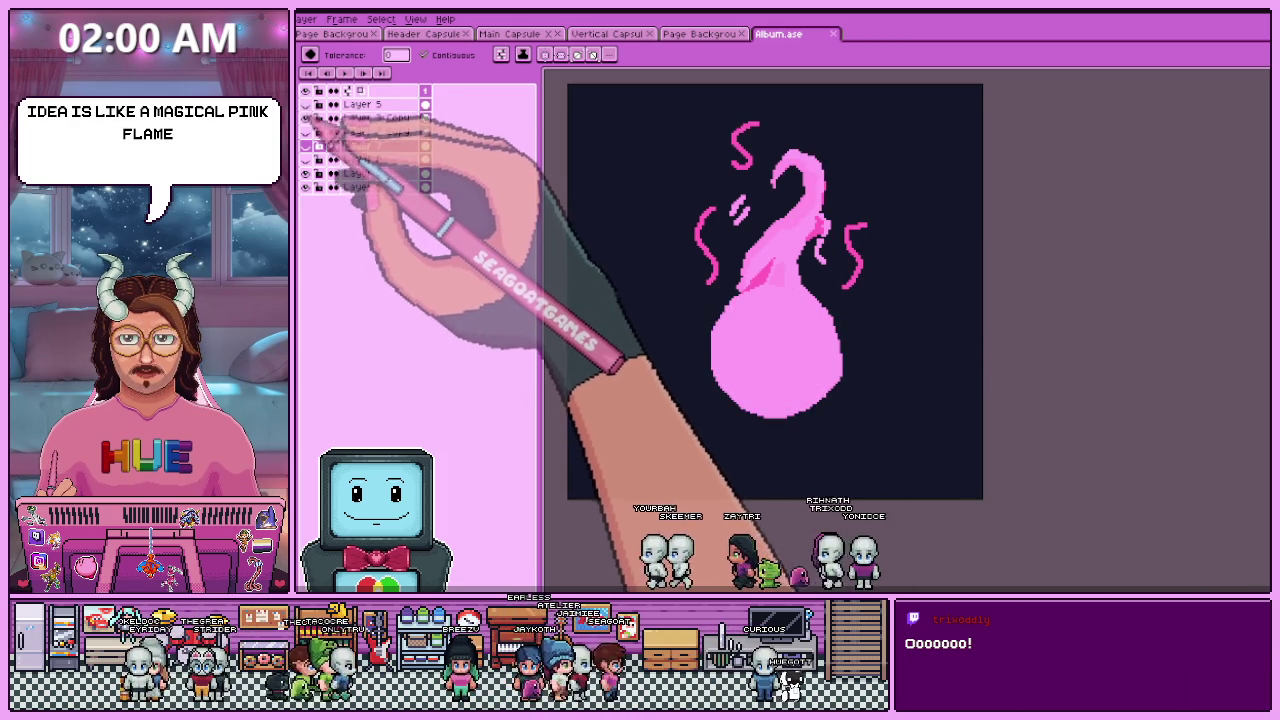
left_click(305, 145)
left_click(305, 173)
left_click(305, 173)
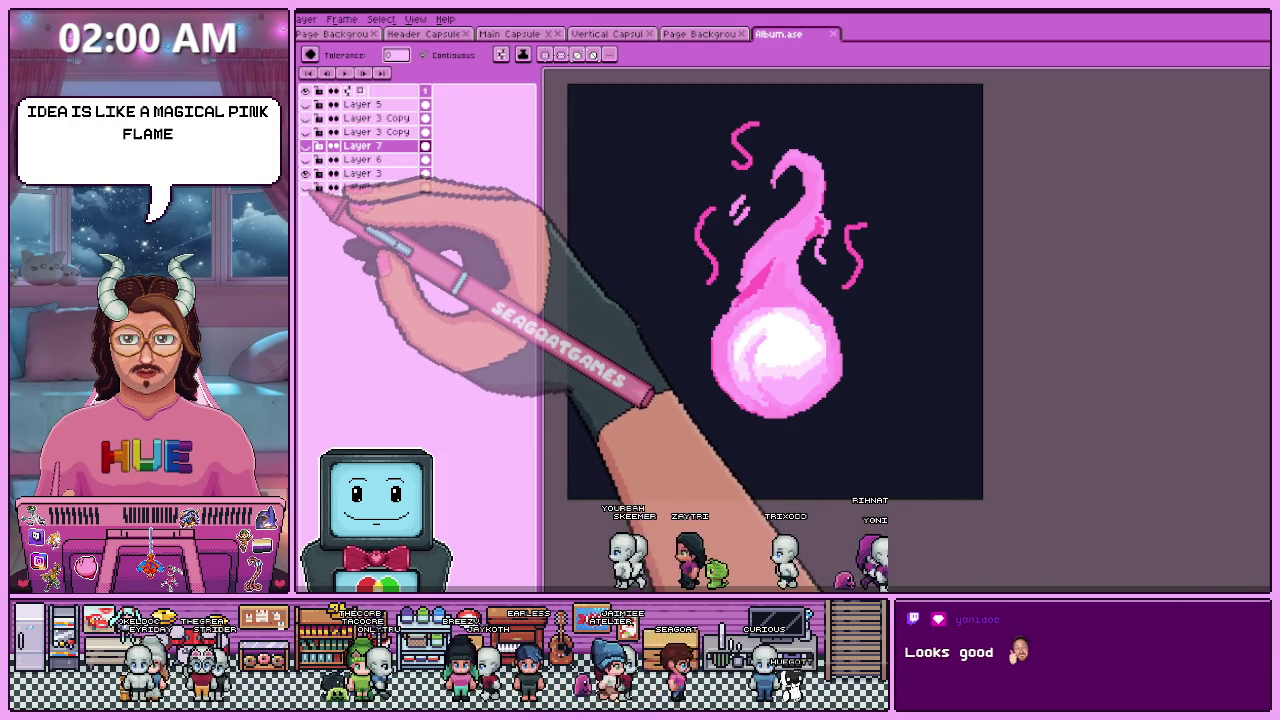
left_click(305, 145)
left_click(305, 145)
- Show the title text again and leave the glowing orb layer hidden
left_click(305, 145)
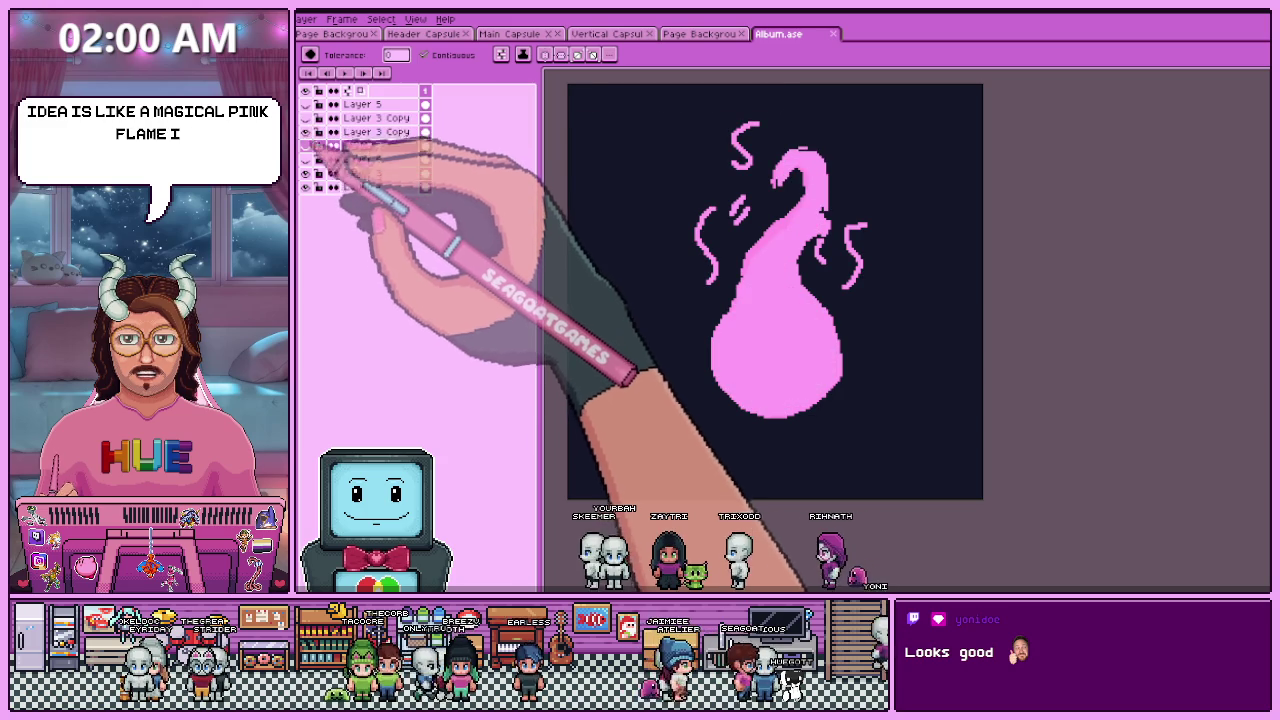
left_click(305, 145)
left_click(305, 159)
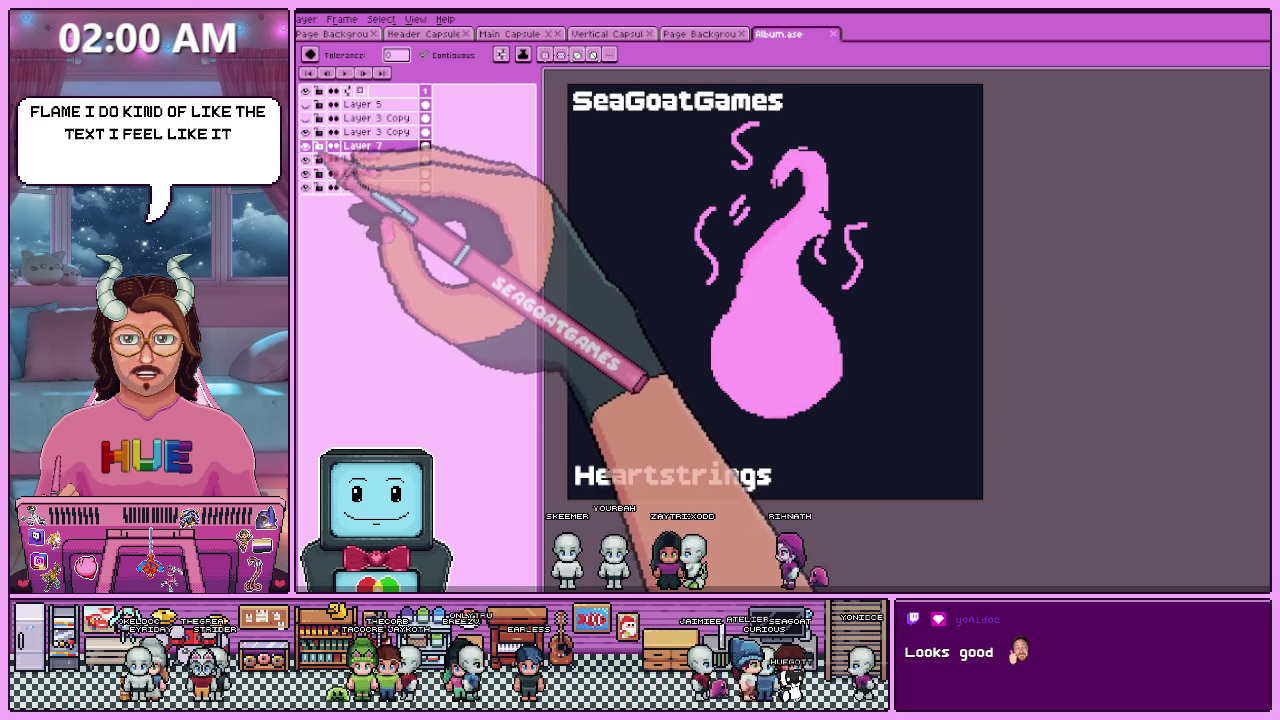
left_click(305, 145)
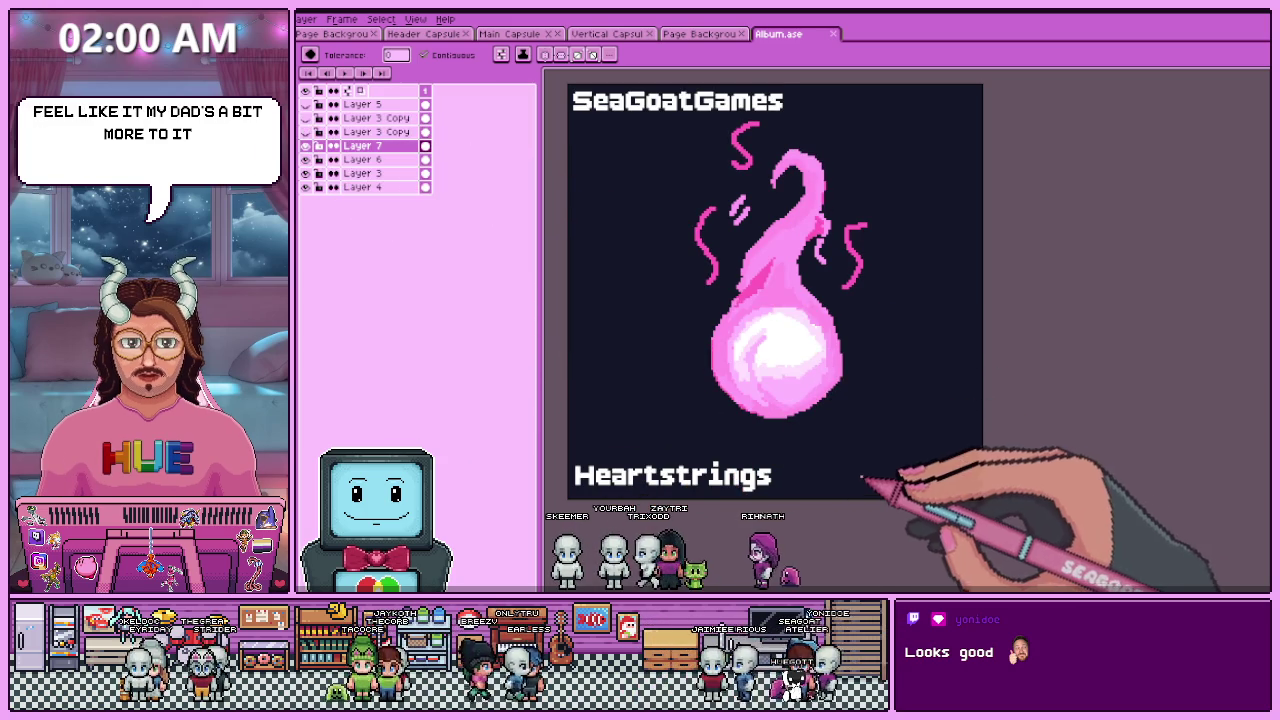
scroll(885, 483, "down", 2)
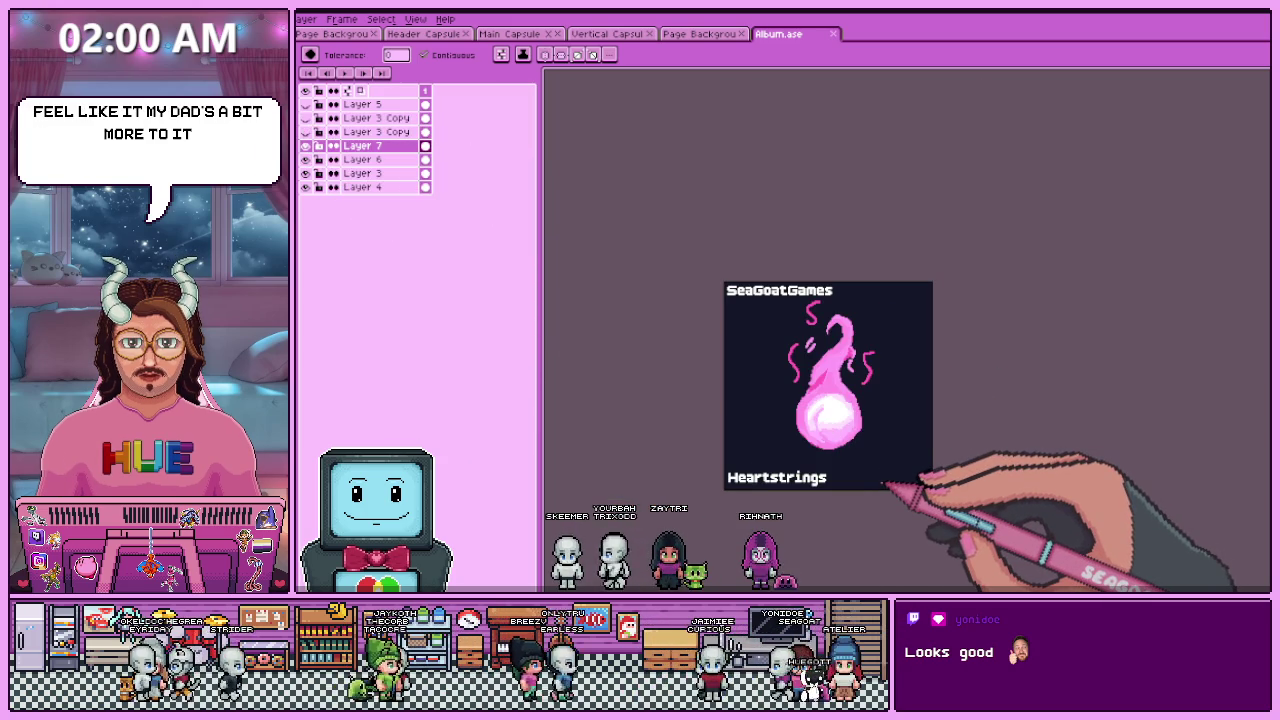
left_click(308, 146)
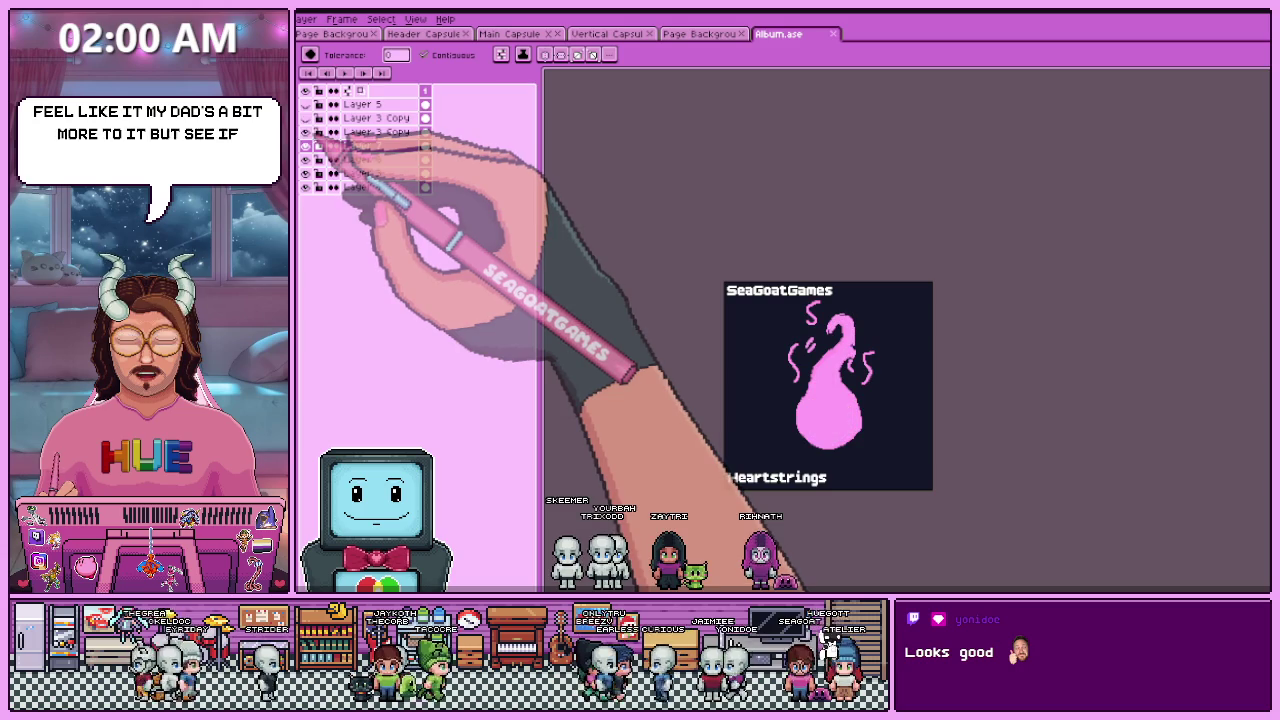
- Try a Neon glow effect on the Layer 3 Copy selection, then undo it
left_click(376, 132)
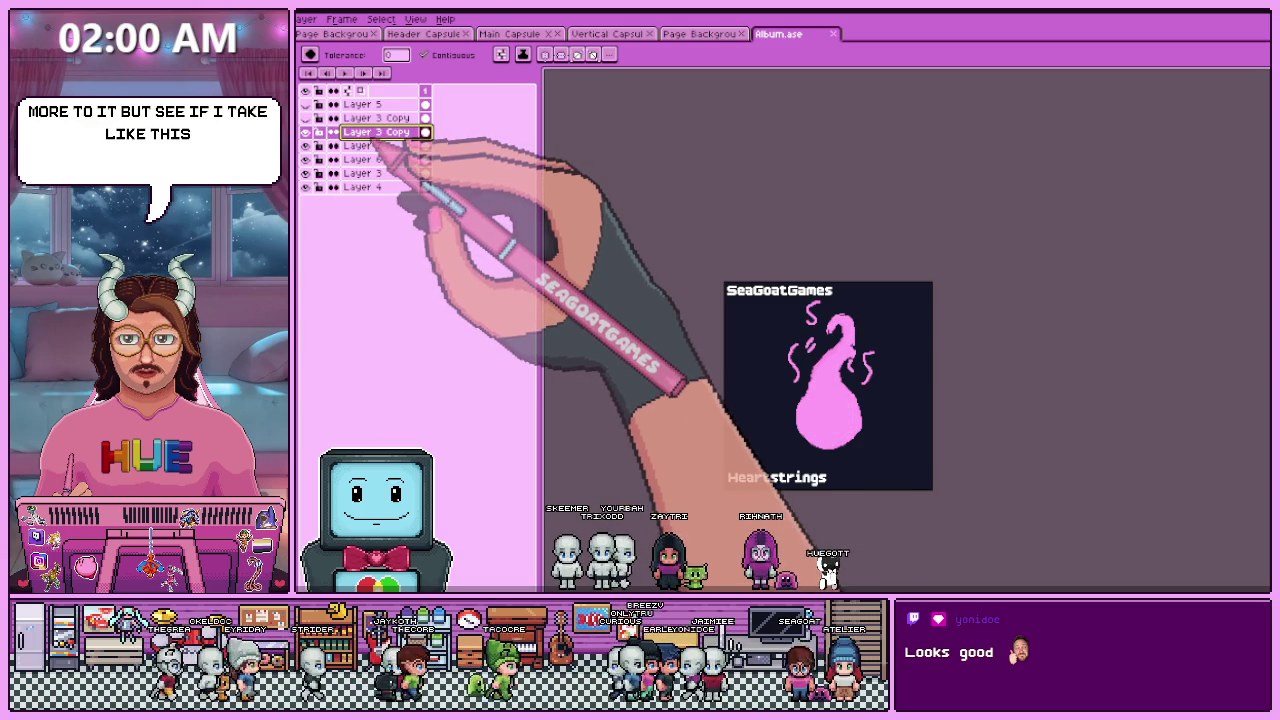
key("ctrl+a")
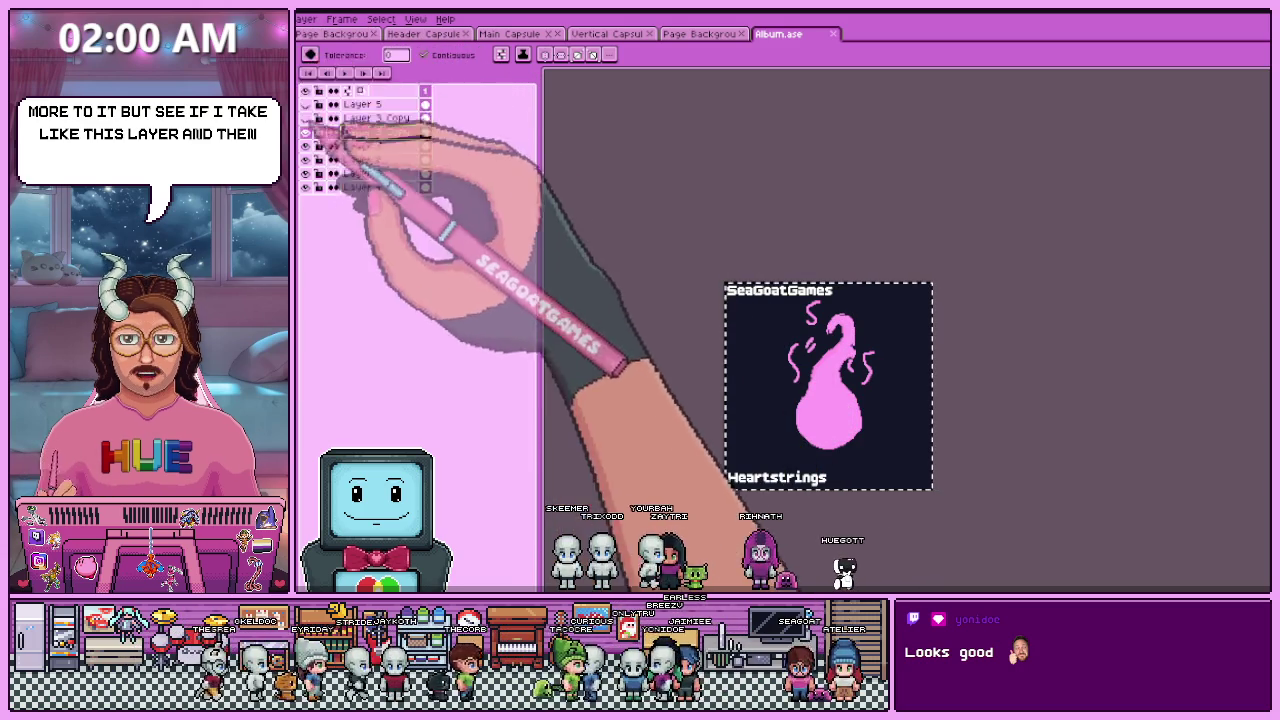
key("alt+e")
mouse_move(360, 348)
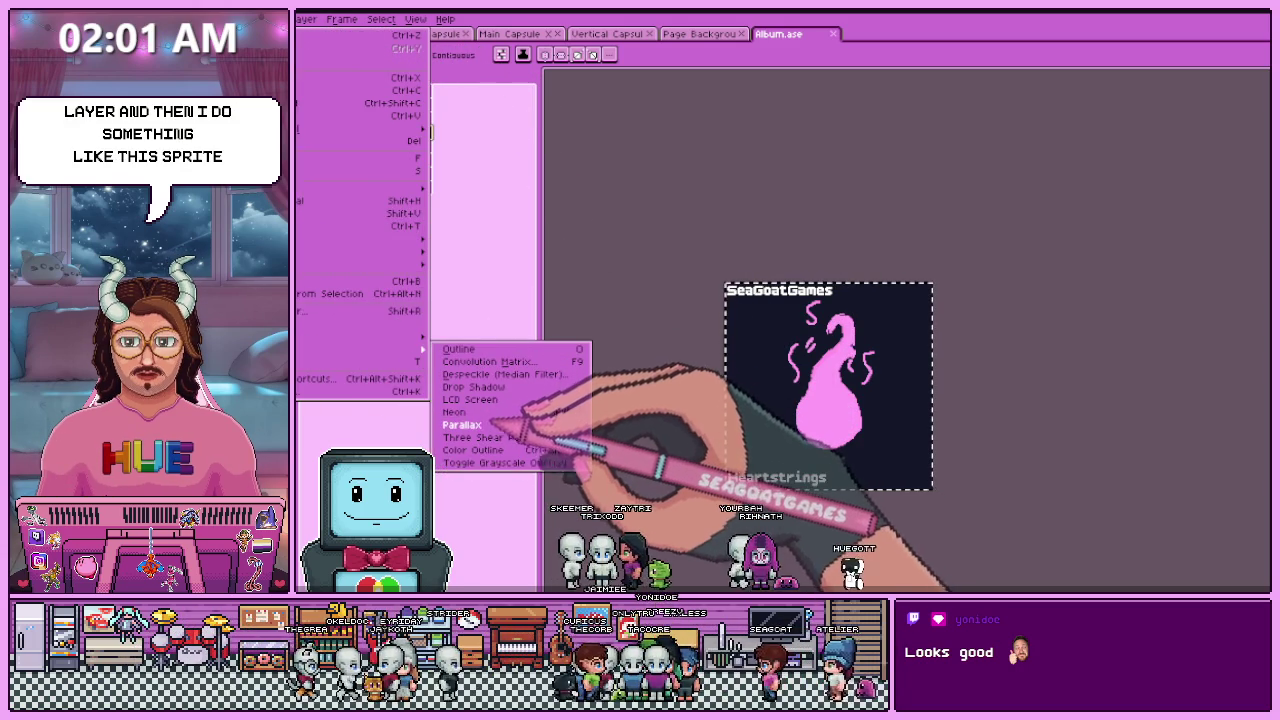
left_click(455, 412)
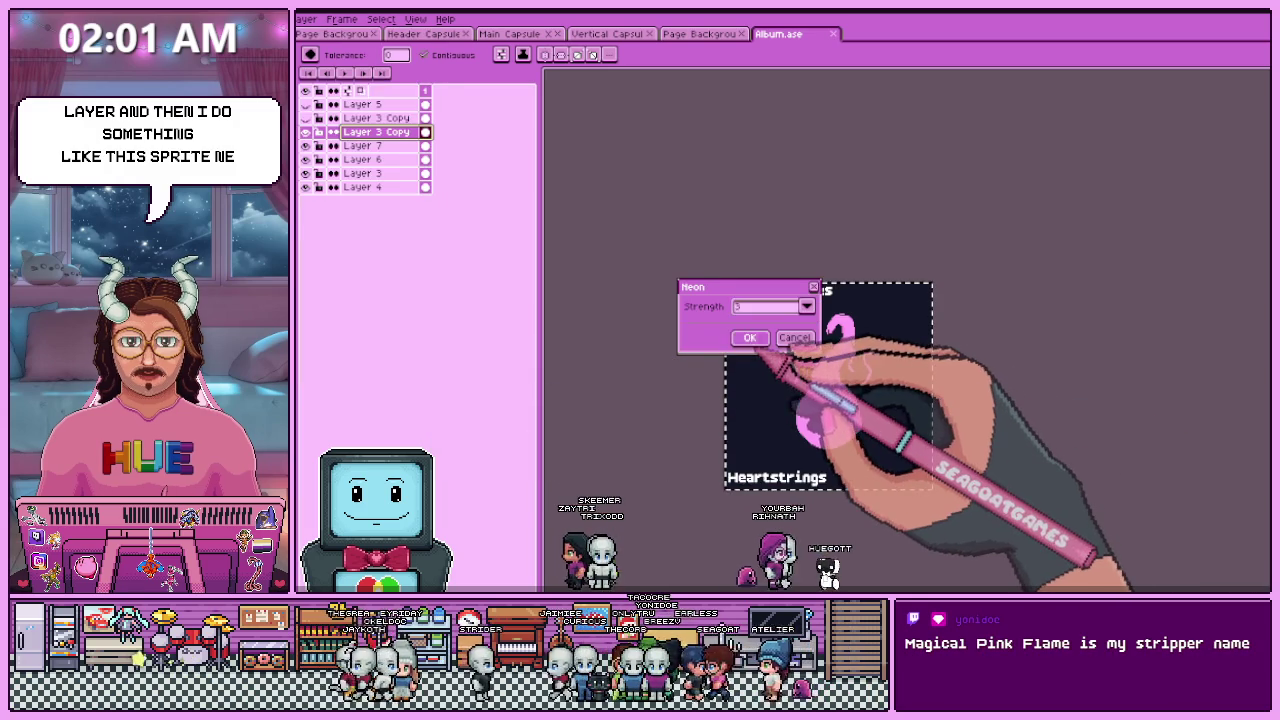
left_click(749, 334)
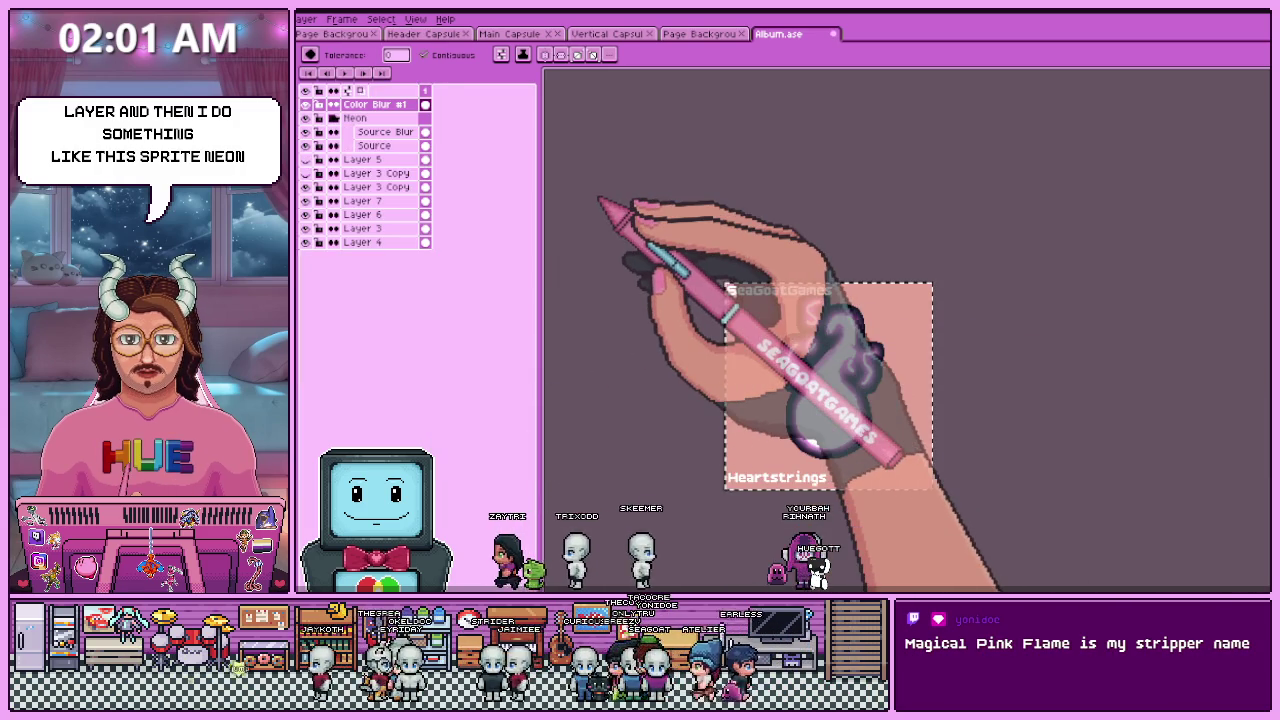
key("ctrl+z")
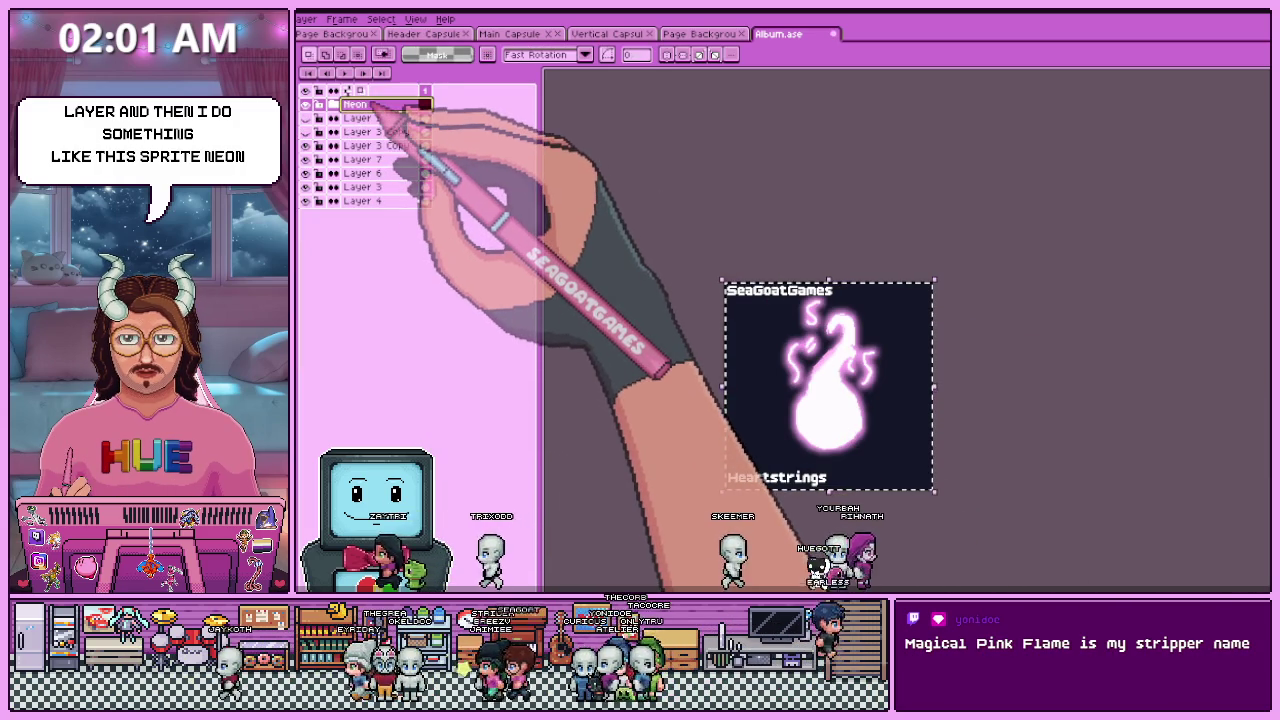
- Move Layer 3 above the Neon group, clear the selection and hide the glow
left_click_drag(383, 196, 385, 195)
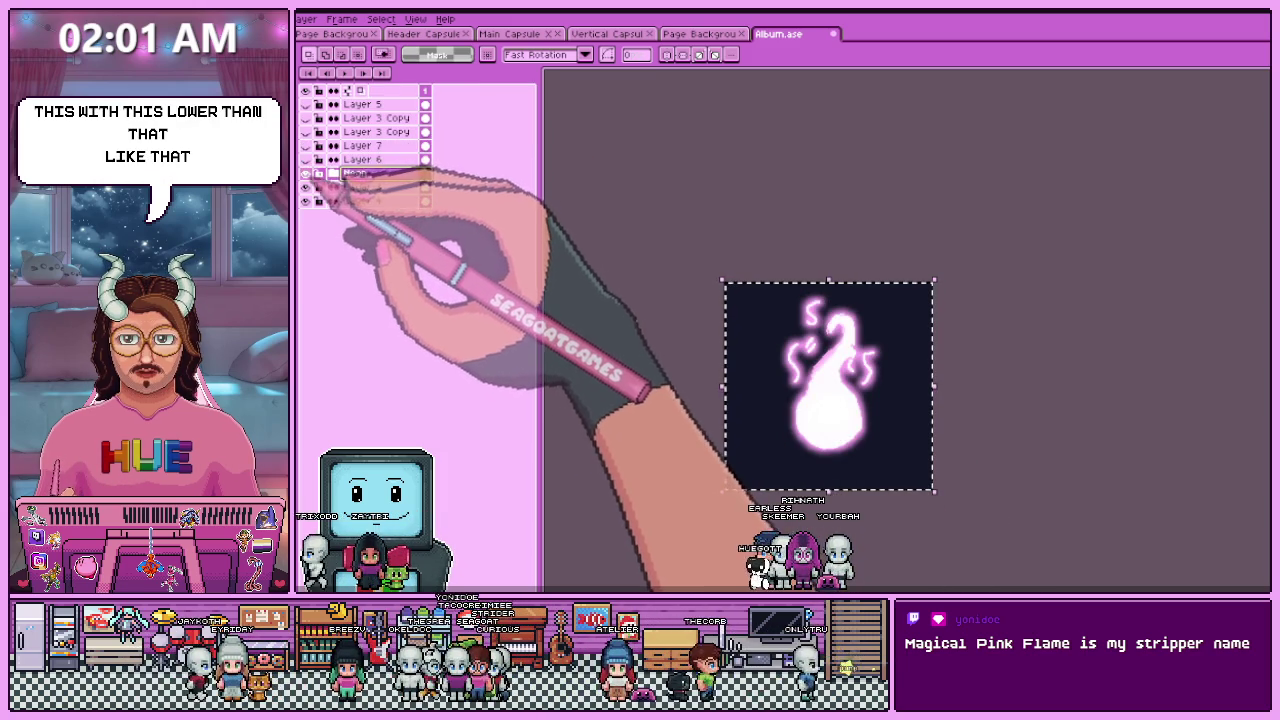
left_click_drag(377, 172, 388, 183)
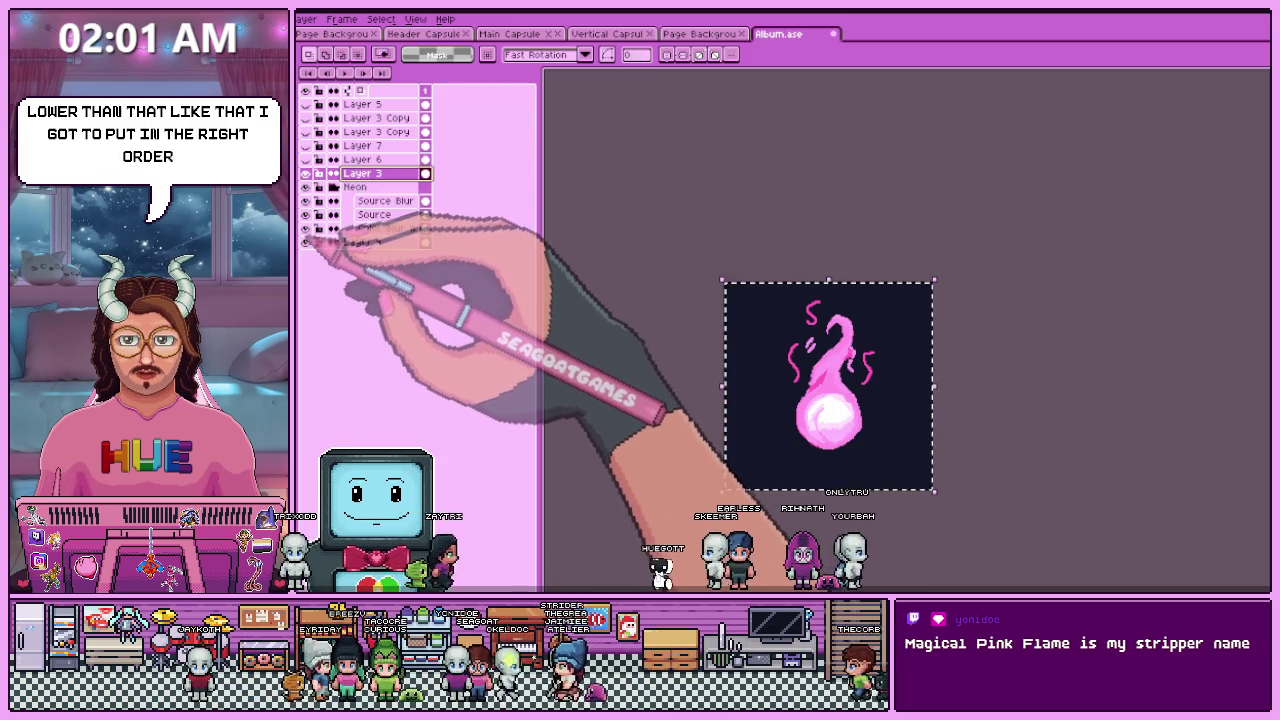
left_click(600, 257)
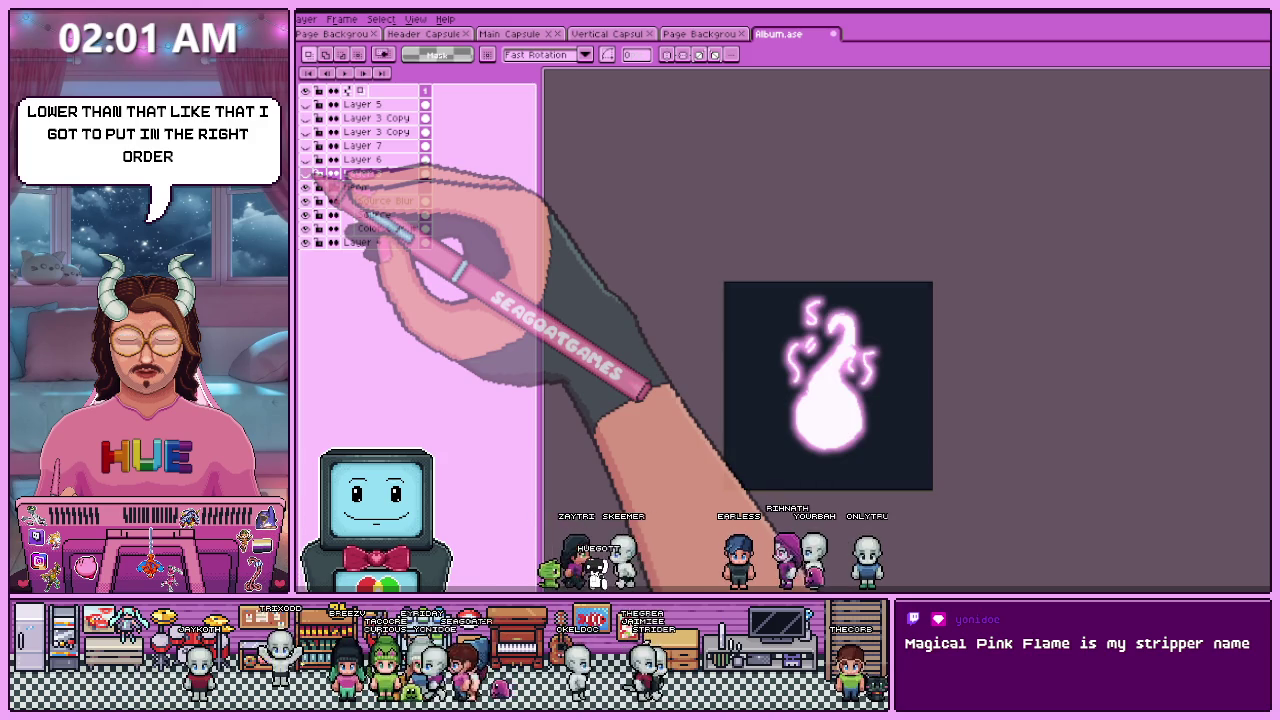
left_click(318, 181)
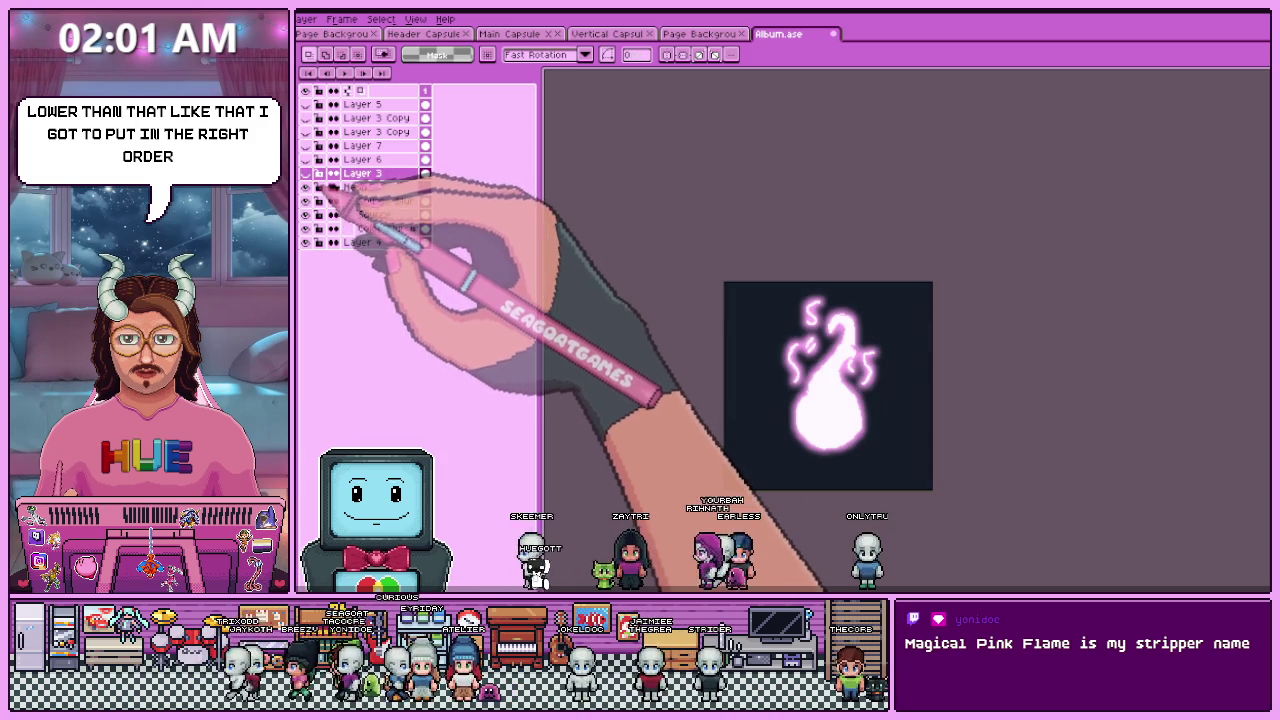
left_click_drag(334, 181, 344, 184)
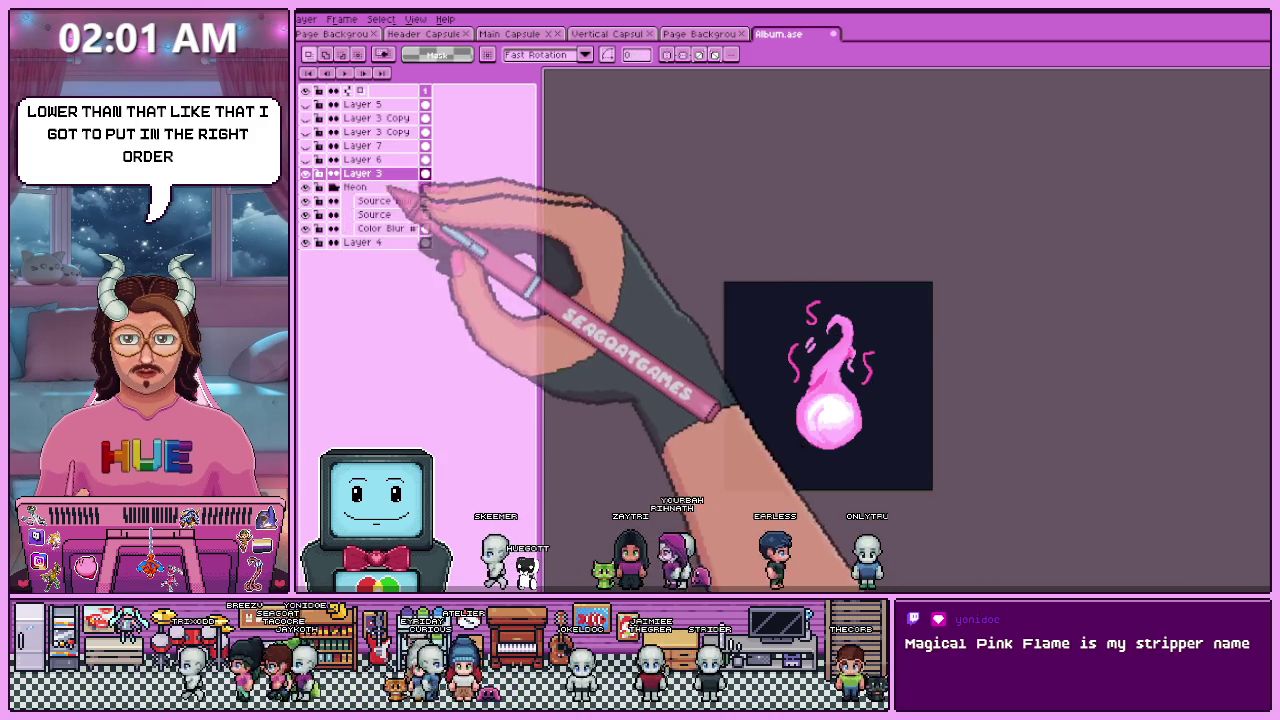
- Magic-wand and delete the dark background to test transparency, then restore it
key("w")
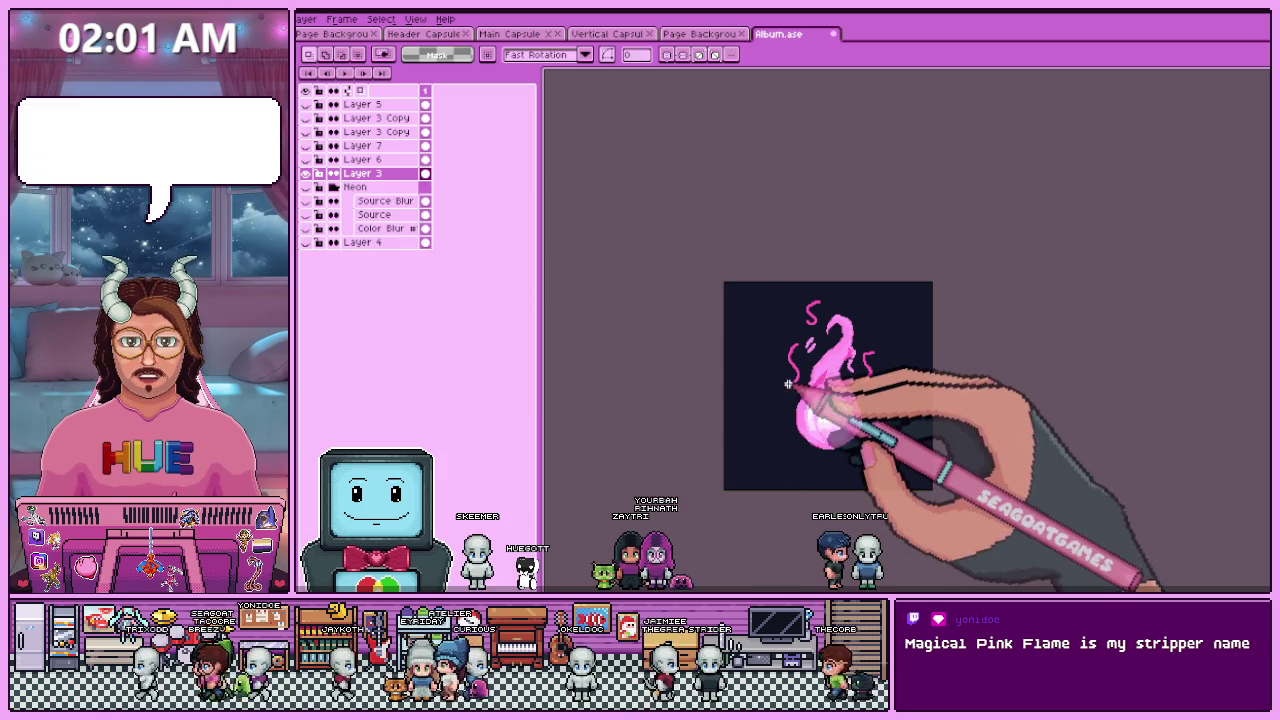
left_click(766, 378)
key("Delete")
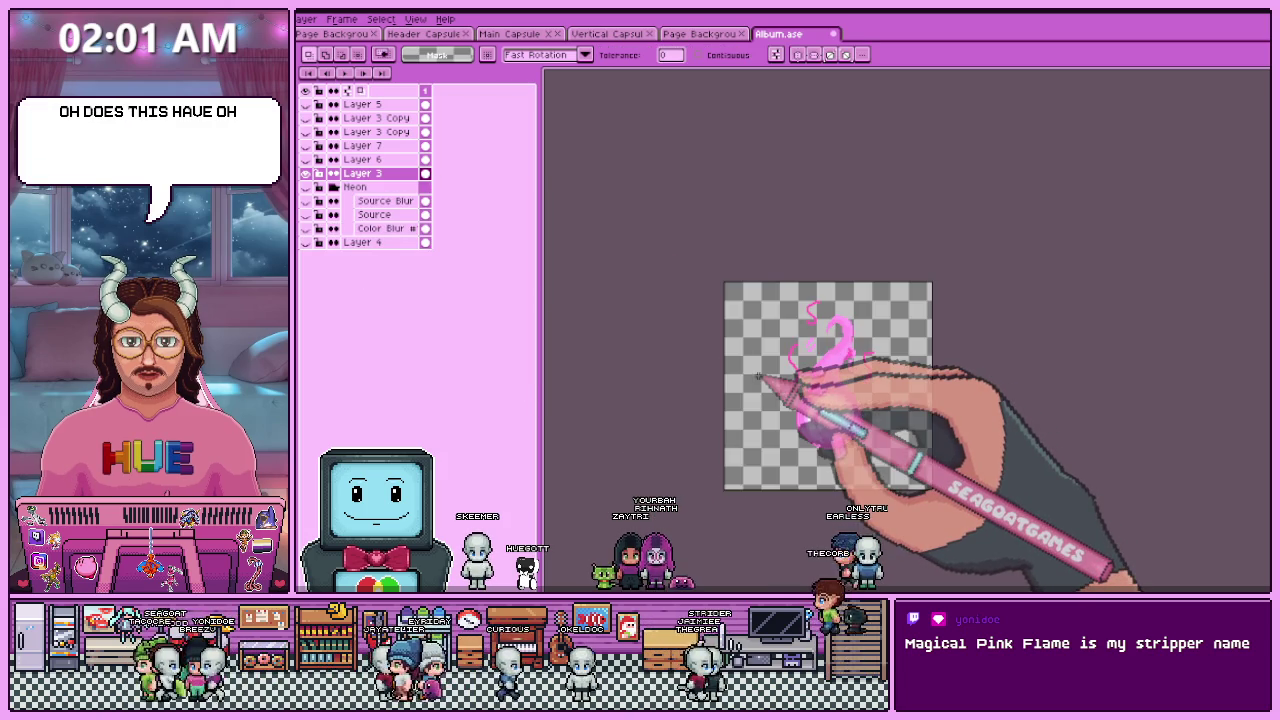
left_click(320, 242)
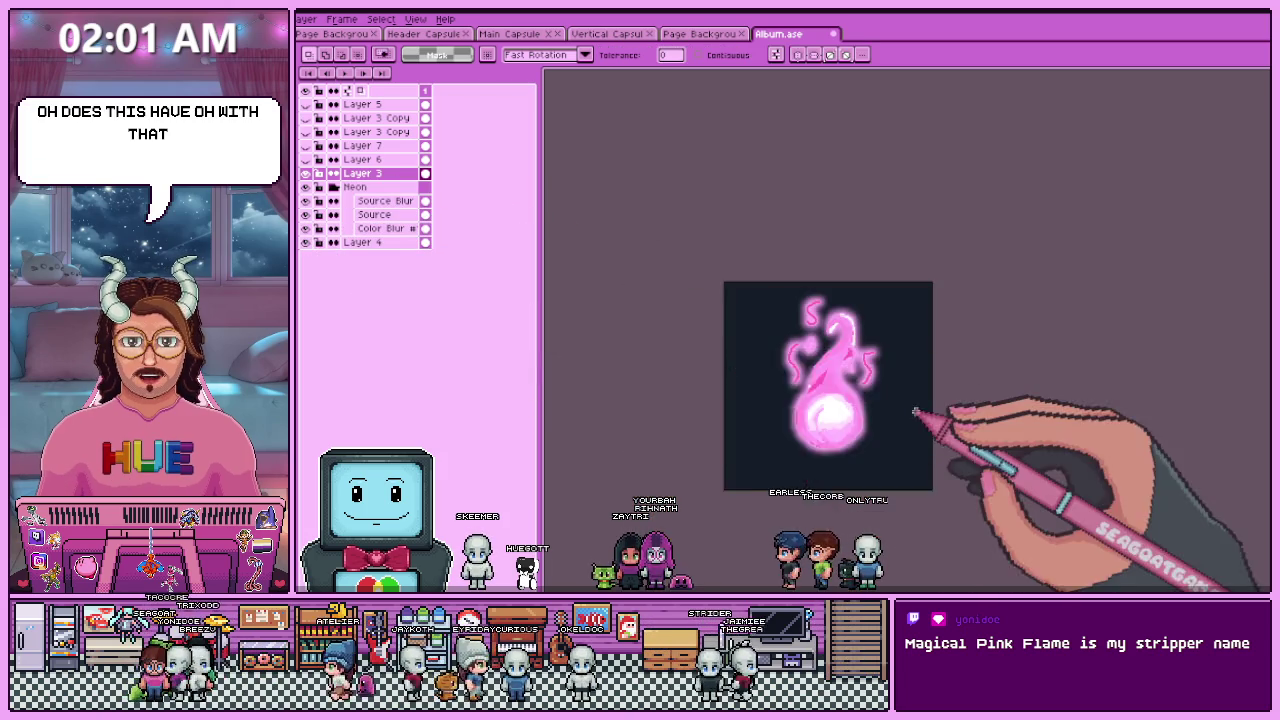
- Merge the Neon glow group down into a single layer
scroll(918, 412, "up", 2)
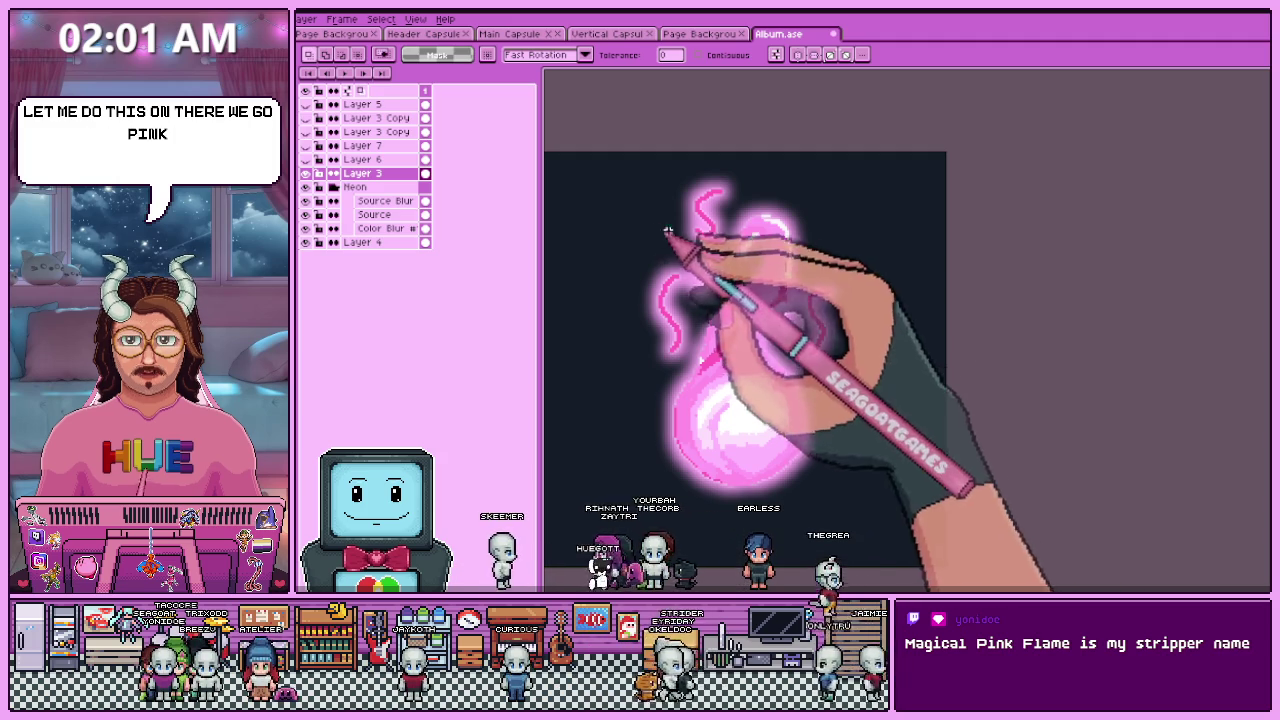
scroll(700, 230, "down", 1)
scroll(704, 314, "up", 1)
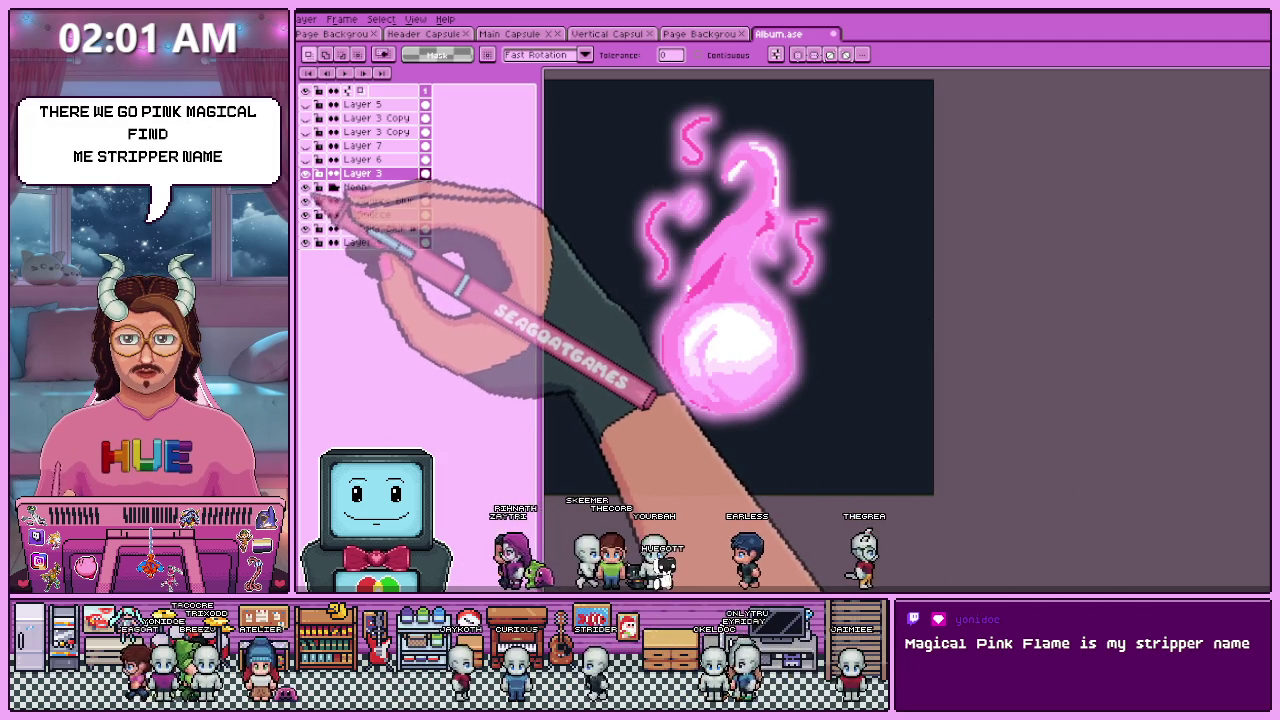
scroll(837, 443, "down", 2)
scroll(771, 428, "up", 2)
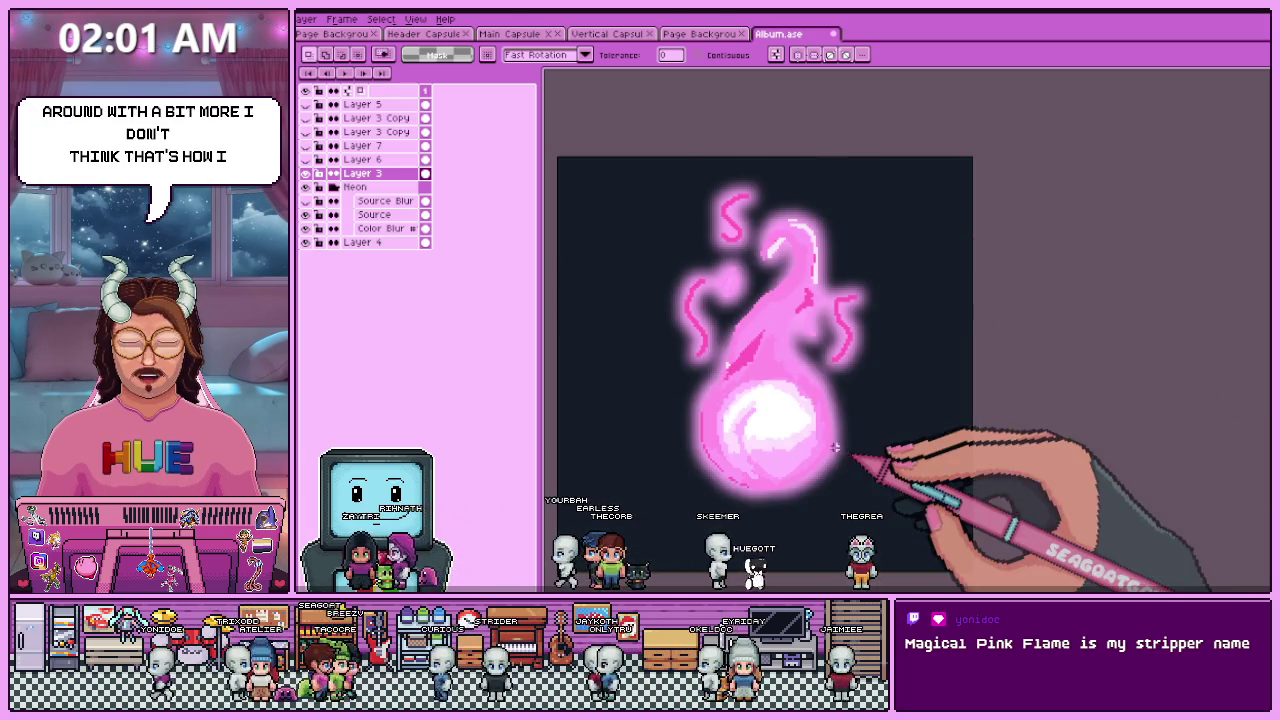
left_click(405, 187)
left_click(333, 187)
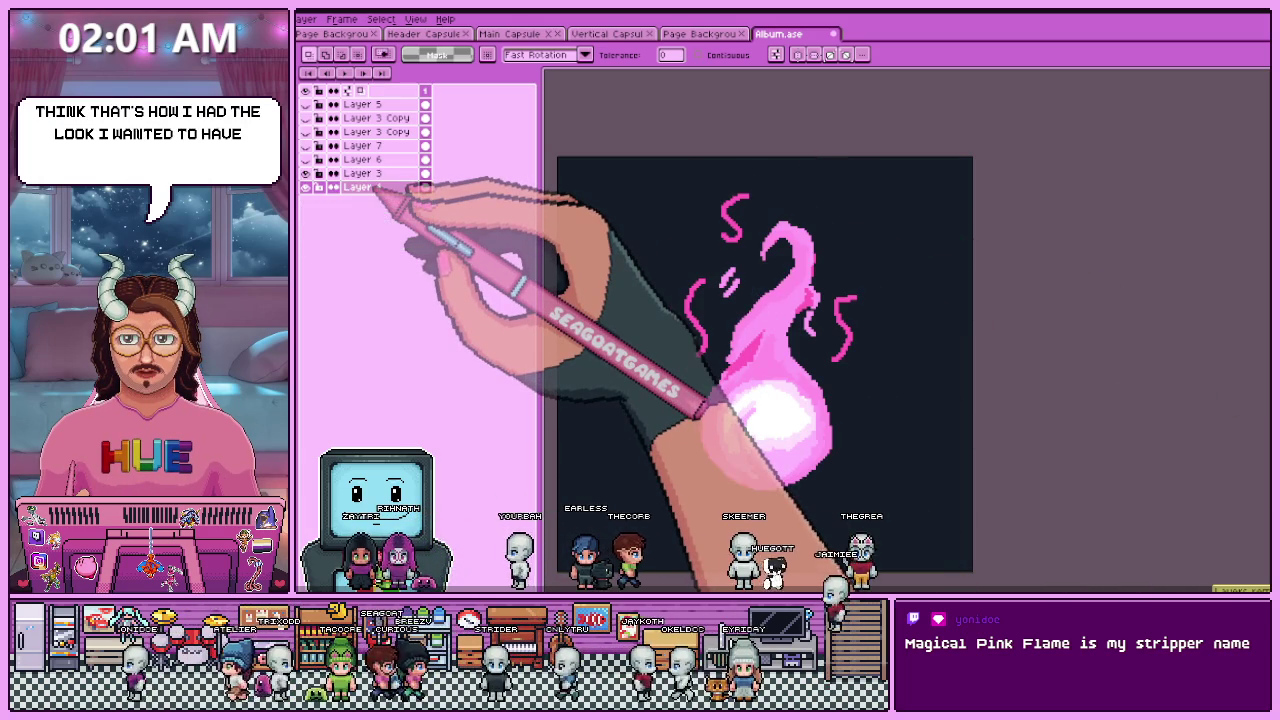
left_click(333, 173)
left_click(333, 173)
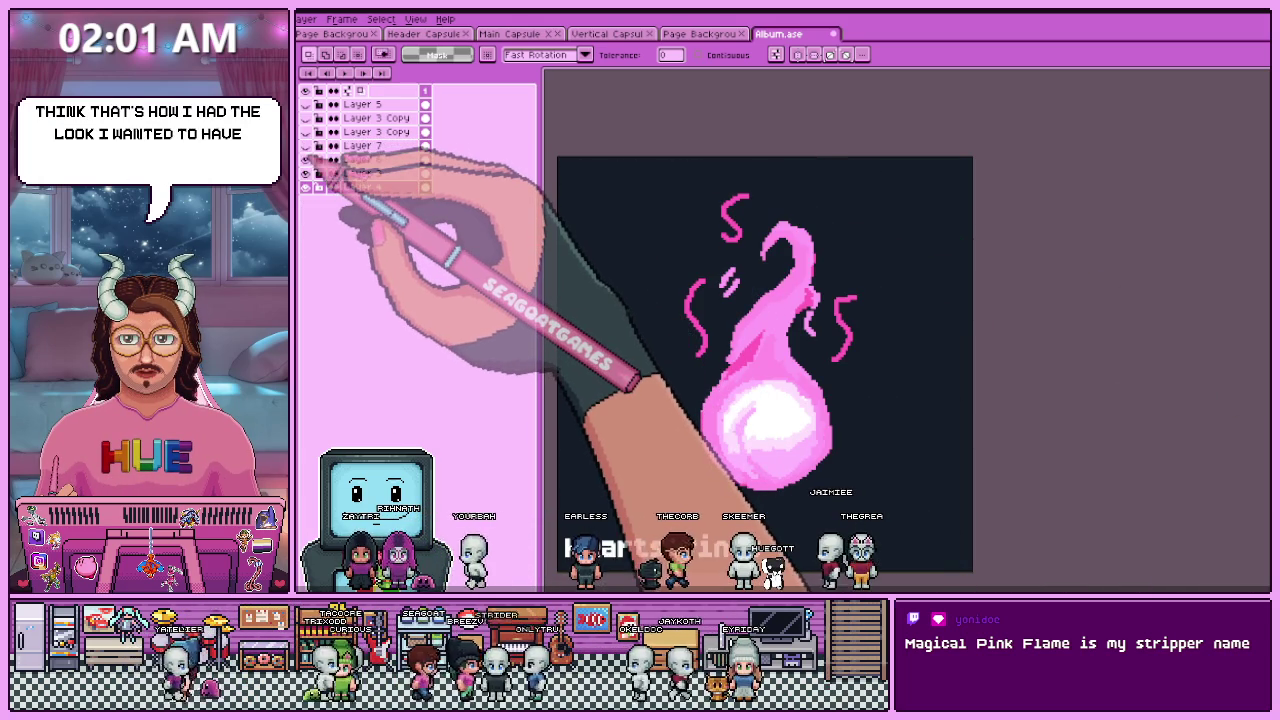
- Toggle the flame's glow to compare, then make the SeaGoatGames text layer visible
left_click(306, 118)
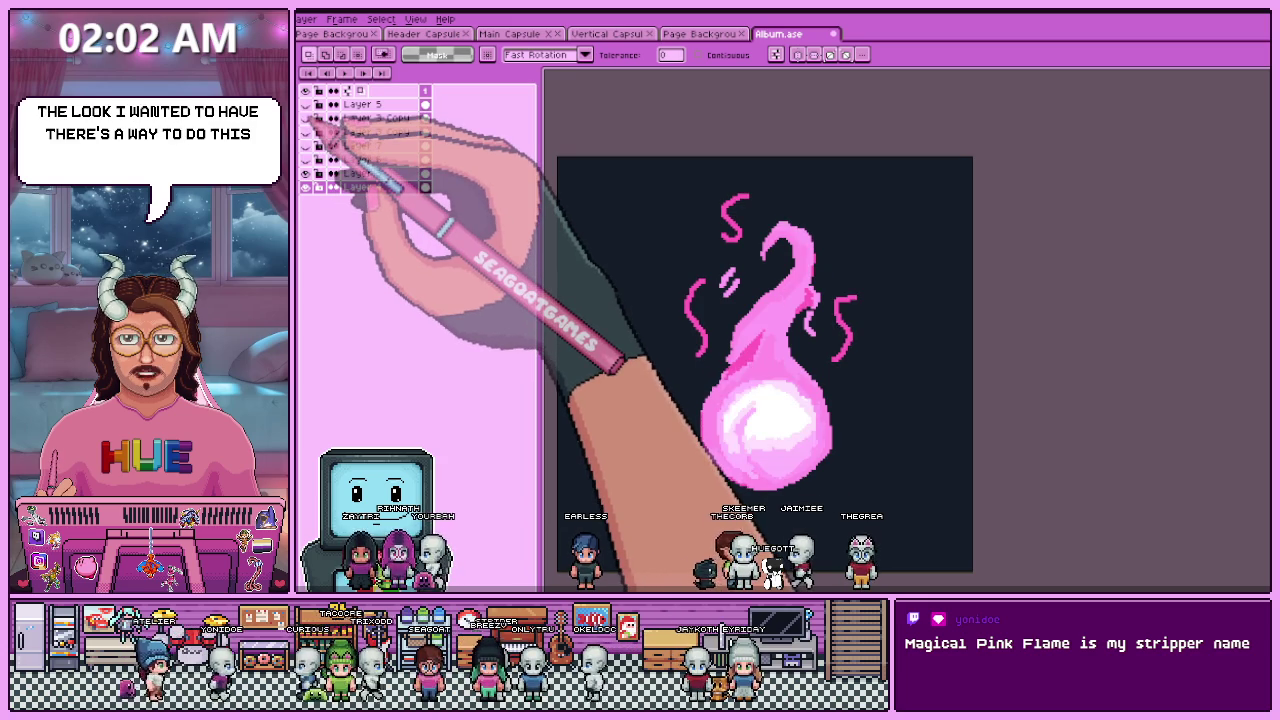
left_click(306, 118)
left_click(333, 173)
left_click(333, 173)
scroll(786, 371, "down", 5)
scroll(815, 390, "up", 1)
scroll(801, 406, "up", 2)
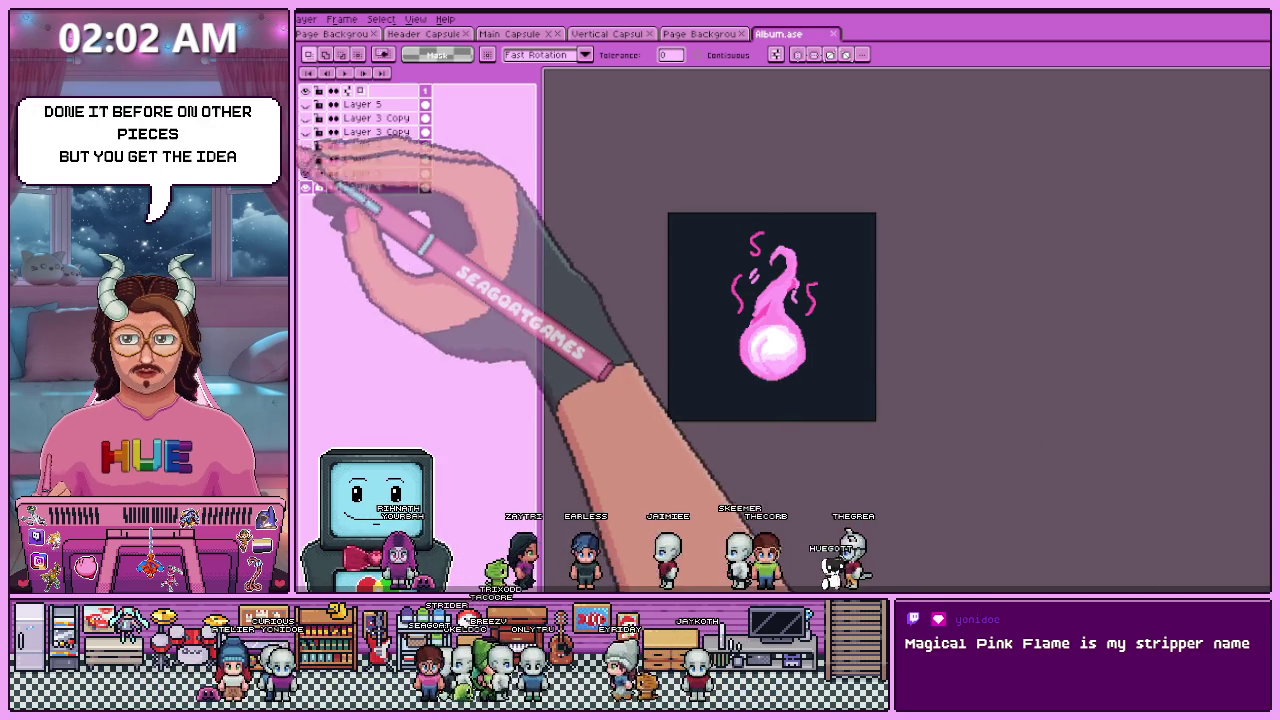
left_click(306, 145)
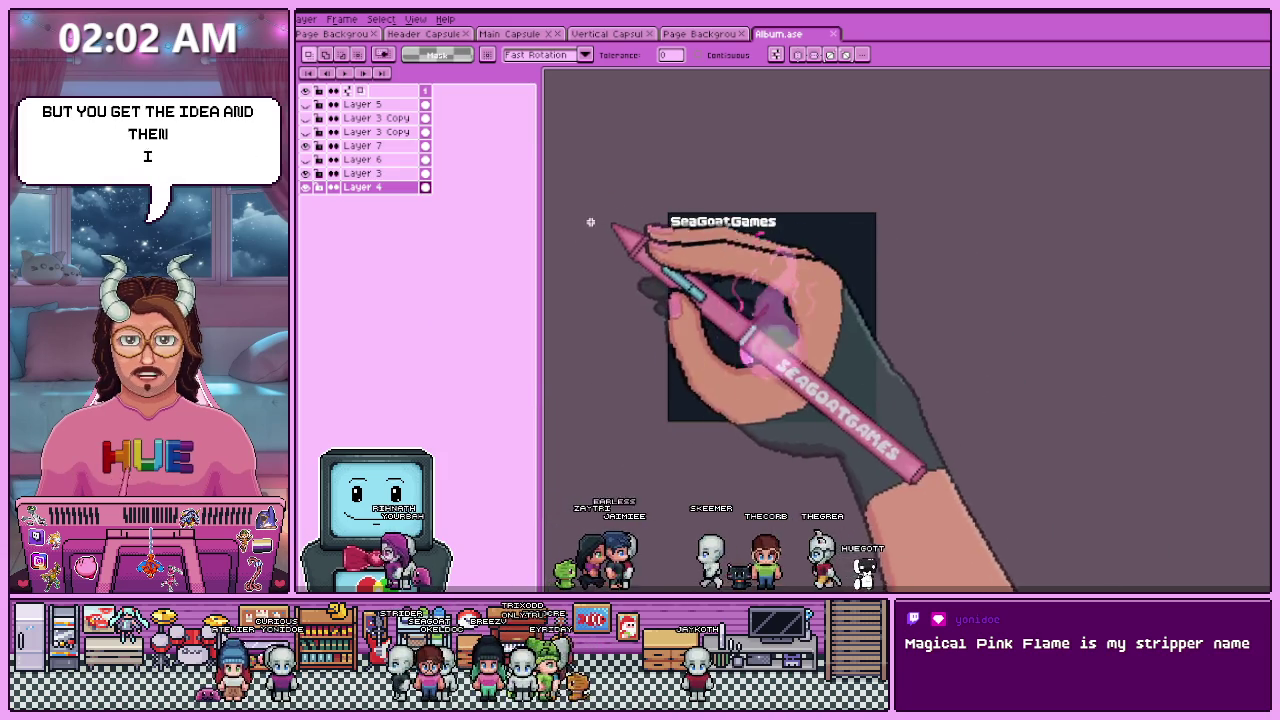
- Hide the SeaGoatGames text layer and show the Heartstrings title layer
left_click(306, 145)
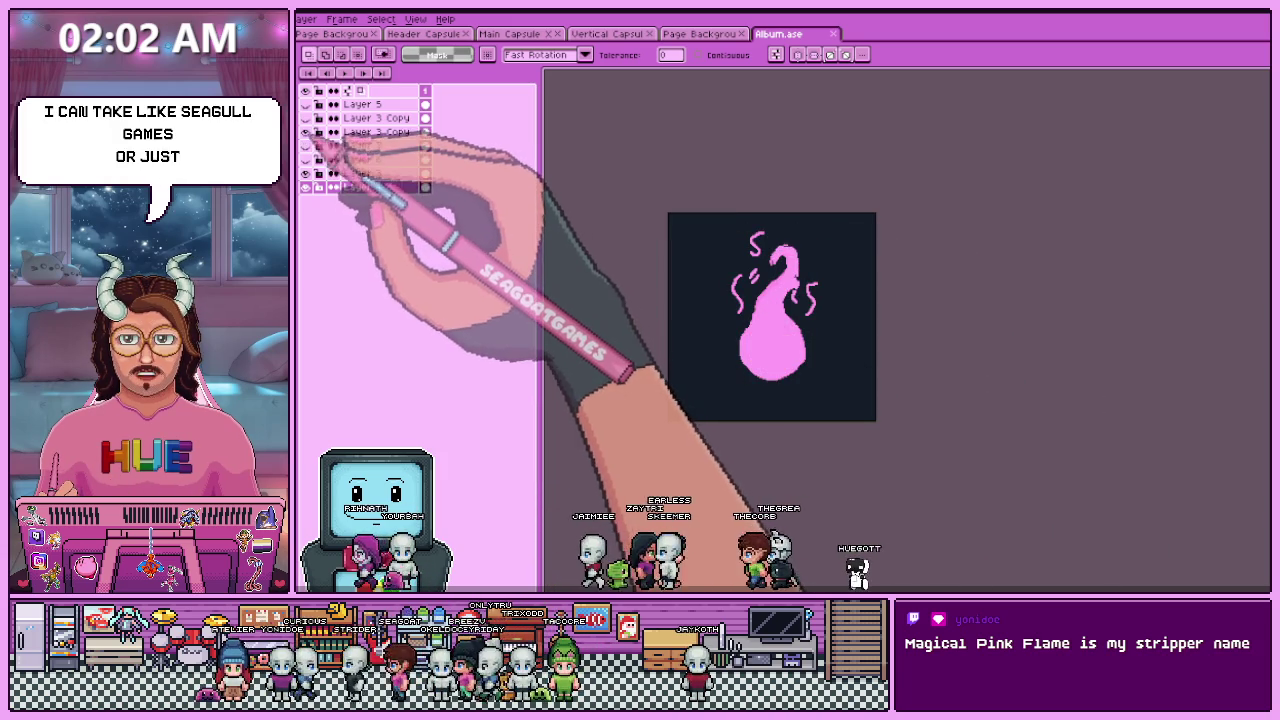
left_click(306, 159)
scroll(760, 300, "up", 2)
scroll(564, 384, "down", 2)
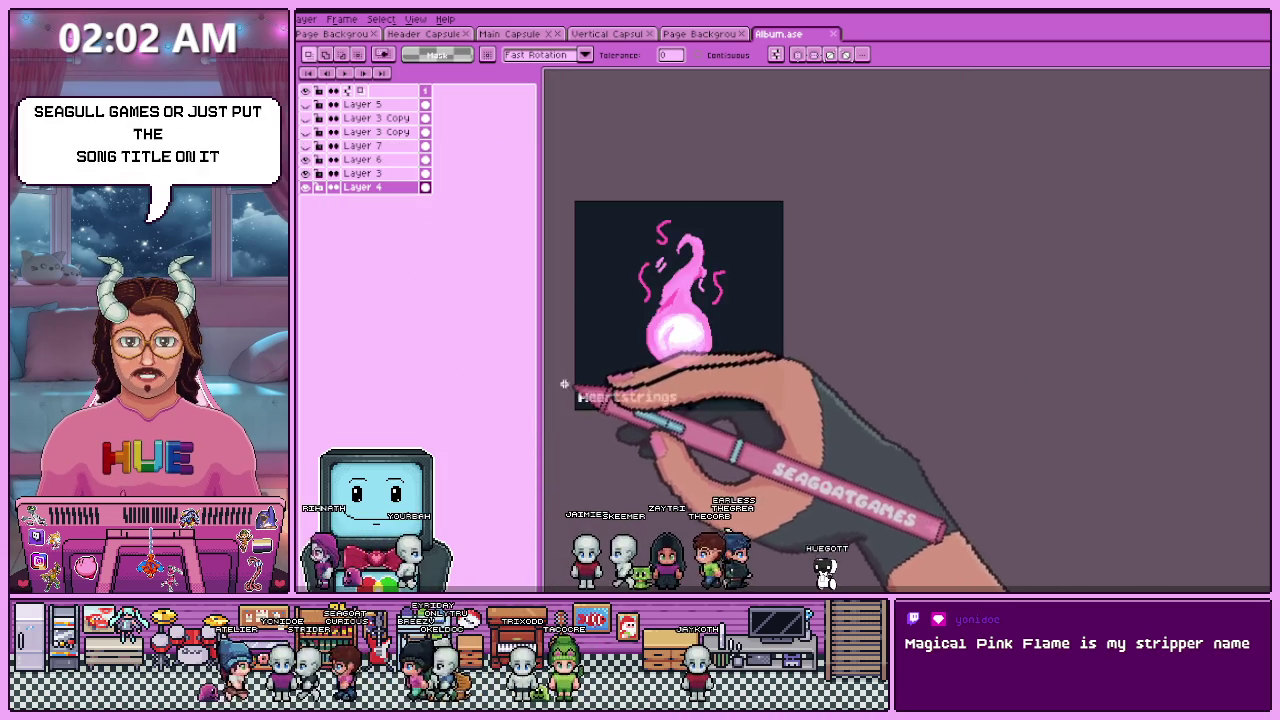
scroll(633, 406, "up", 2)
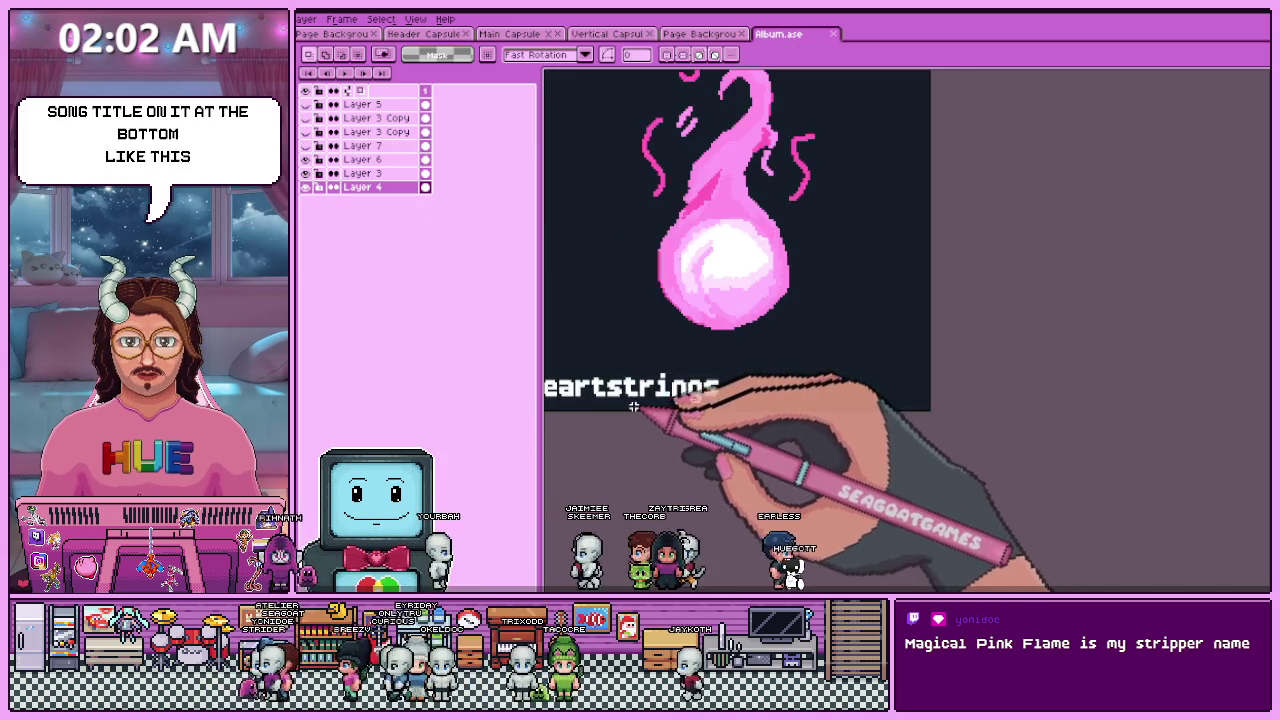
scroll(746, 432, "down", 2)
- Move the Heartstrings title to the bottom centre of the cover
left_click(362, 159)
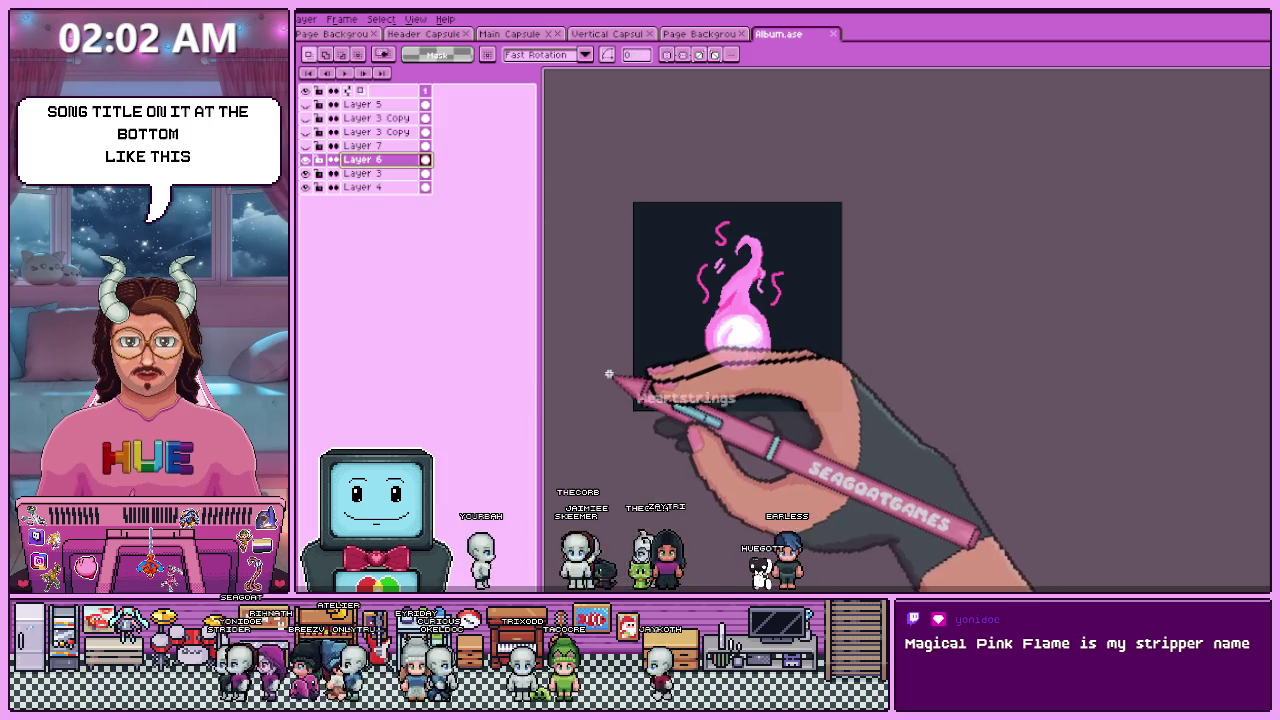
left_click_drag(633, 389, 843, 410)
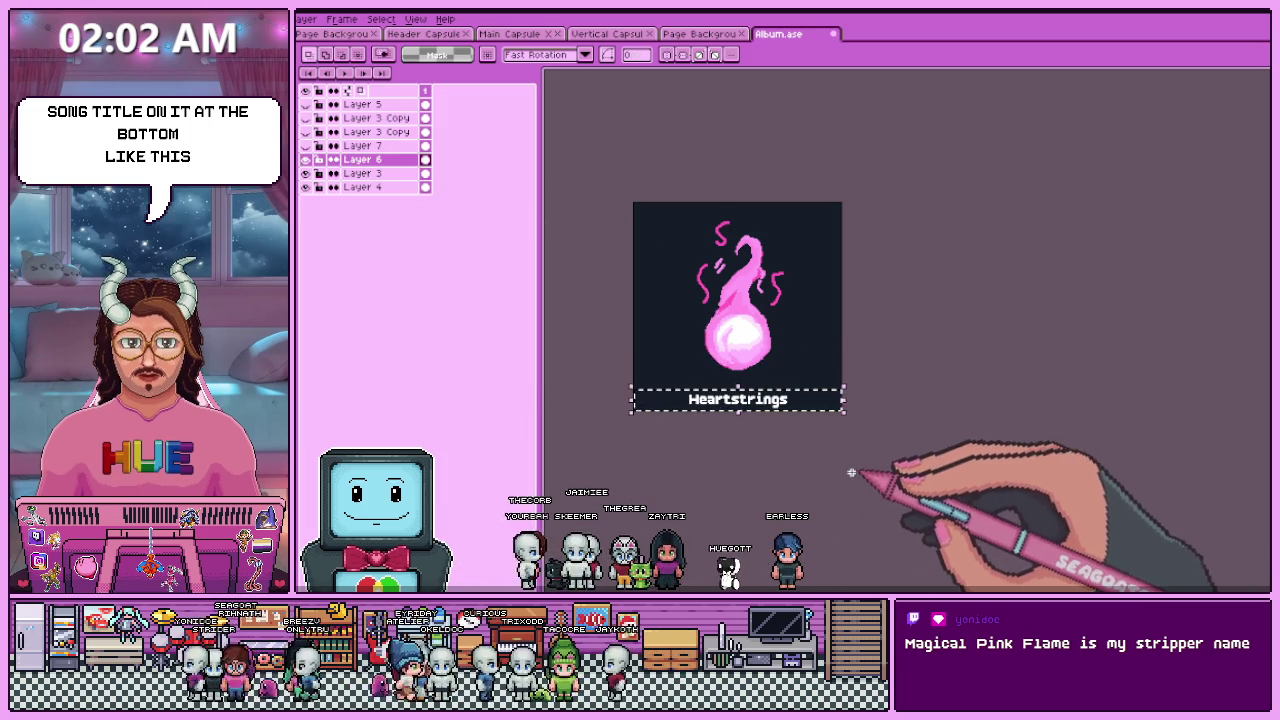
scroll(750, 398, "up", 2)
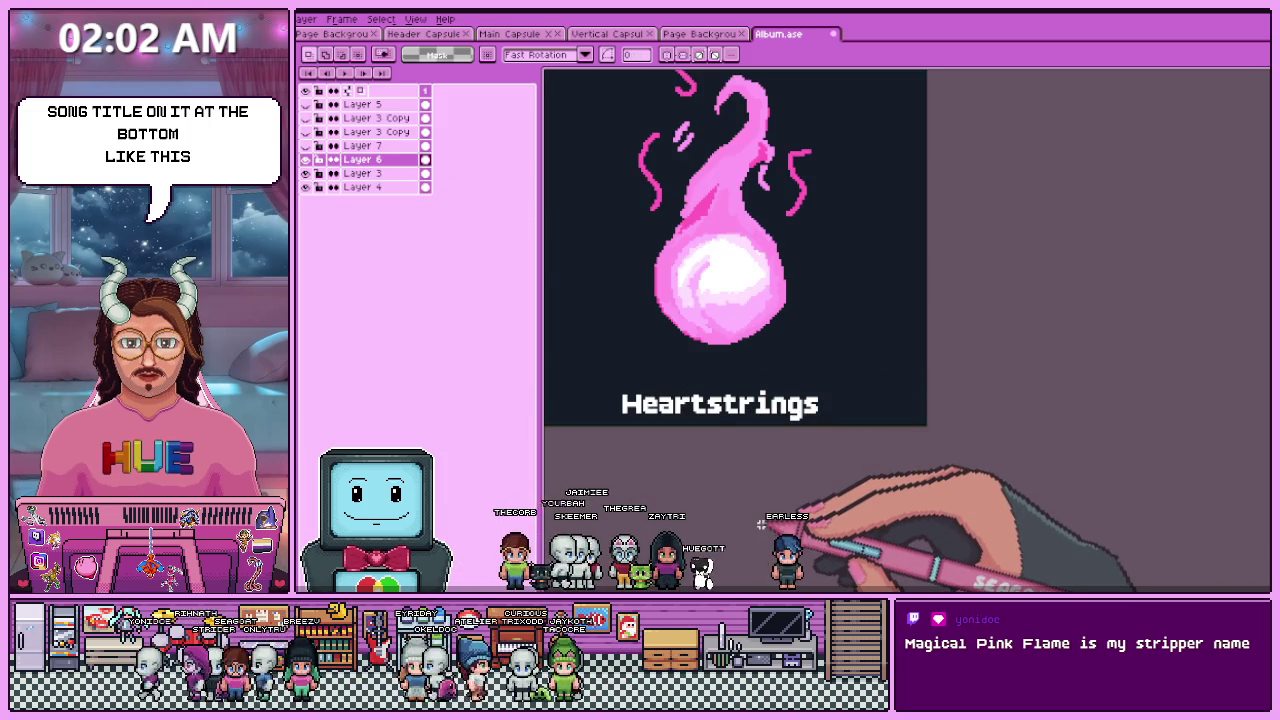
scroll(761, 524, "down", 2)
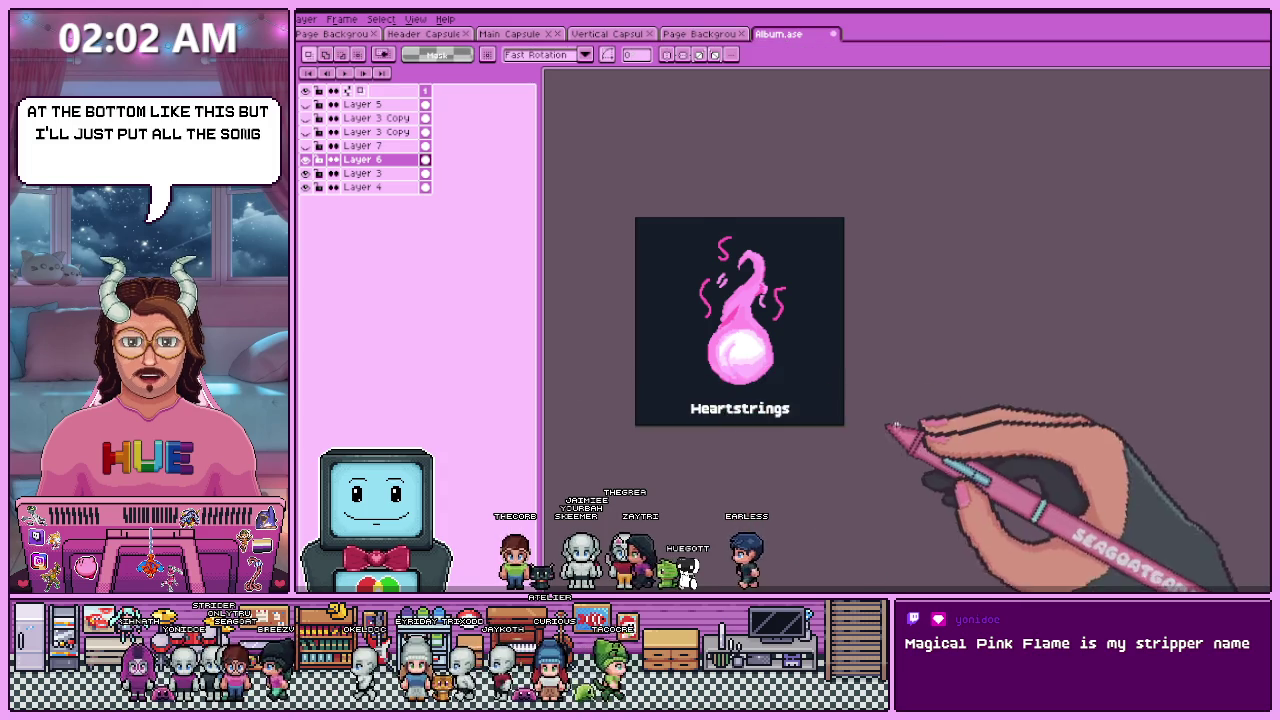
scroll(850, 410, "up", 2)
scroll(730, 181, "down", 2)
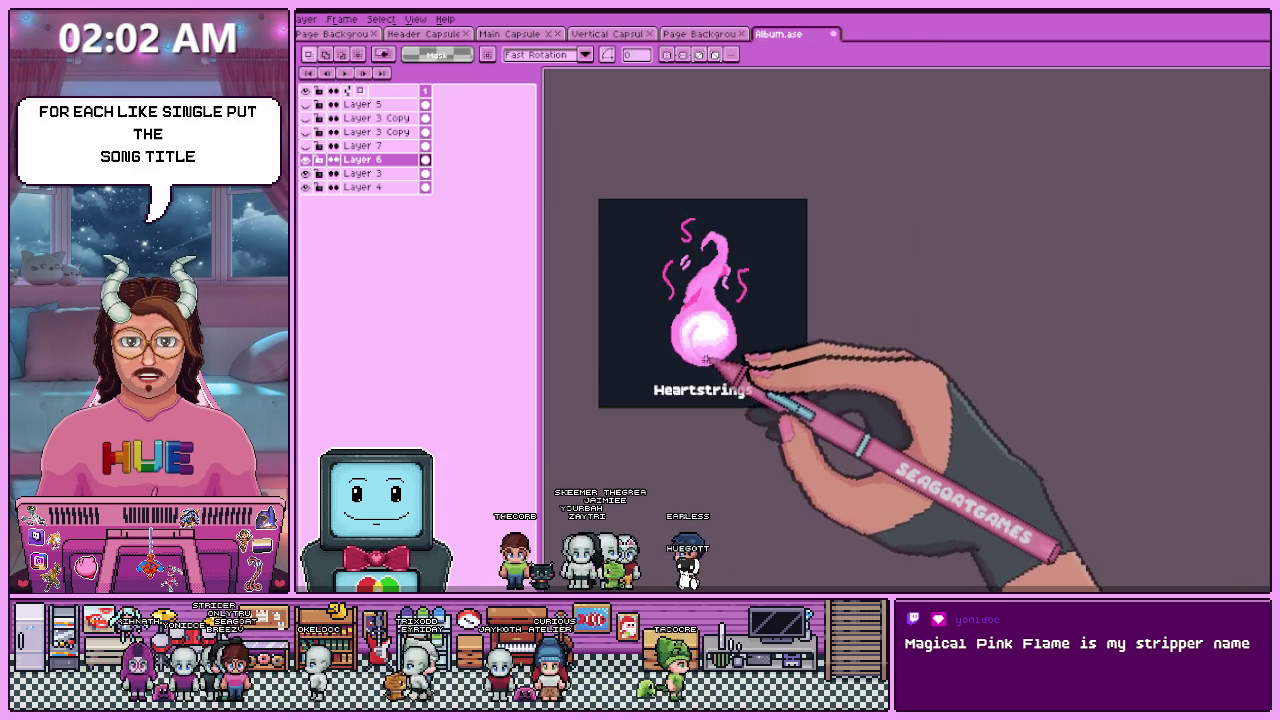
scroll(700, 290, "up", 2)
scroll(709, 369, "down", 4)
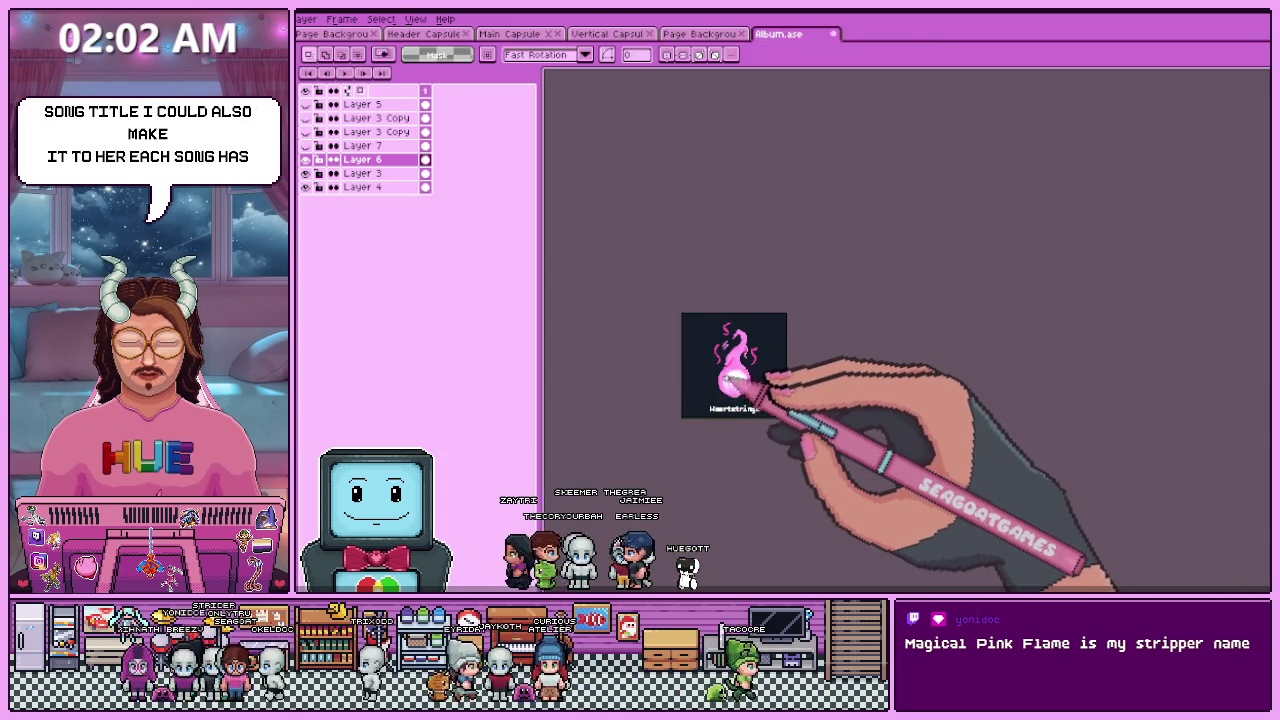
- Hide the pink flame layer, leaving only the Heartstrings title on dark navy
scroll(733, 373, "up", 2)
scroll(745, 368, "up", 2)
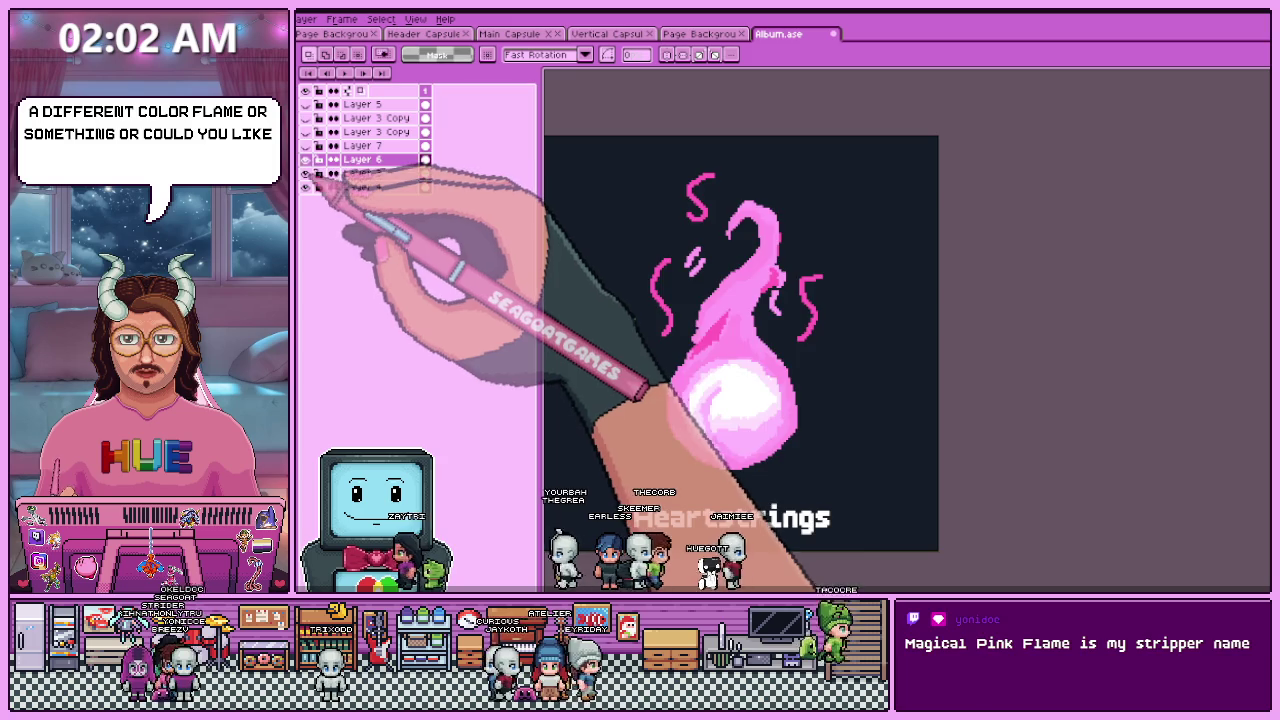
left_click(305, 173)
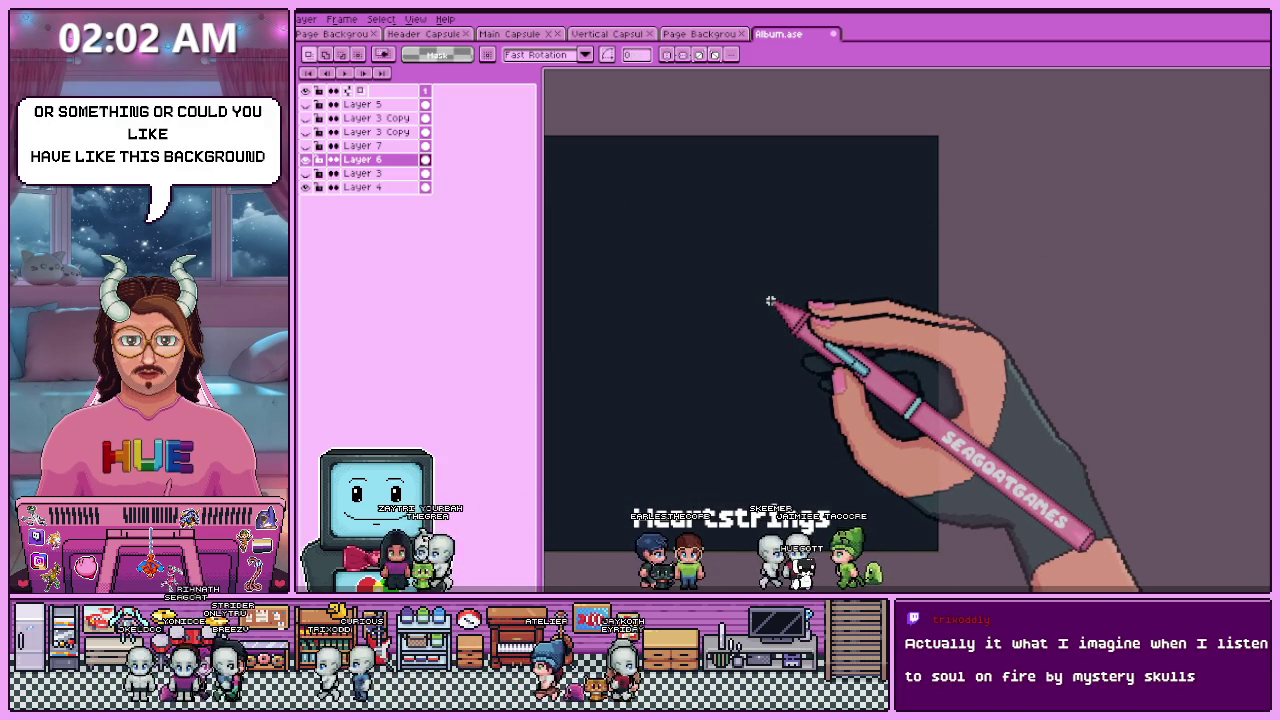
scroll(770, 301, "down", 2)
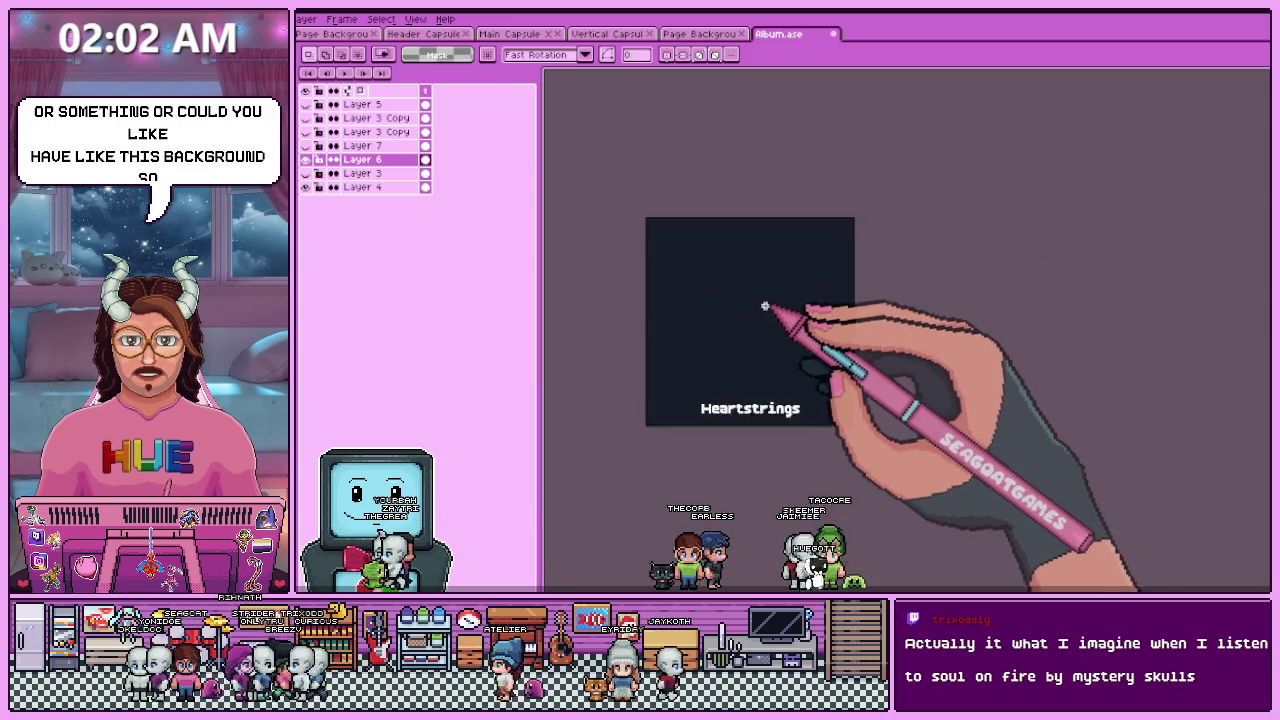
scroll(763, 306, "up", 3)
scroll(760, 320, "down", 3)
scroll(746, 310, "up", 1)
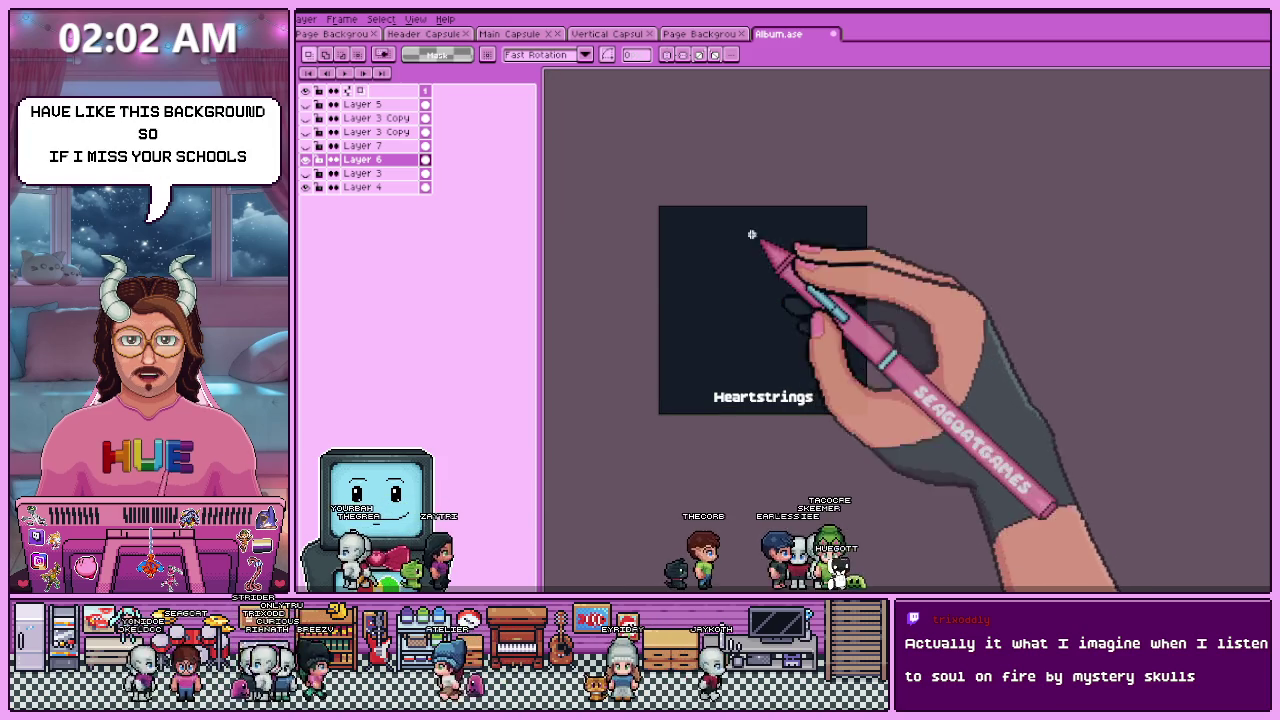
scroll(755, 305, "up", 1)
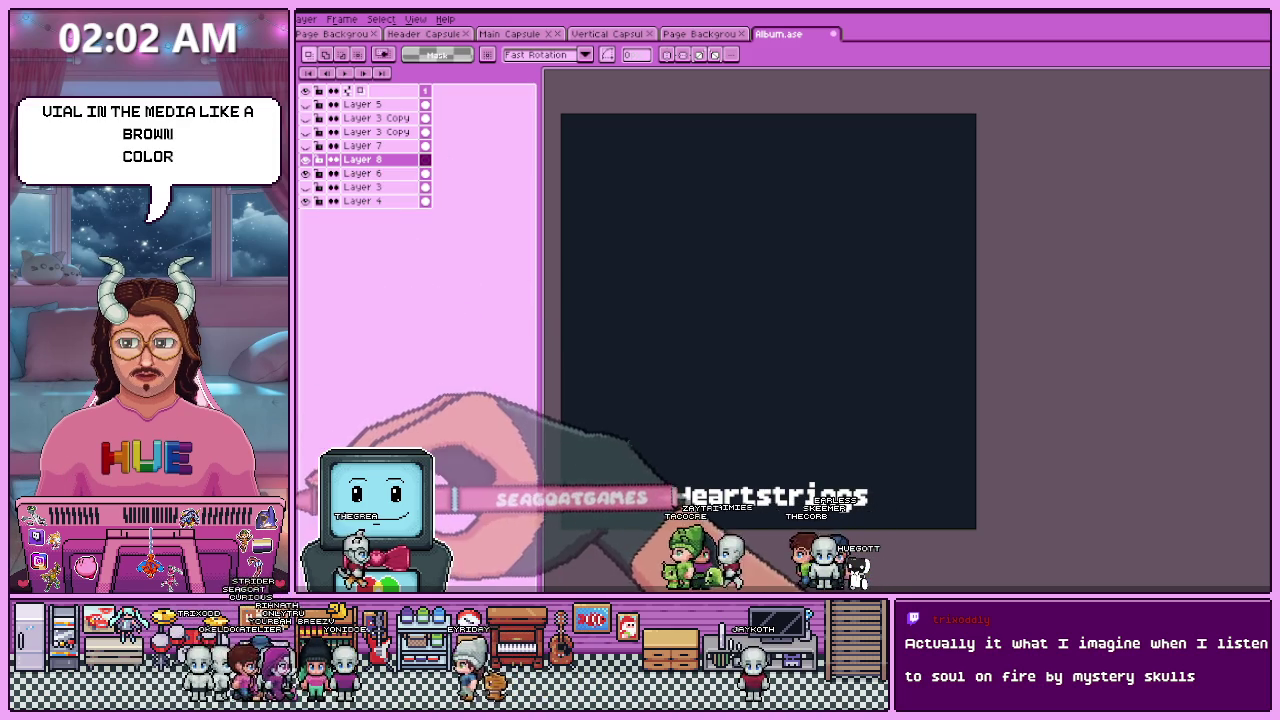
- Brush brown strokes on Layer 8 to thicken the heart's lower-right side
key("b")
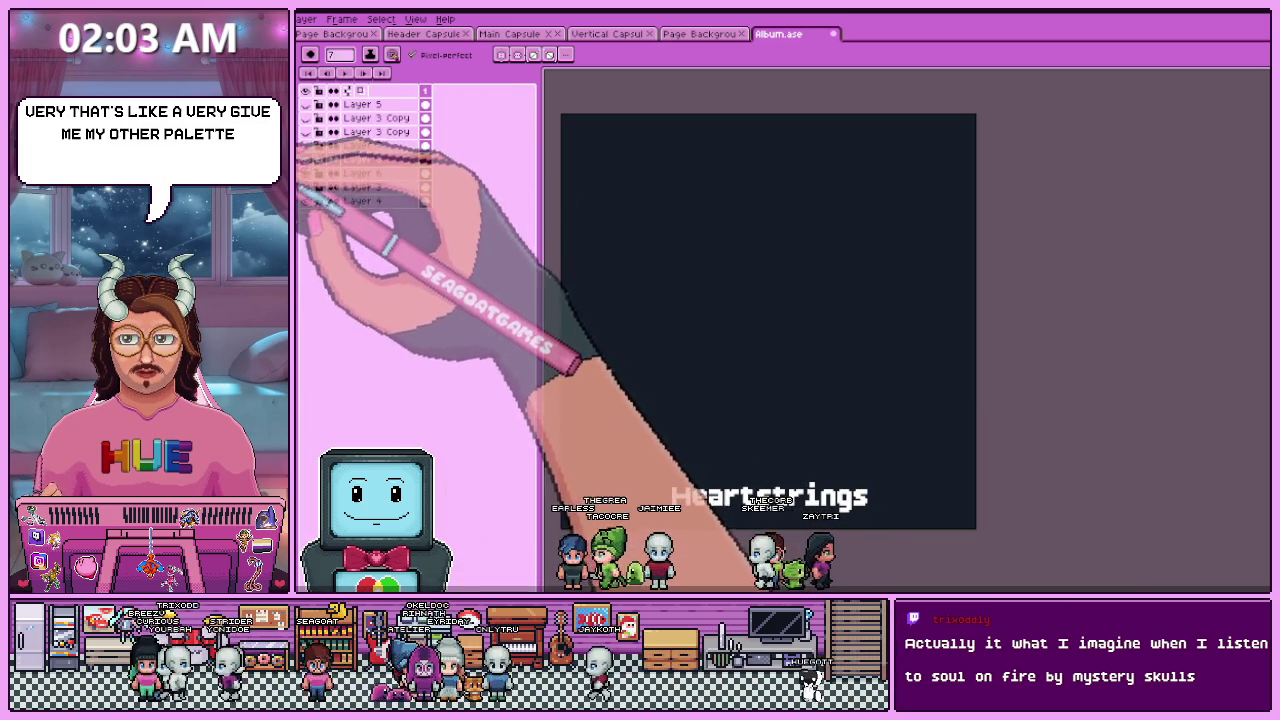
mouse_move(724, 450)
left_mouse_down()
mouse_move(650, 302)
mouse_move(686, 236)
mouse_move(766, 219)
mouse_move(828, 232)
mouse_move(873, 178)
mouse_move(900, 230)
mouse_move(905, 305)
mouse_move(785, 425)
left_mouse_up()
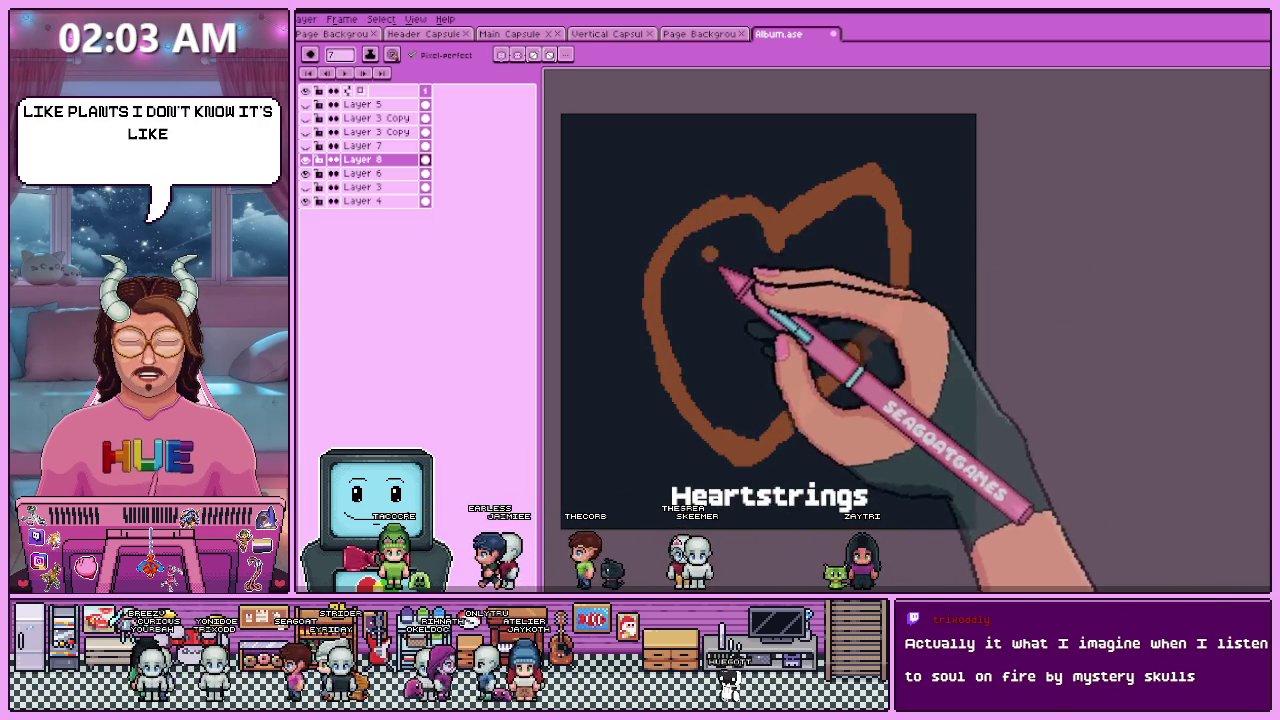
left_click_drag(814, 500, 785, 480)
left_click(693, 295)
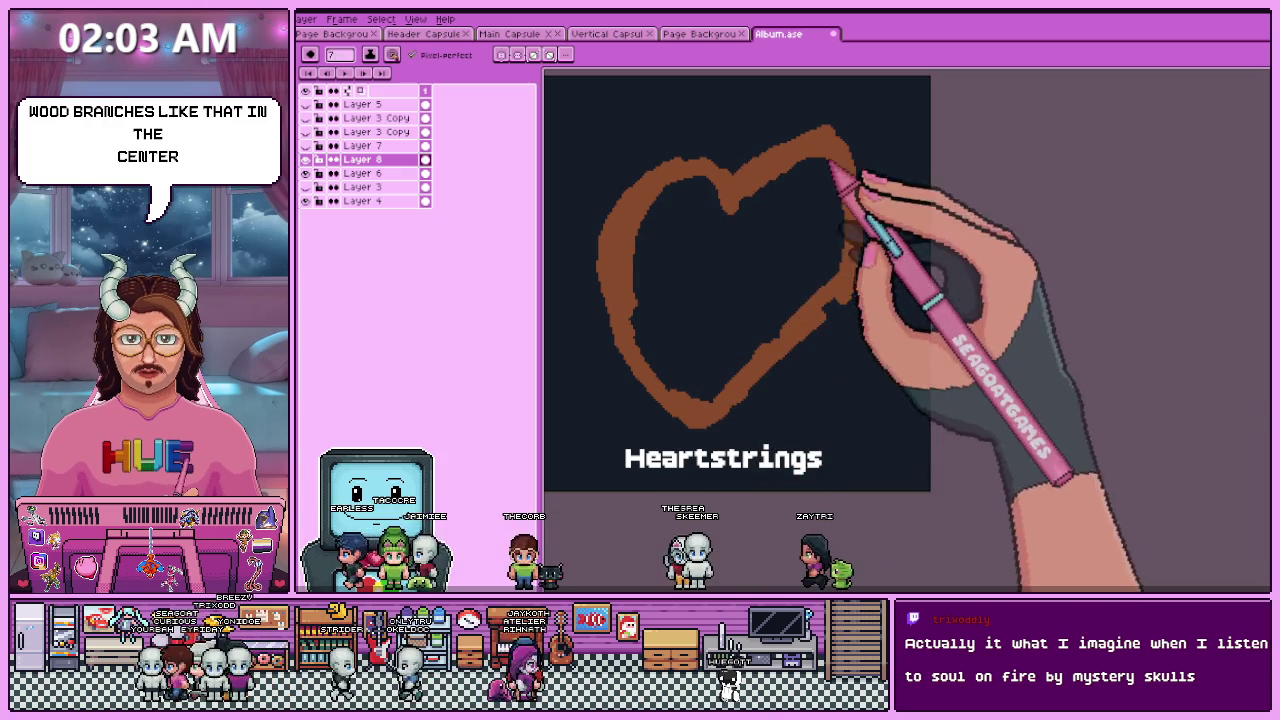
left_click_drag(849, 251, 829, 300)
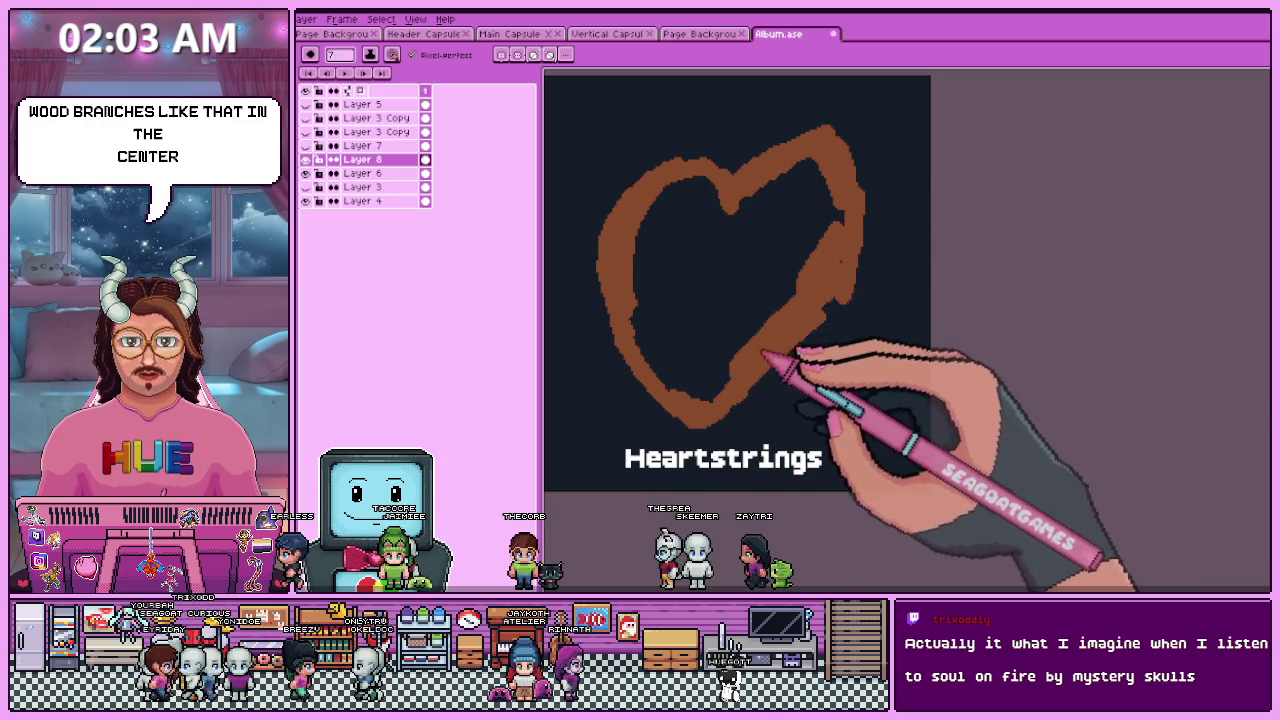
scroll(809, 352, "down", 2)
scroll(806, 337, "up", 3)
scroll(829, 329, "down", 3)
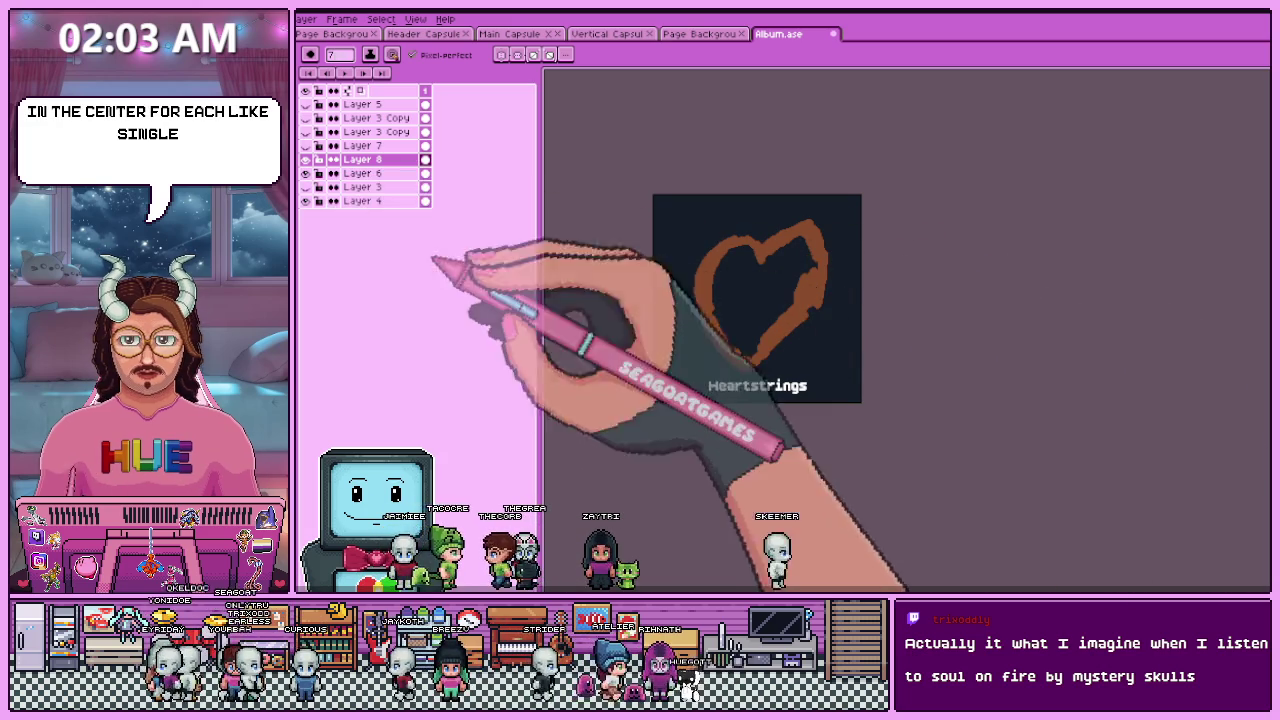
- Hide the heart sketch and flame layers, keeping the navy background visible
left_click(305, 160)
left_click(305, 187)
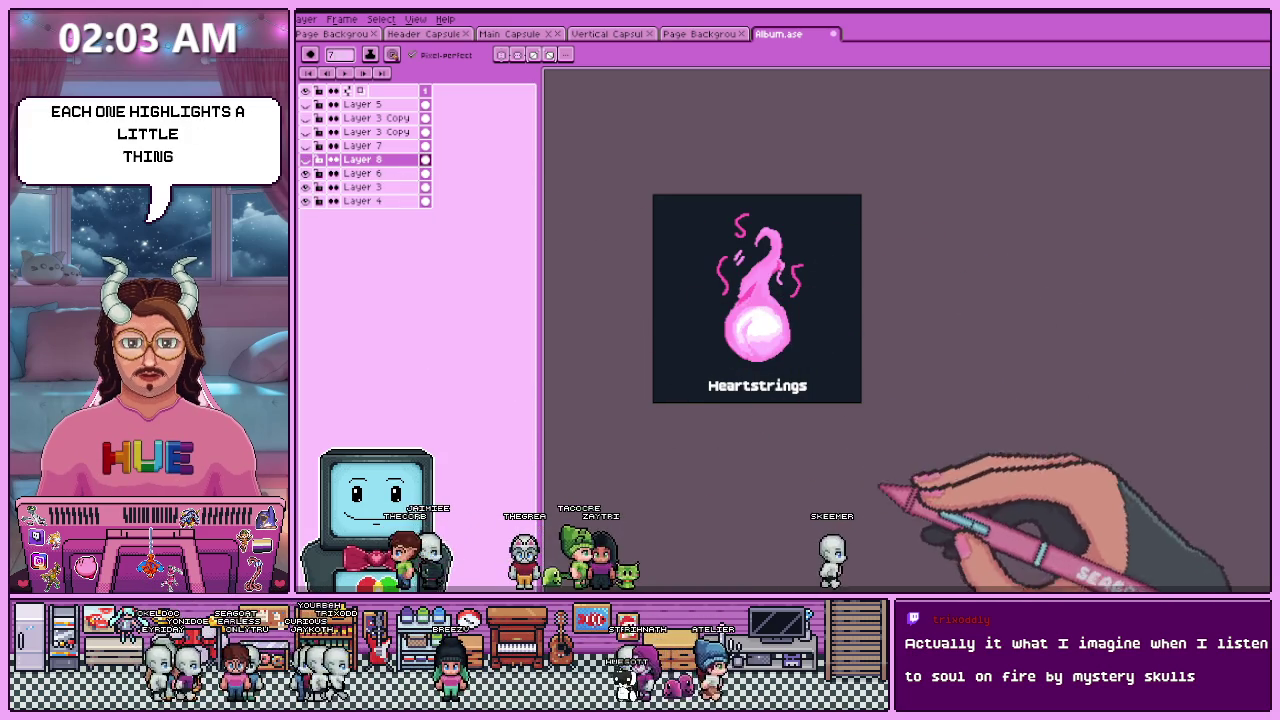
scroll(814, 306, "up", 1)
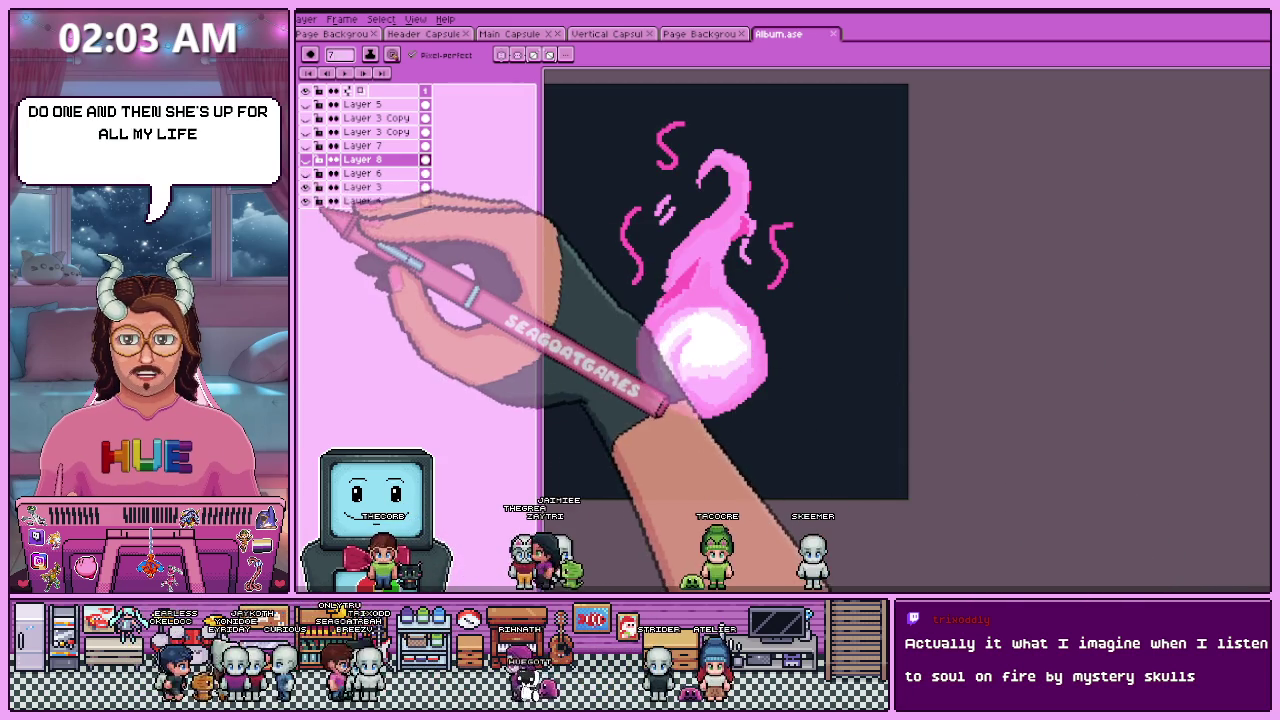
left_click(305, 201)
left_click(305, 187)
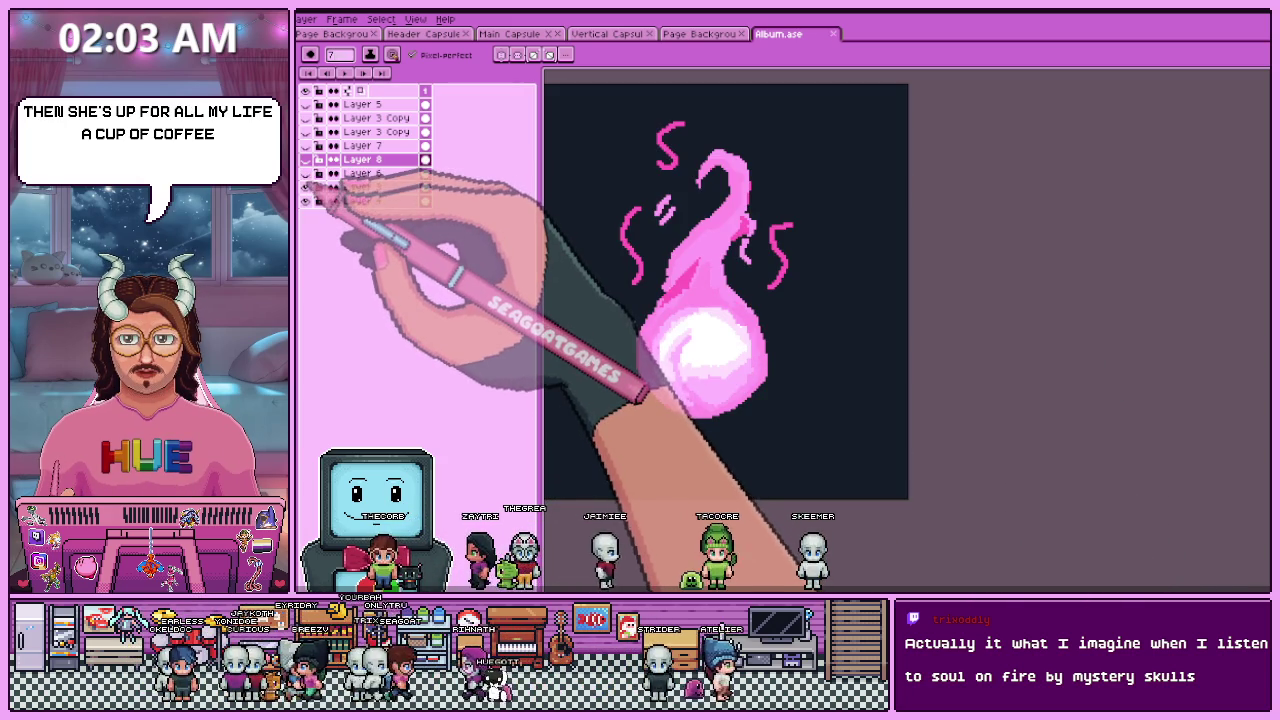
- Draw a light grey top arc for a coffee cup on Layer 9
scroll(757, 423, "down", 2)
scroll(712, 410, "up", 1)
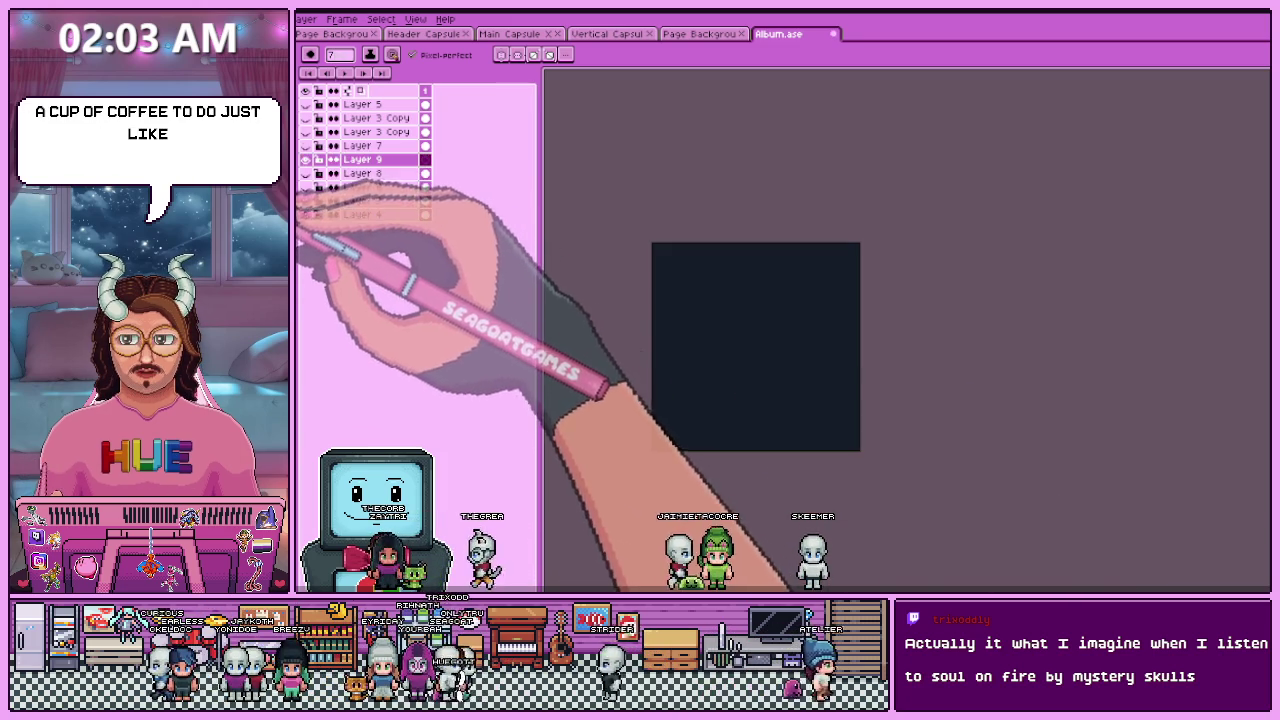
scroll(694, 318, "up", 1)
mouse_move(698, 333)
left_mouse_down()
mouse_move(846, 293)
mouse_move(898, 332)
left_mouse_up()
- Draw the cup's left and right sides and curved front rim in pale grey
scroll(815, 275, "down", 2)
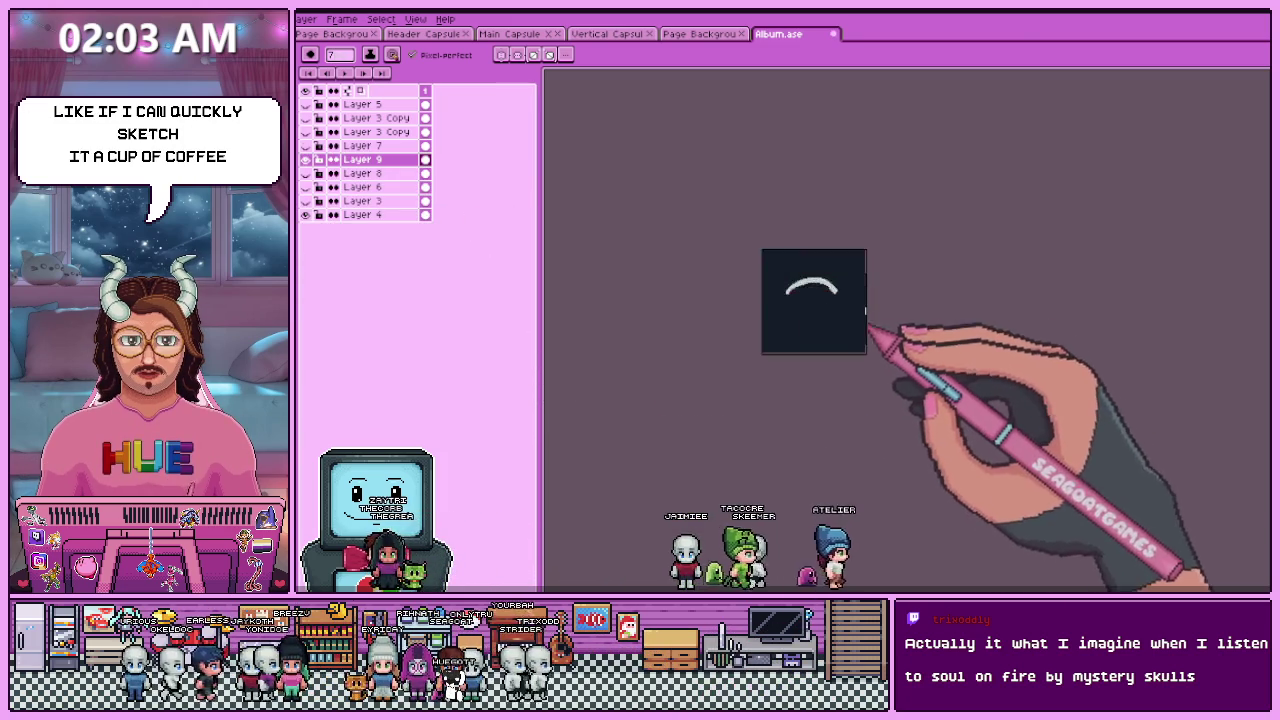
scroll(826, 296, "up", 2)
left_click_drag(662, 262, 672, 430)
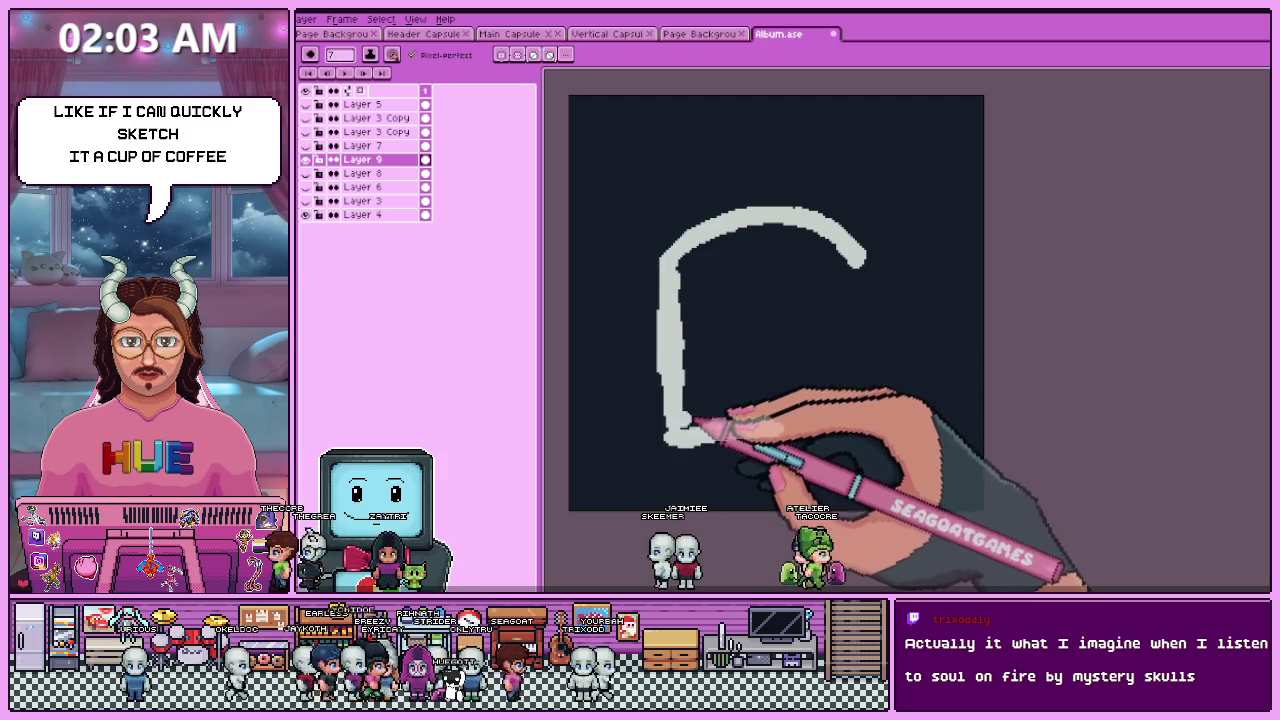
left_click_drag(862, 265, 856, 348)
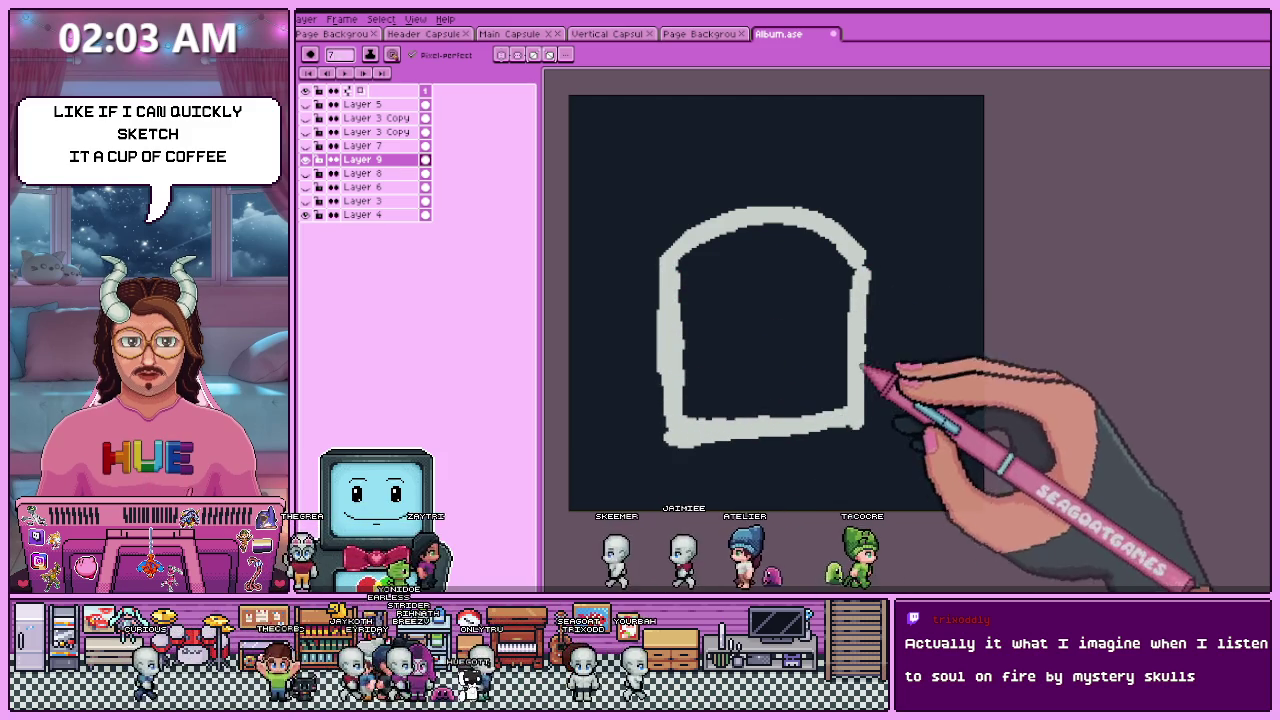
mouse_move(700, 263)
left_mouse_down()
mouse_move(775, 312)
mouse_move(858, 283)
left_mouse_up()
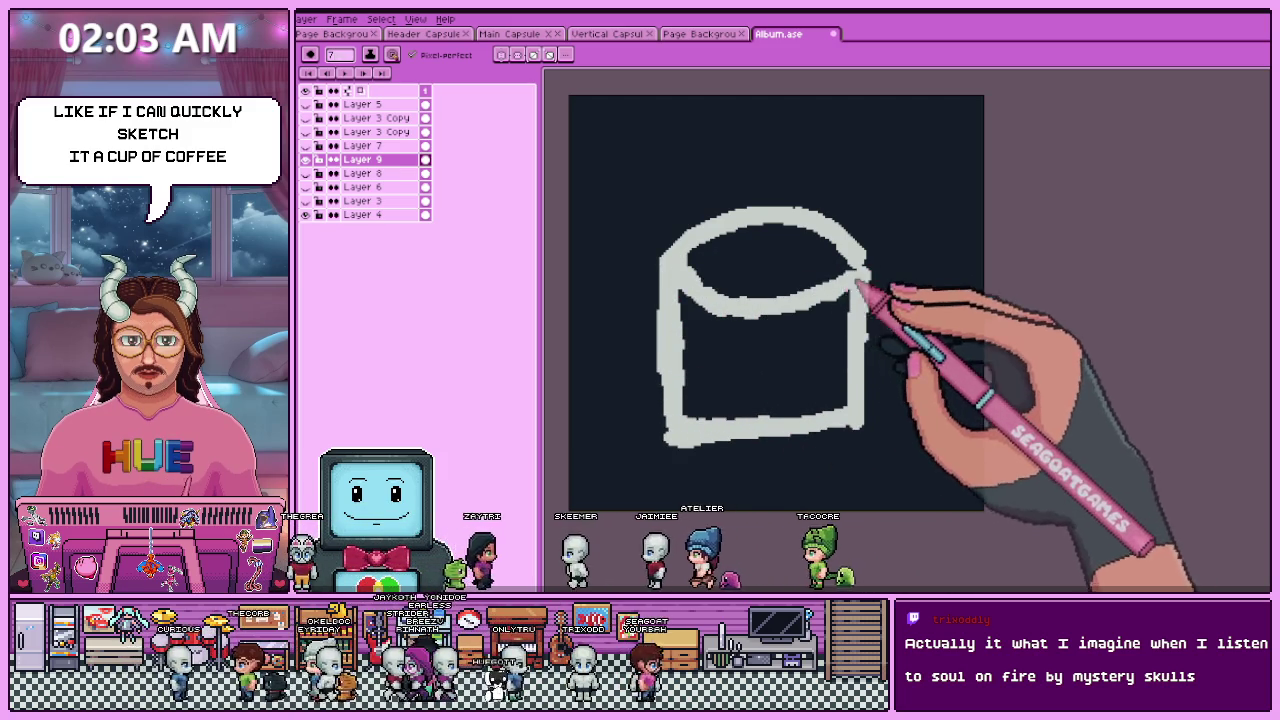
- With brush size 11, close the mug's bottom, add the handle and fill its body
key("e")
mouse_move(657, 358)
left_mouse_down()
mouse_move(663, 428)
mouse_move(862, 425)
left_mouse_up()
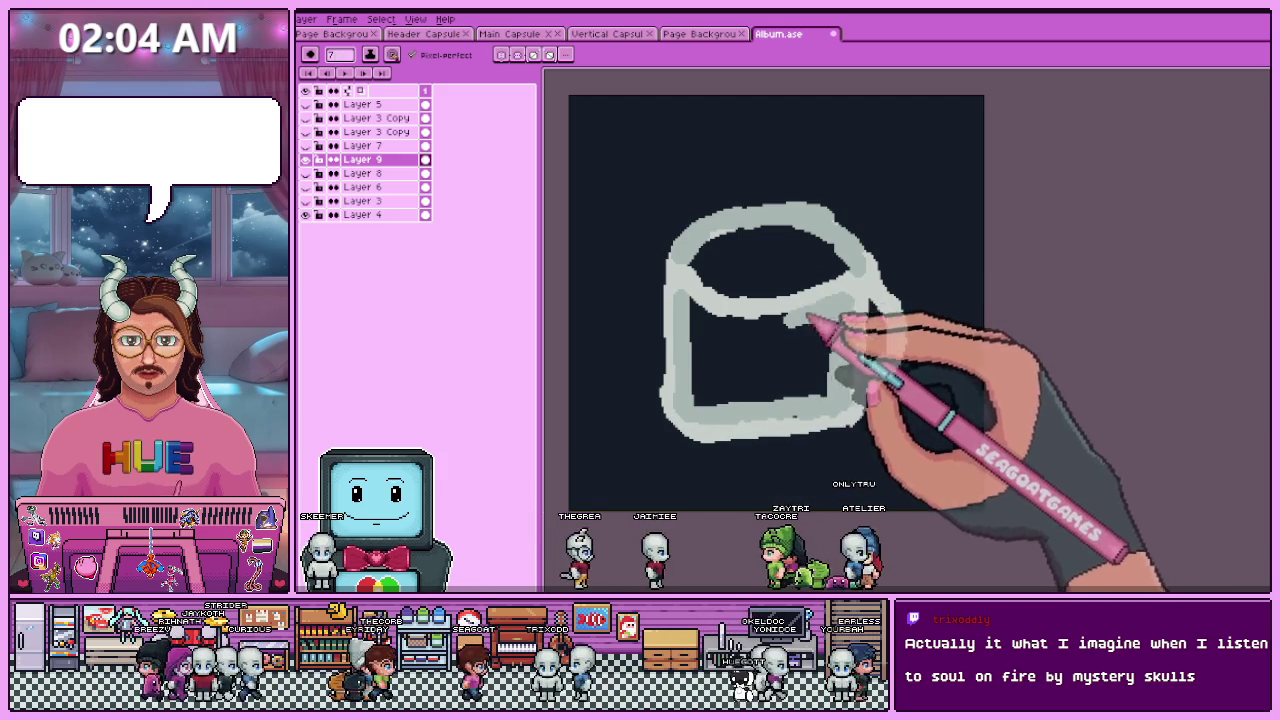
mouse_move(745, 326)
left_mouse_down()
mouse_move(706, 338)
mouse_move(748, 398)
mouse_move(720, 343)
mouse_move(730, 403)
left_mouse_up()
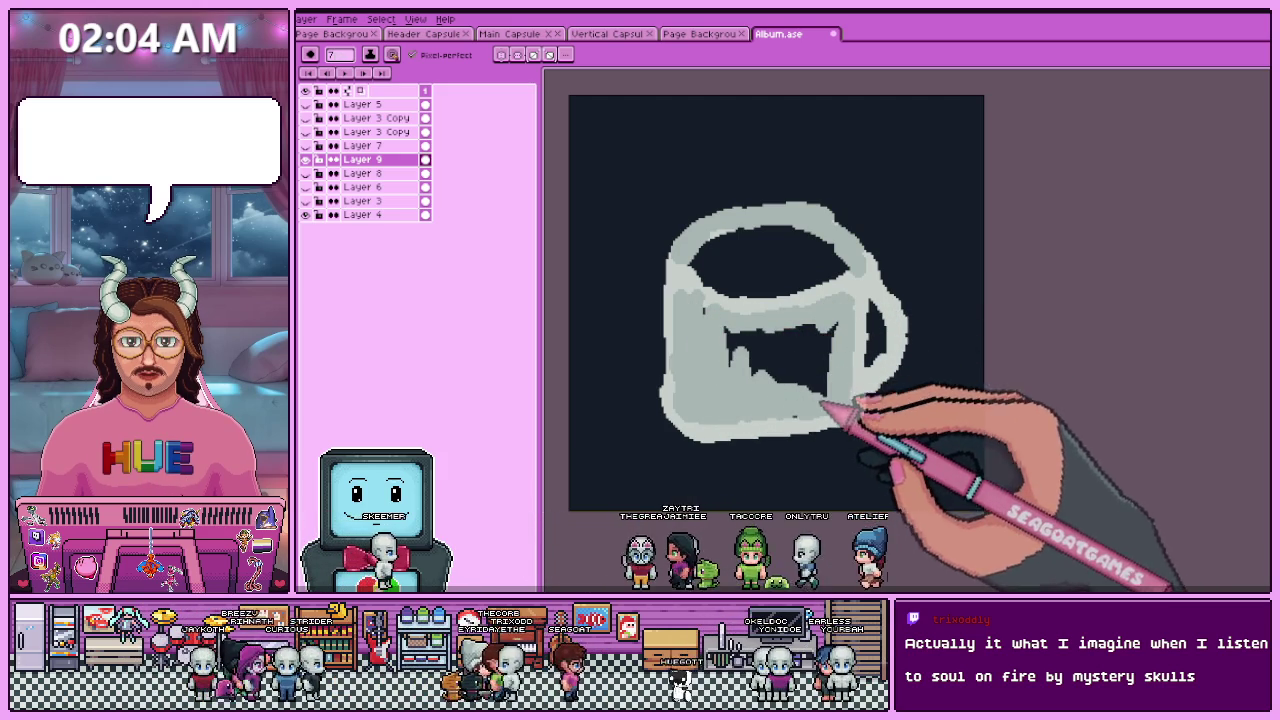
mouse_move(804, 374)
left_mouse_down()
mouse_move(757, 337)
mouse_move(789, 362)
left_mouse_up()
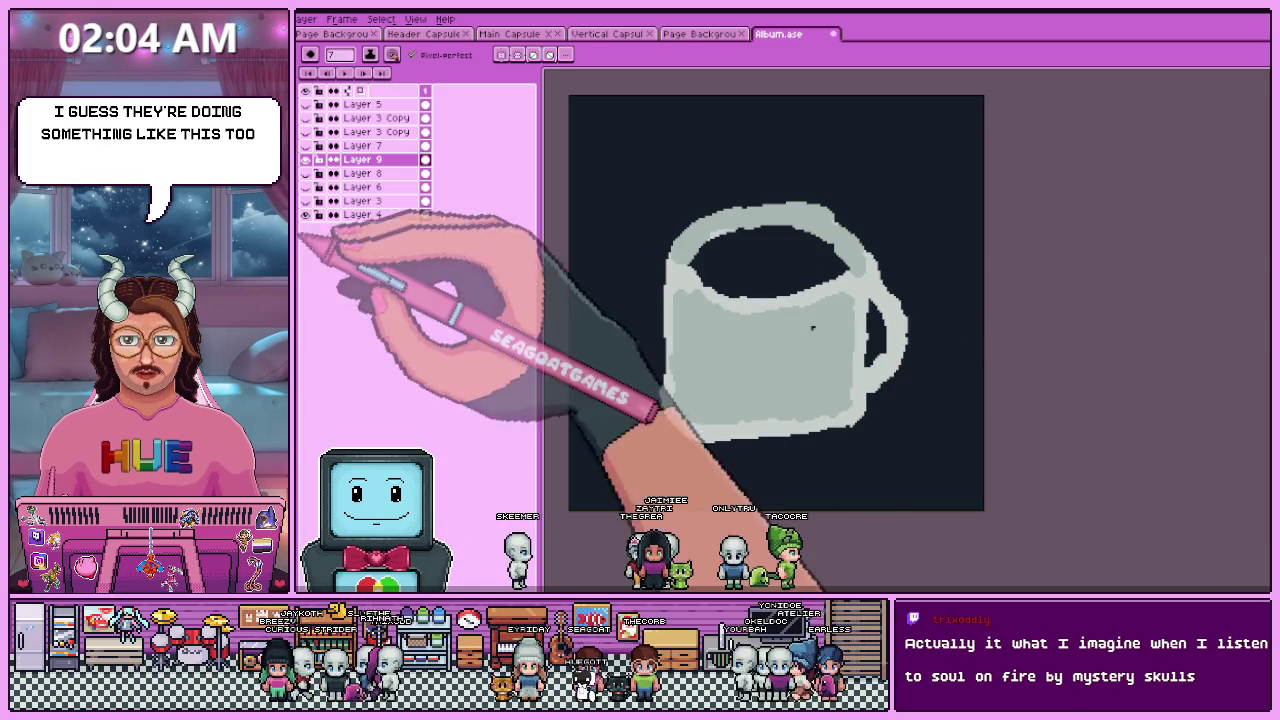
- Bucket-fill the mug's top with brown coffee, undoing a trial cream fill
key("g")
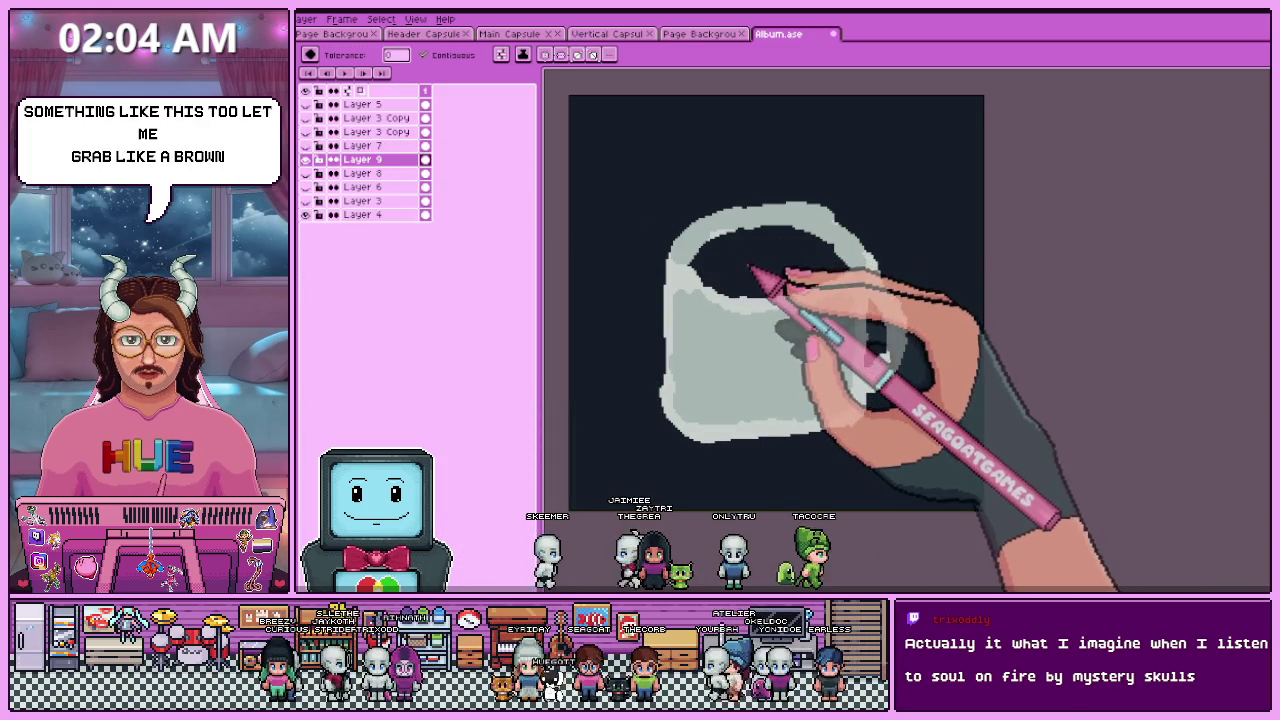
scroll(760, 300, "down", 2)
left_click(720, 317)
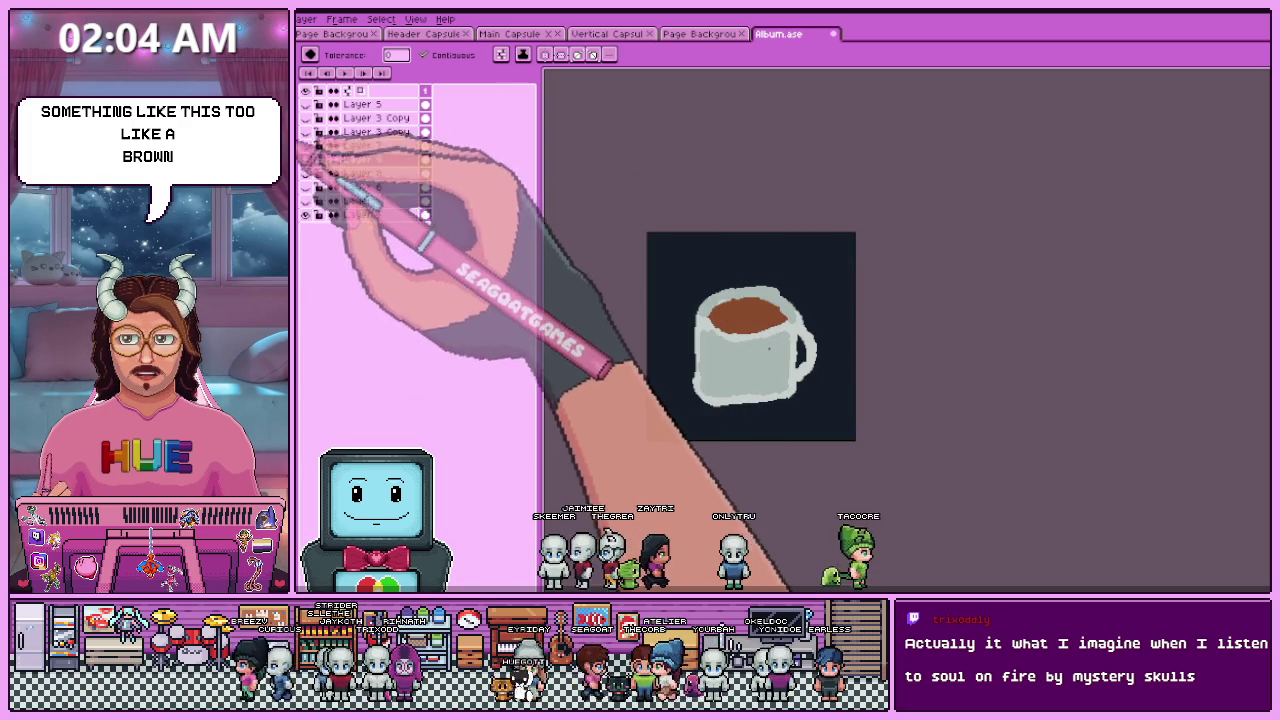
scroll(760, 318, "up", 3)
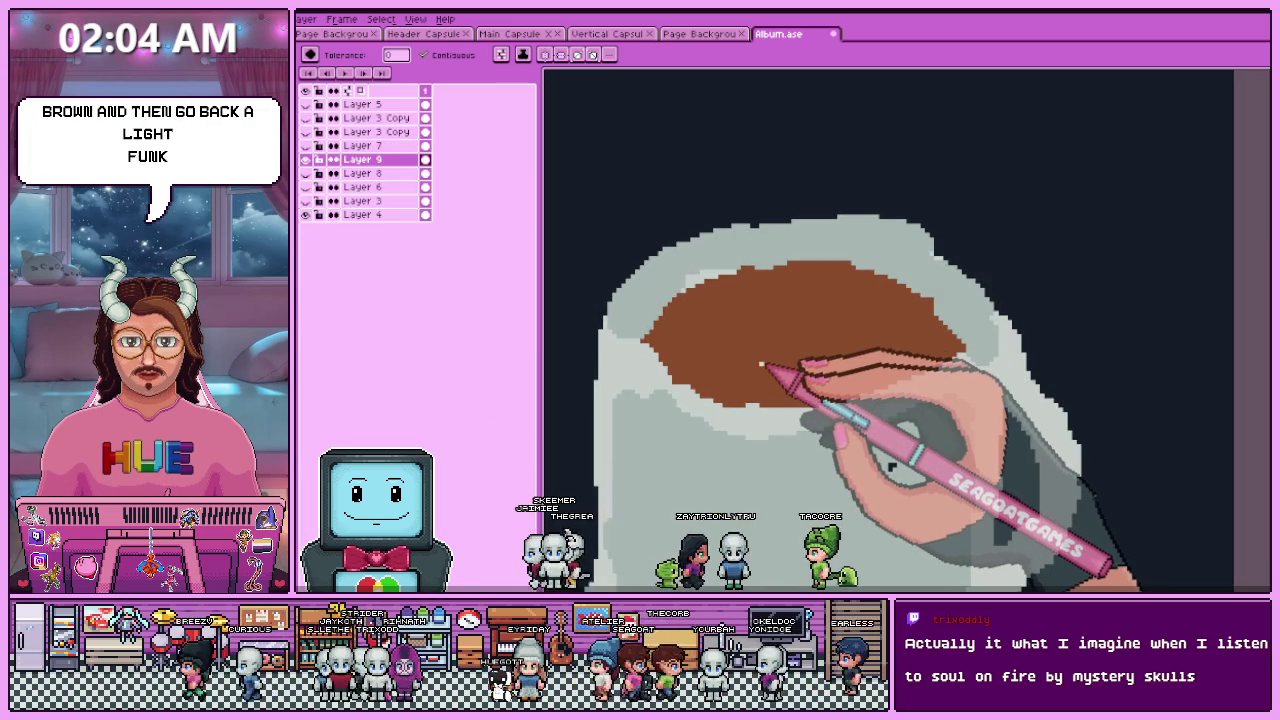
left_click(766, 340)
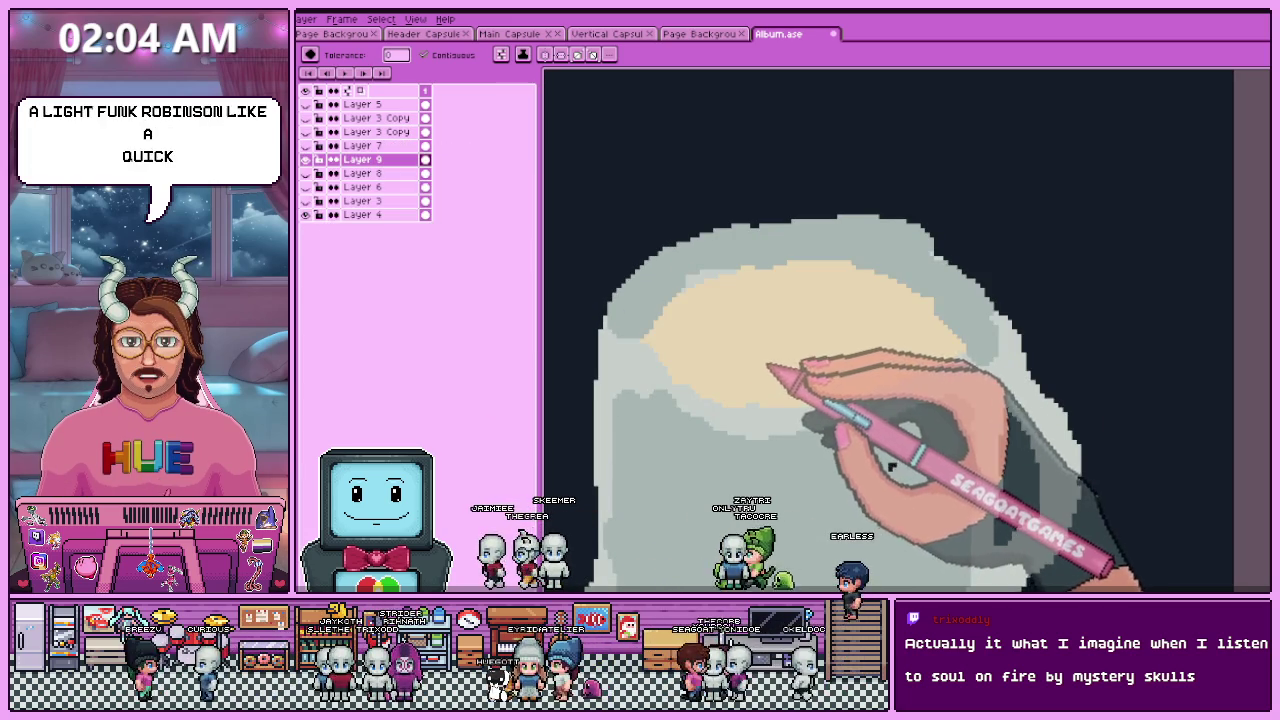
key("ctrl+z")
- Pencil a cream heart and froth dots onto the coffee as latte art
key("b")
left_click(762, 392)
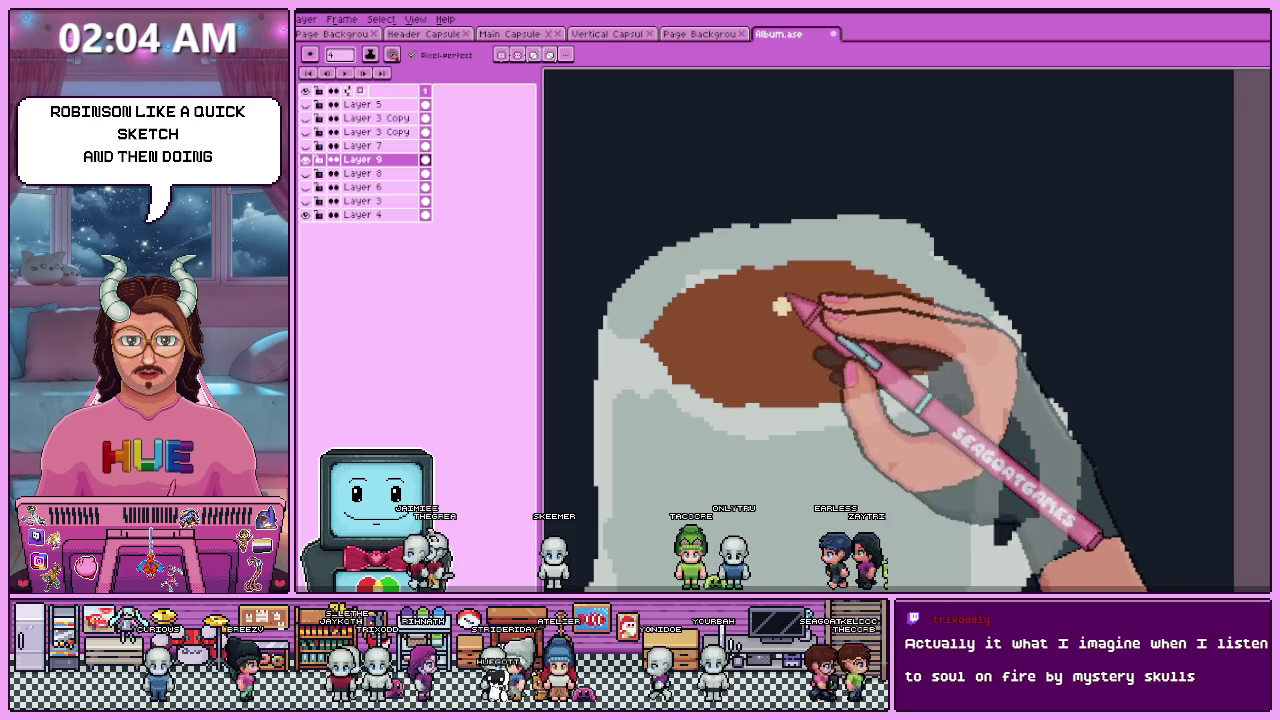
mouse_move(785, 312)
left_mouse_down()
mouse_move(760, 300)
mouse_move(800, 320)
mouse_move(860, 320)
mouse_move(795, 383)
left_mouse_up()
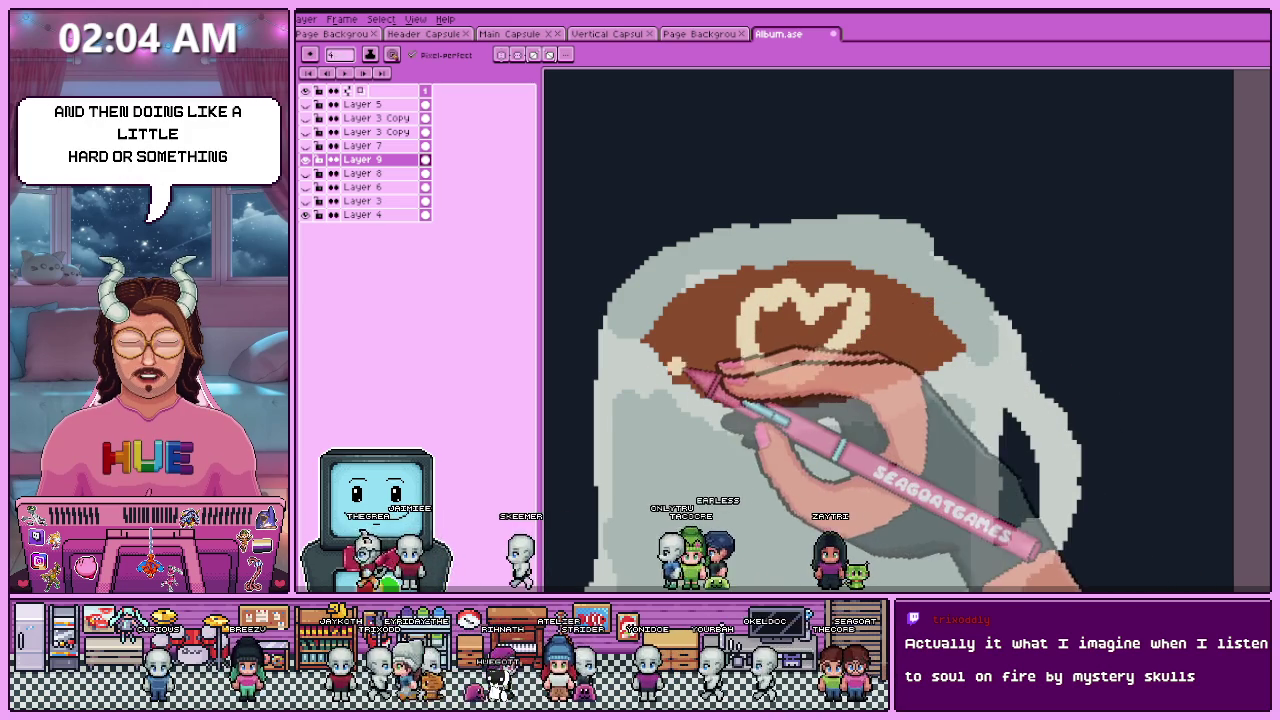
left_click(707, 320)
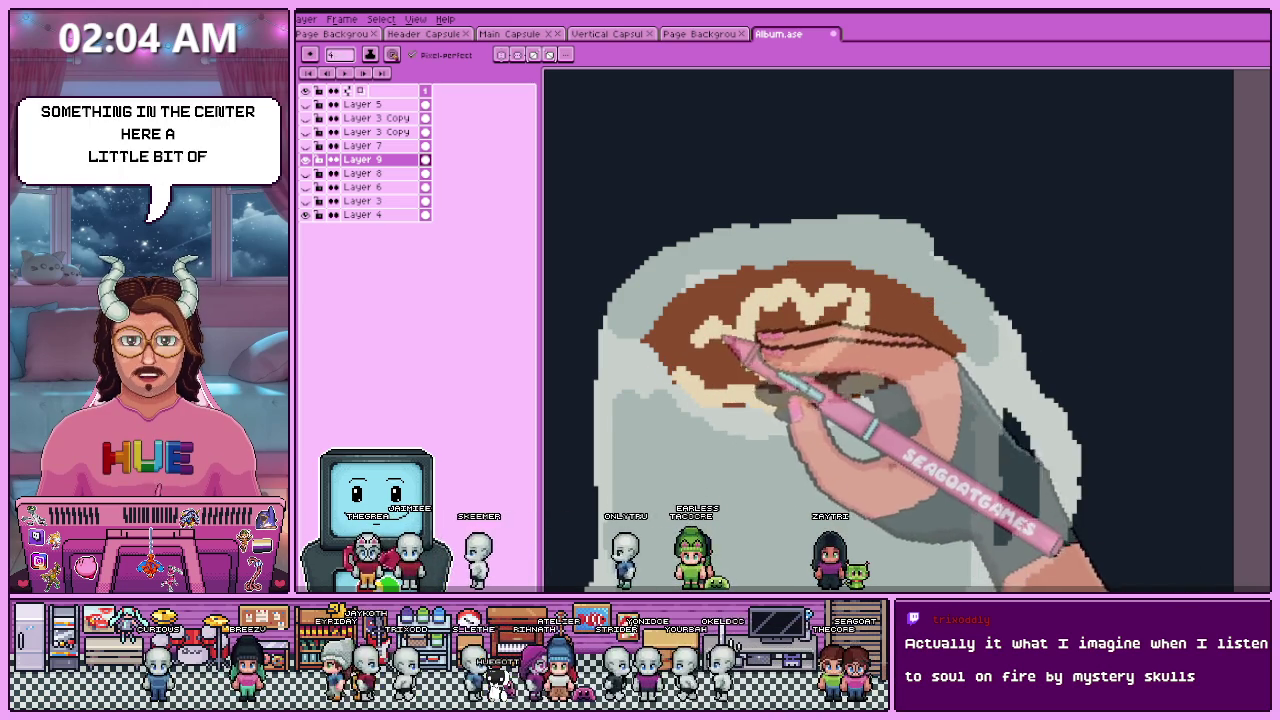
left_click(905, 320)
scroll(786, 368, "down", 2)
scroll(790, 351, "down", 2)
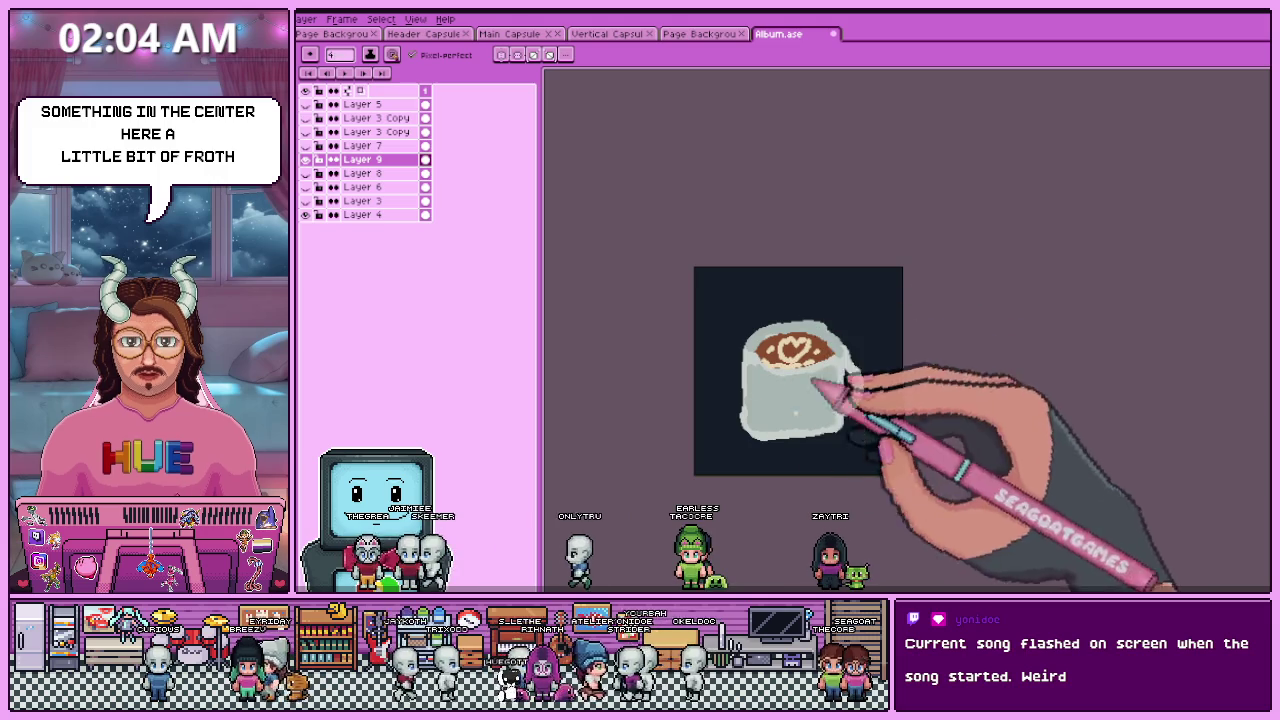
scroll(817, 382, "up", 2)
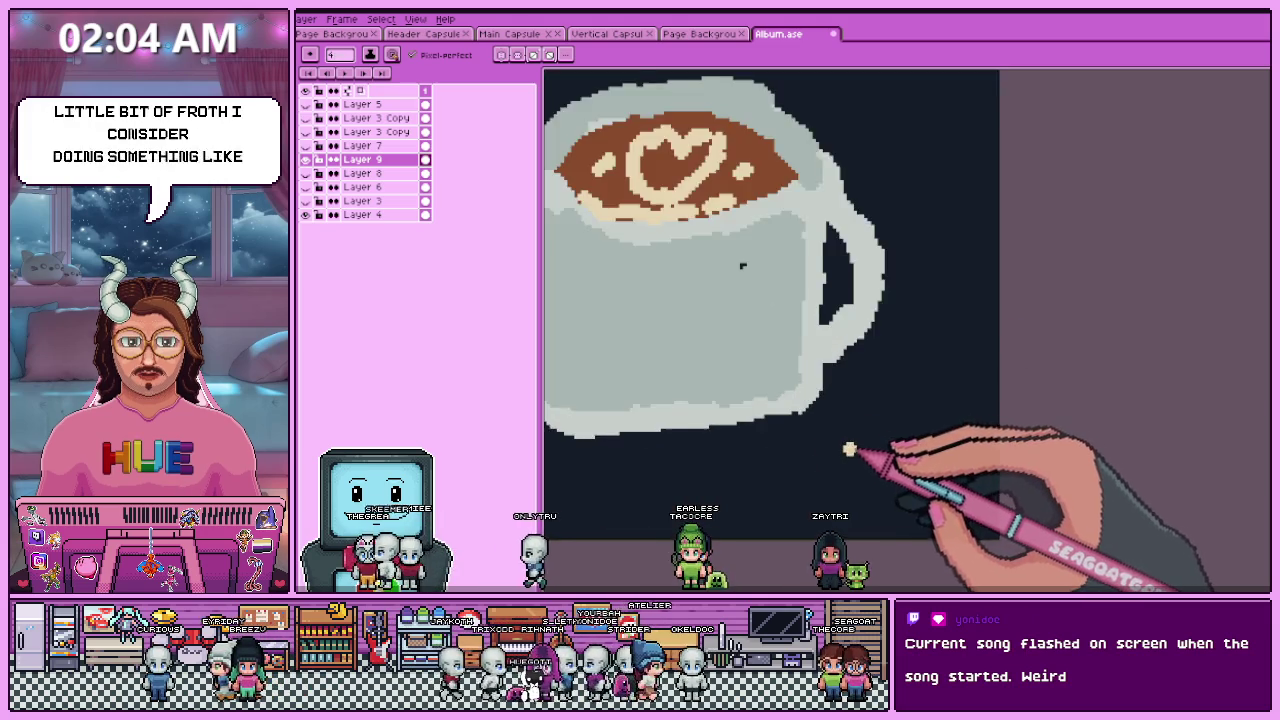
scroll(737, 266, "down", 1)
scroll(778, 327, "up", 2)
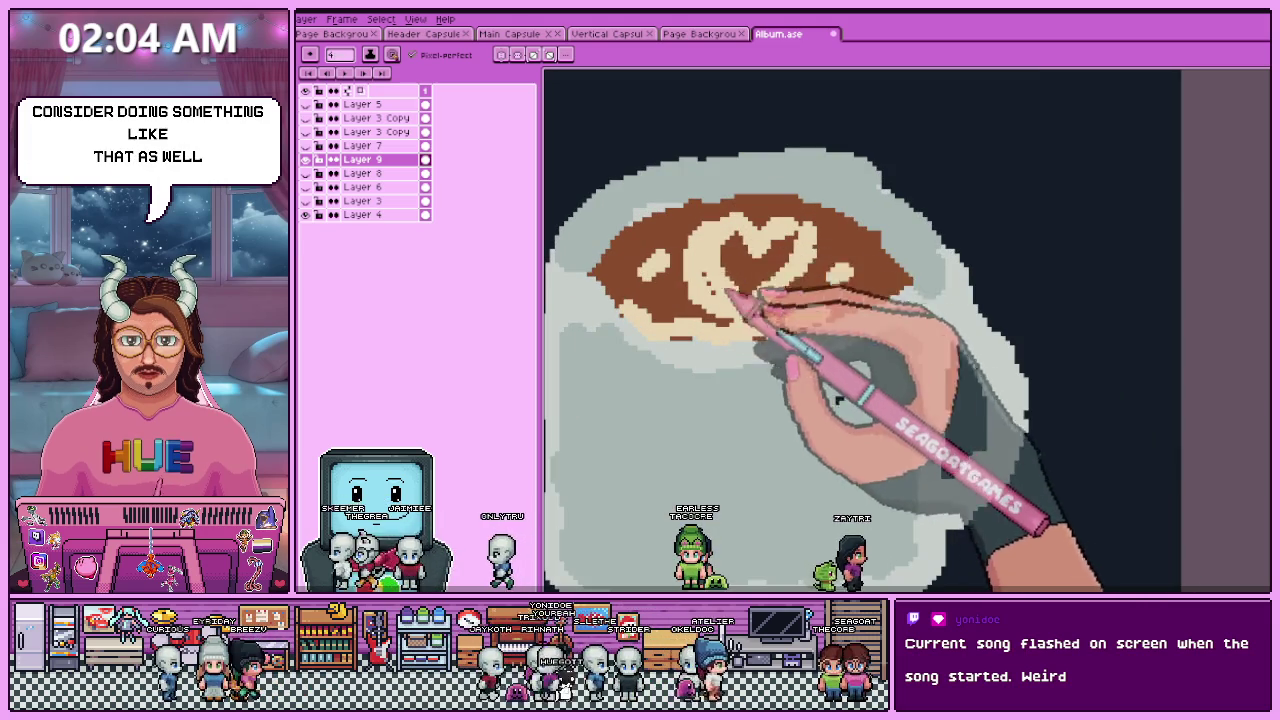
- Undo and redo the latte-art strokes to compare the results
key("b")
key("ctrl+z")
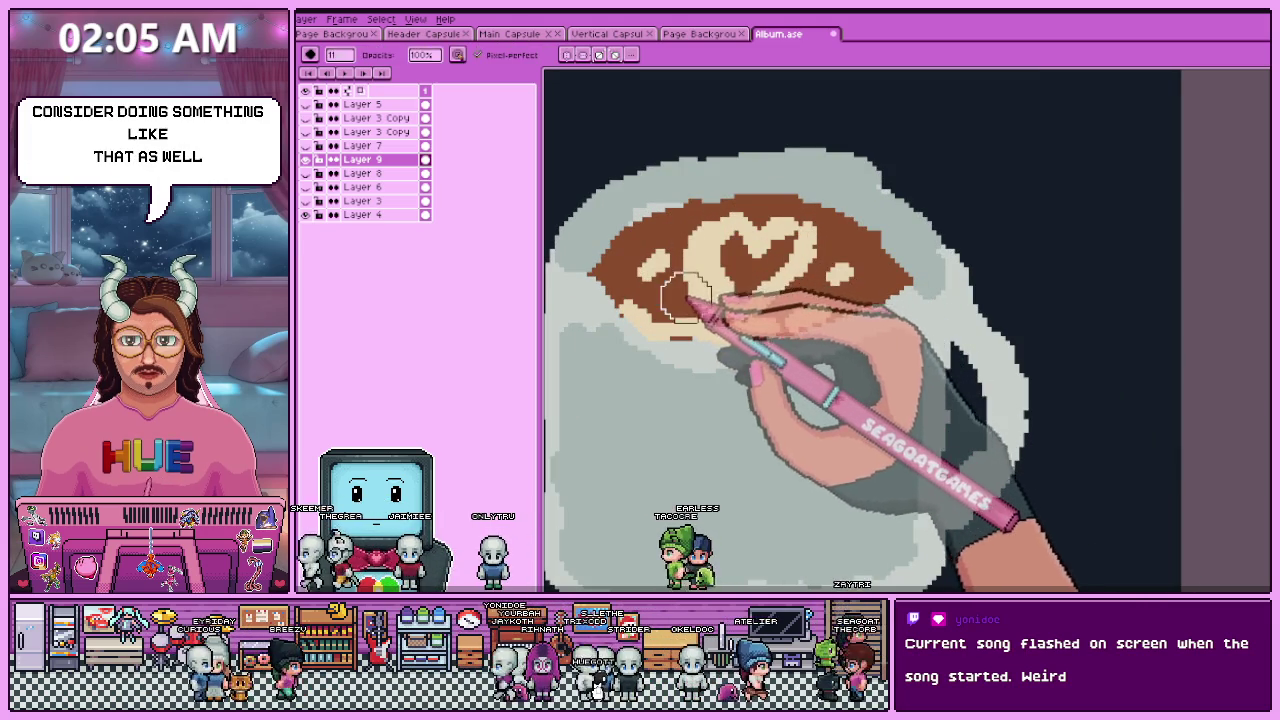
key("ctrl+y")
key("ctrl+y")
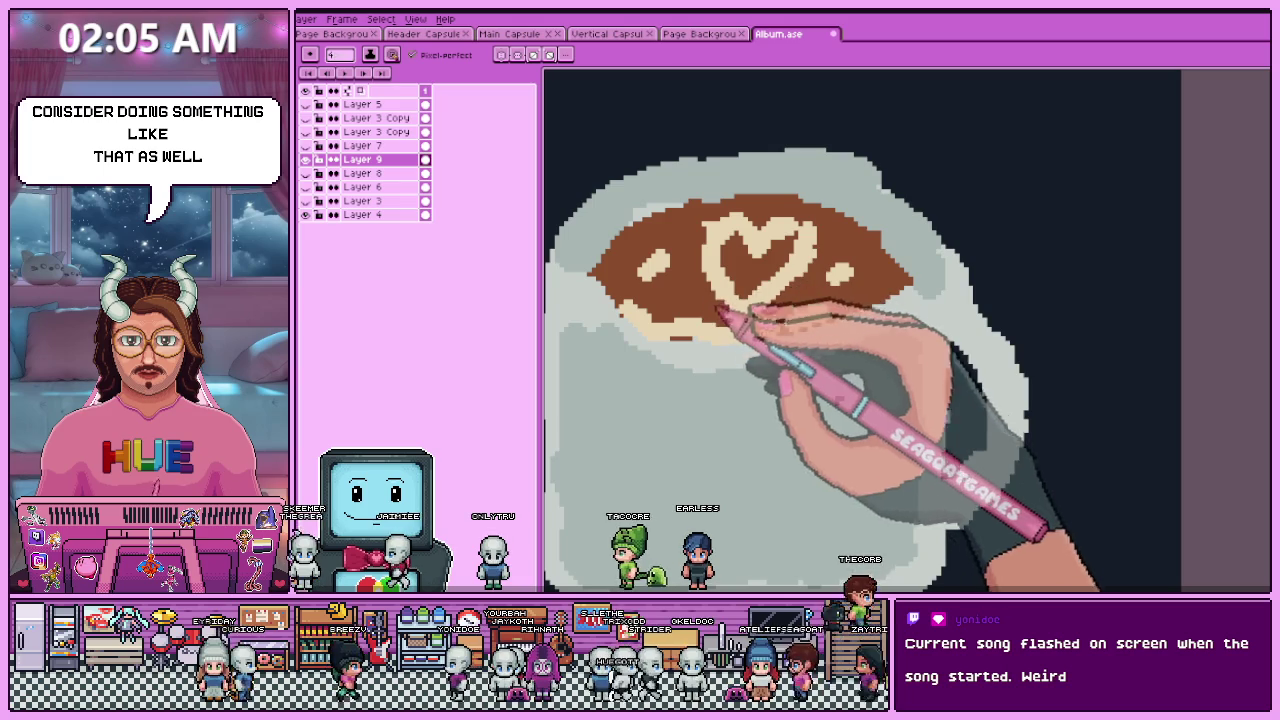
key("ctrl+z")
key("ctrl+y")
scroll(700, 285, "down", 2)
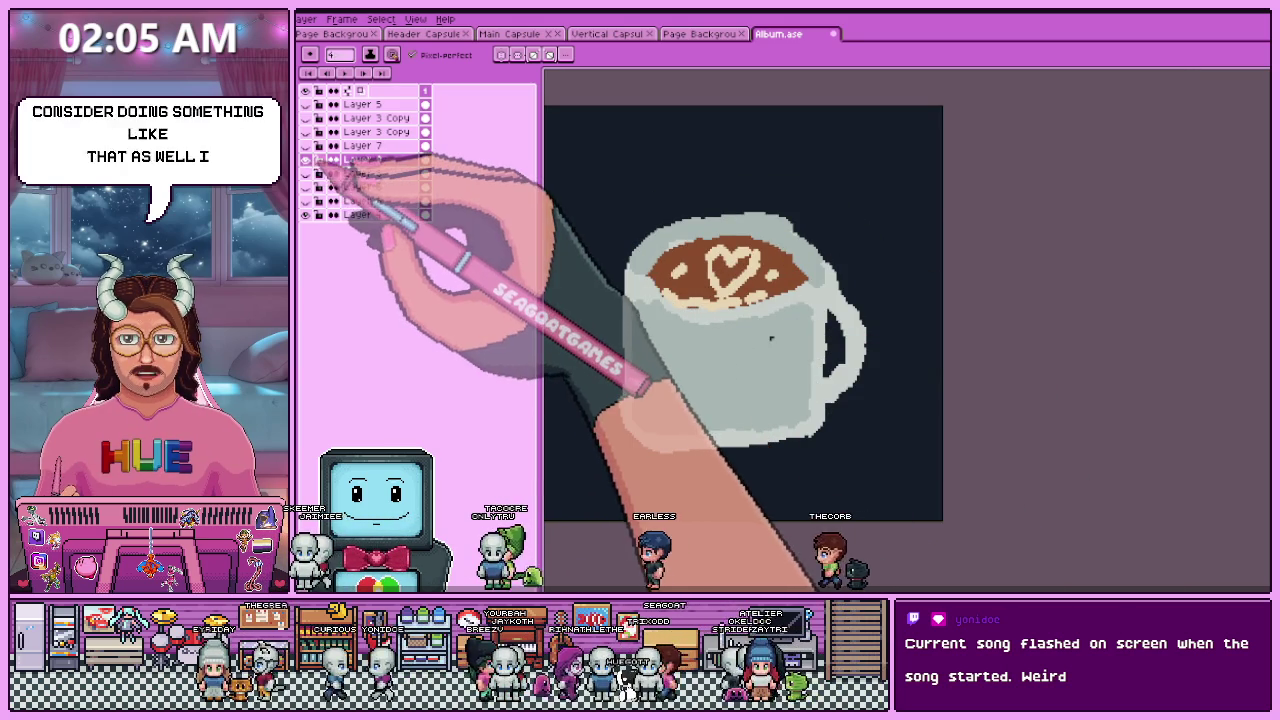
- Hide the coffee mug on Layer 9, leaving only the plain navy square
key("ctrl+z")
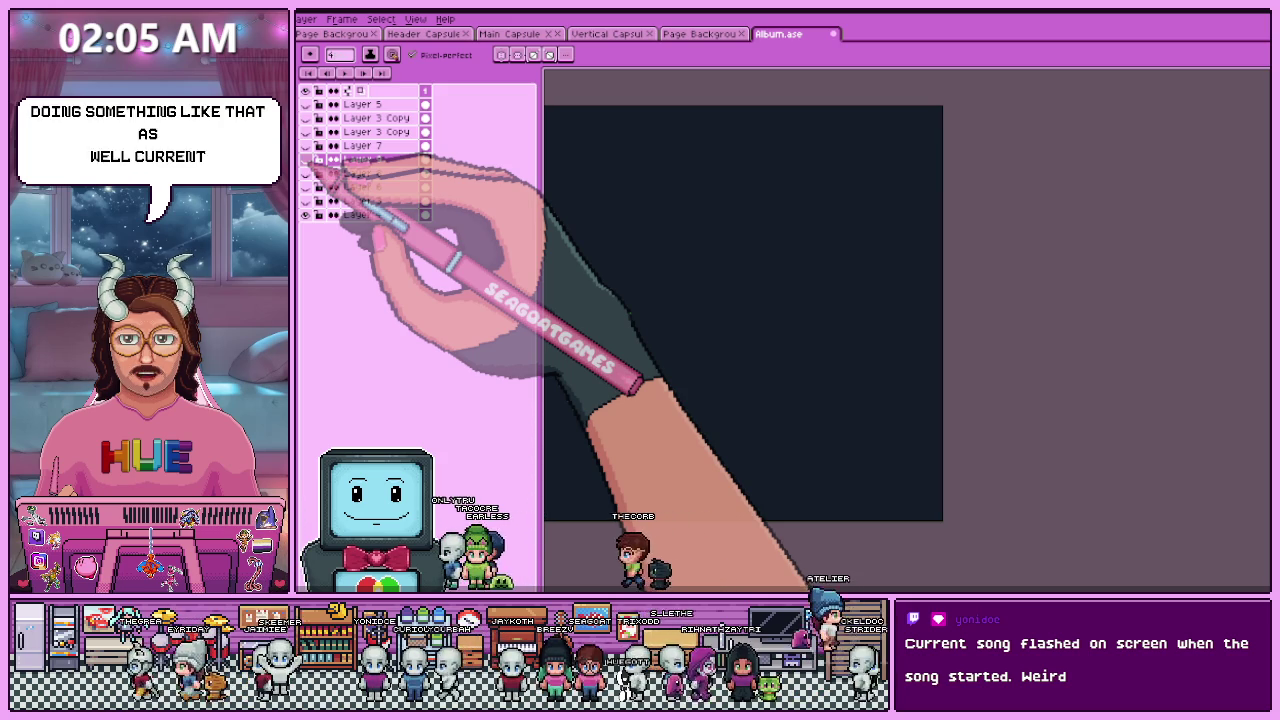
scroll(814, 371, "down", 2)
scroll(829, 371, "up", 2)
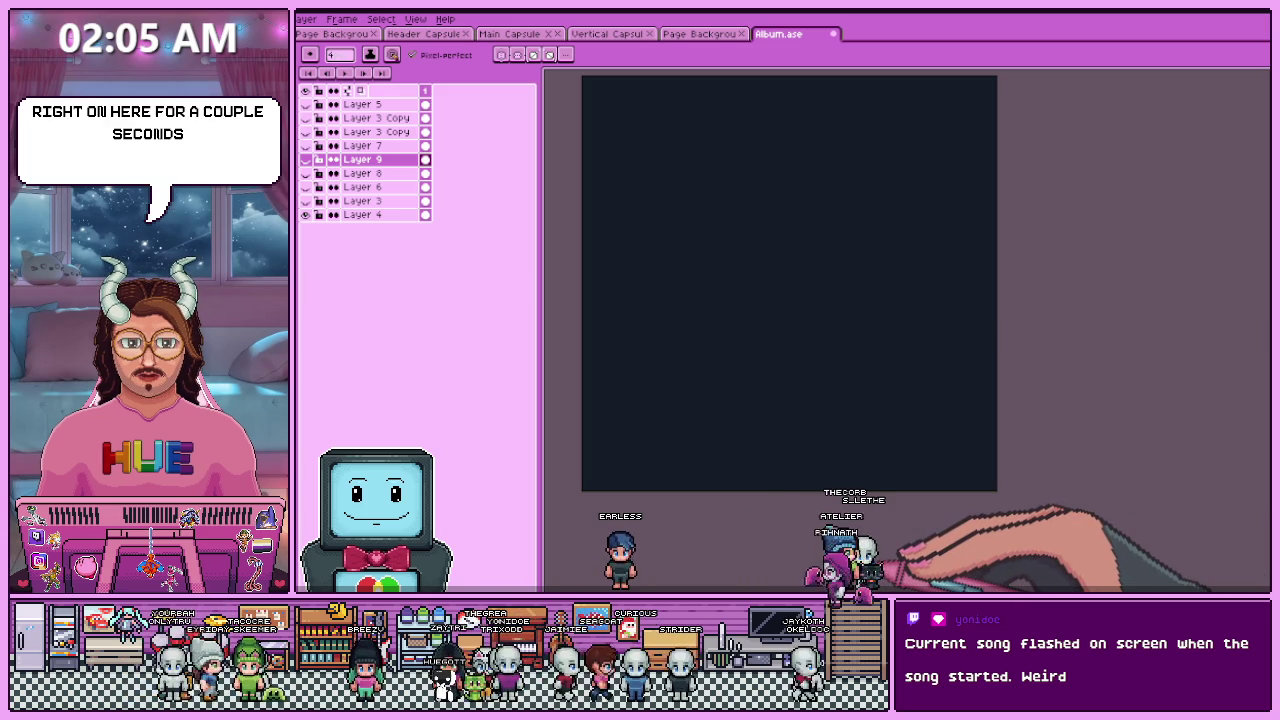
scroll(932, 516, "down", 1)
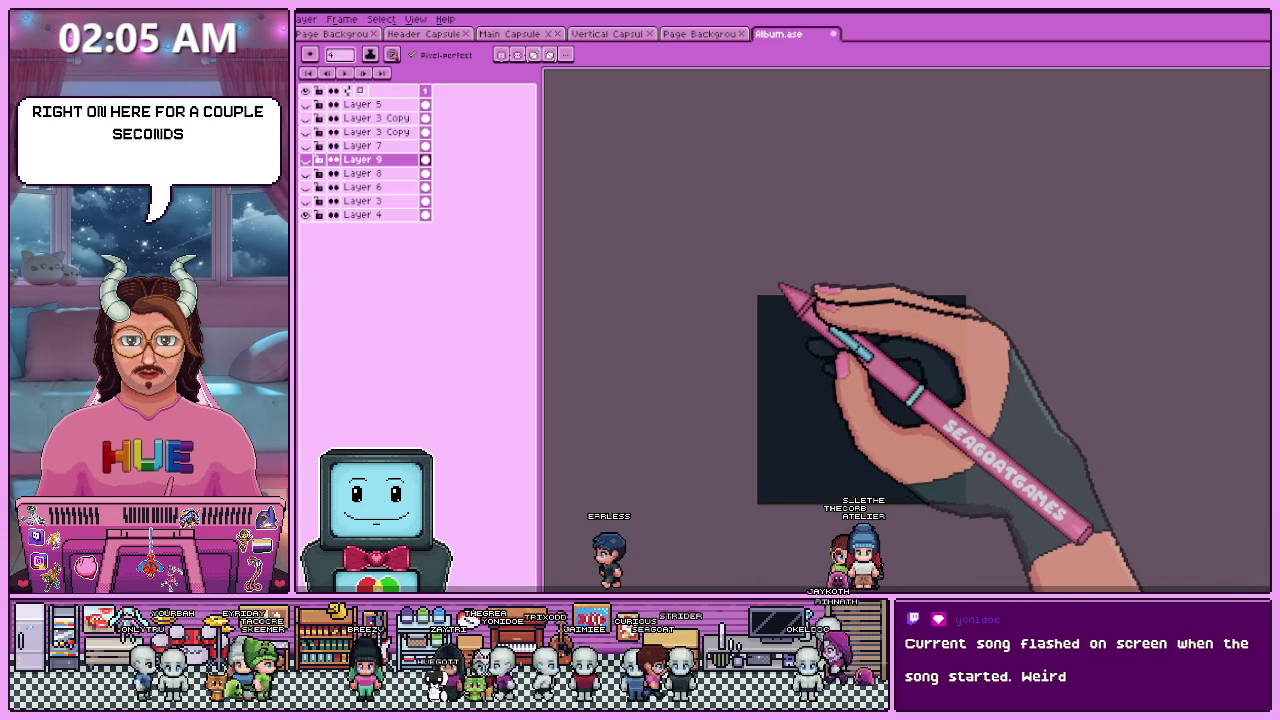